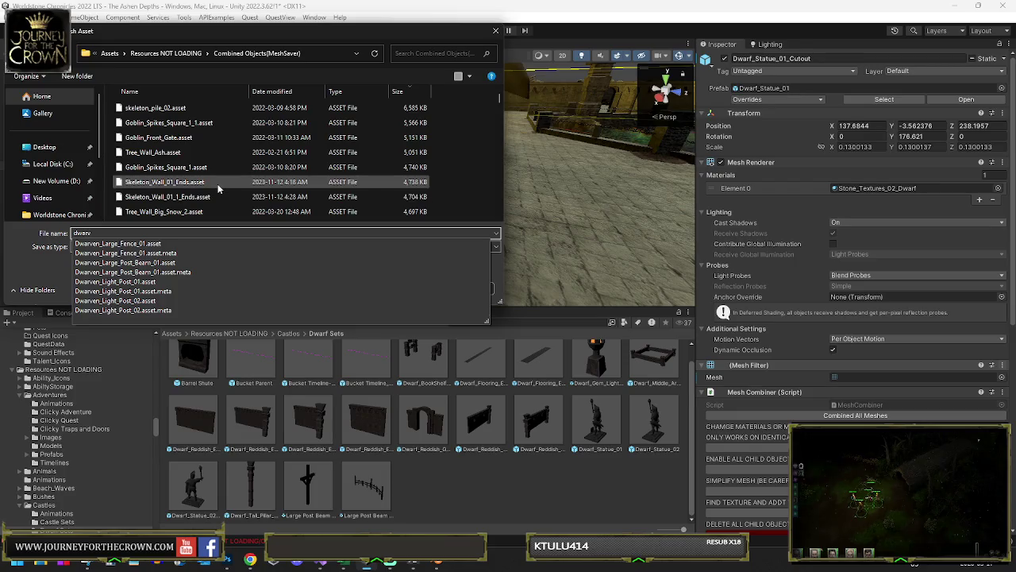
# Step: Name the combined mesh asset Dwarf_Statue_01_Cutout and save it in Combined Objects(MeshSaver)
pyautogui.press('BackSpace')
pyautogui.write('f')
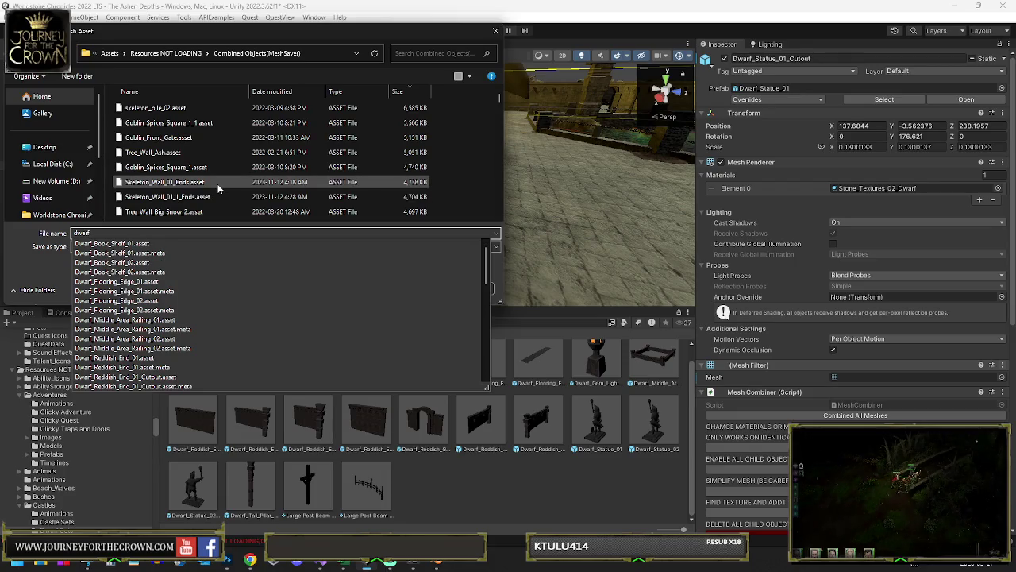
pyautogui.write('_sta')
pyautogui.press('Down')
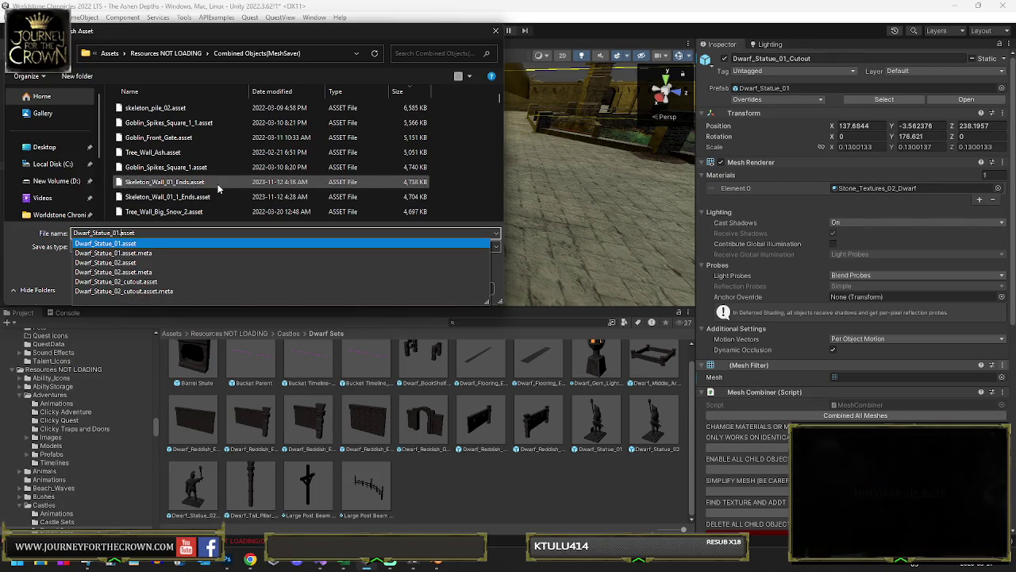
pyautogui.press('BackSpace')
pyautogui.press('BackSpace')
pyautogui.press('BackSpace')
pyautogui.write('_C')
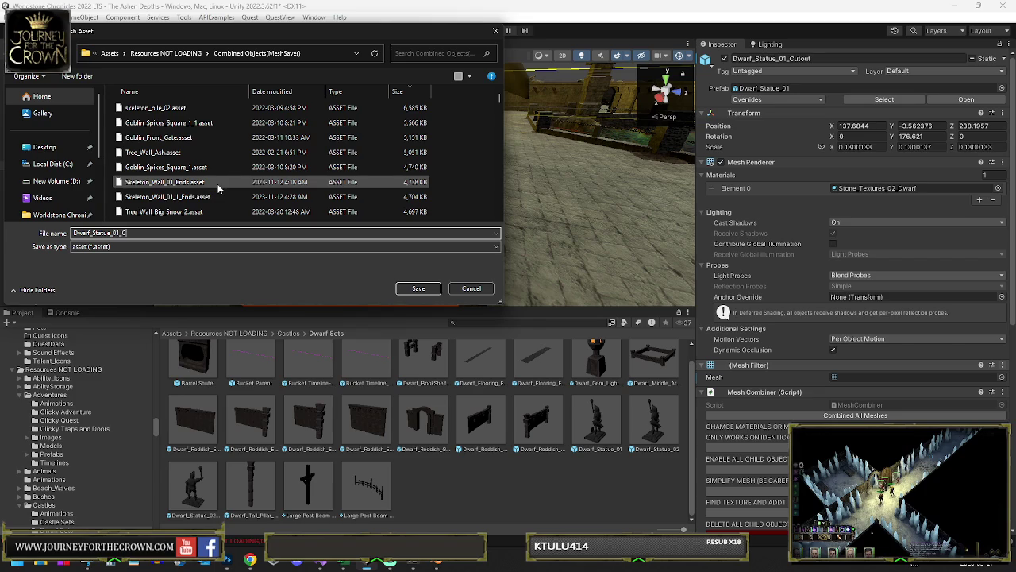
pyautogui.write('utout')
pyautogui.press('Return')
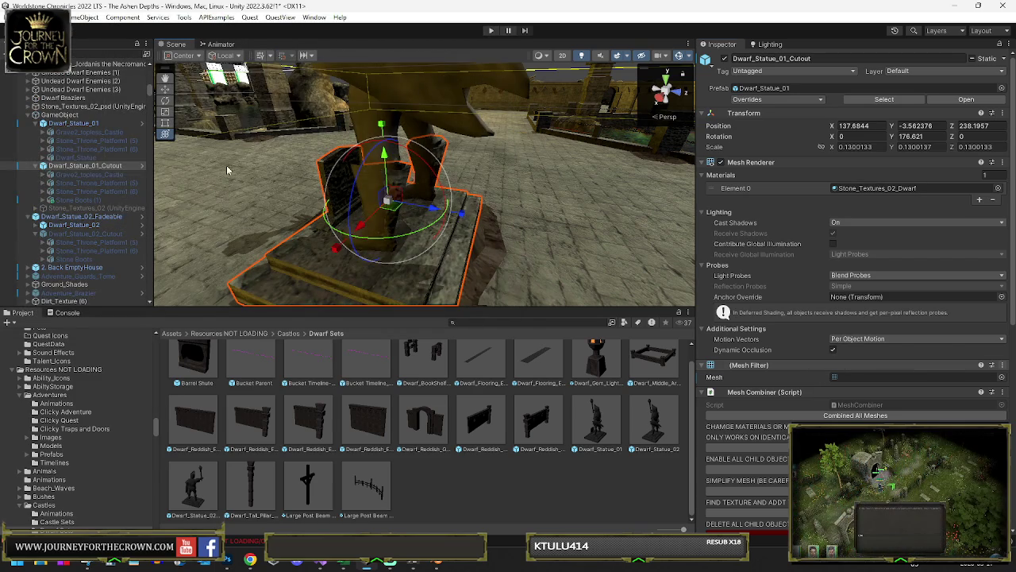
# Step: Add a Ceiling_Disappear script to the statue's trigger object and remove its Collider Trigger
pyautogui.click(60, 114)
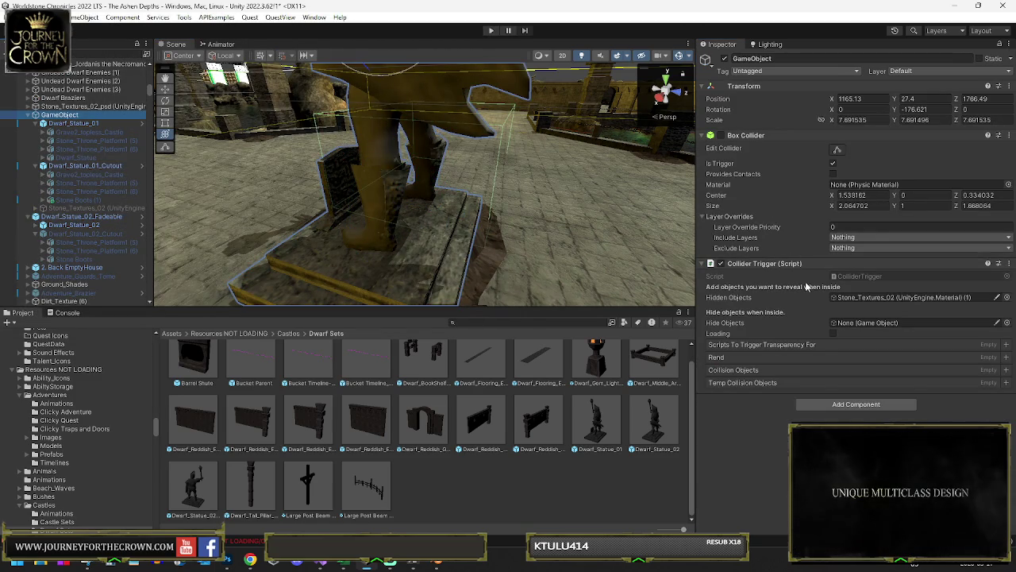
pyautogui.click(856, 404)
pyautogui.click(833, 413)
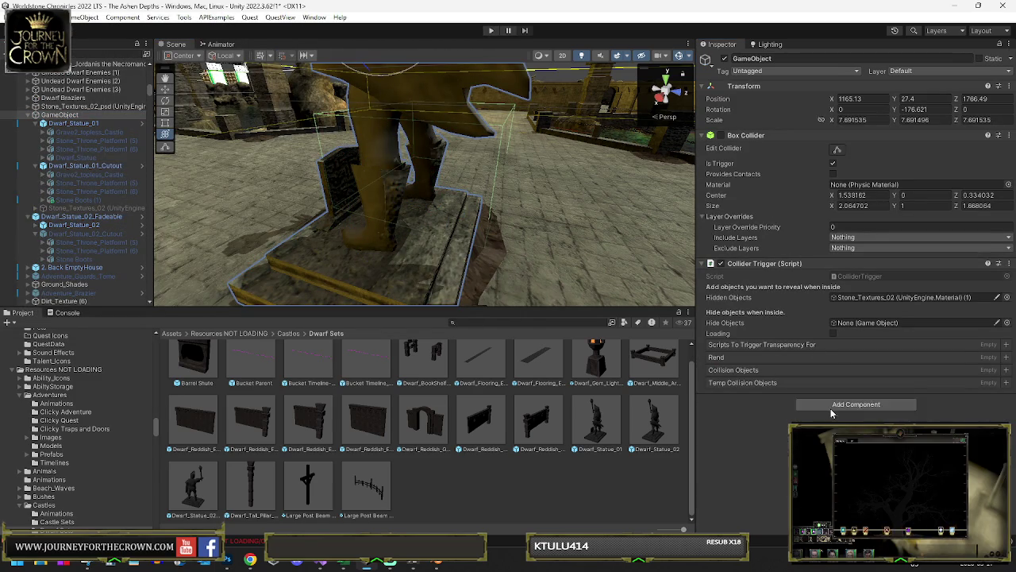
pyautogui.rightClick(755, 270)
pyautogui.click(791, 304)
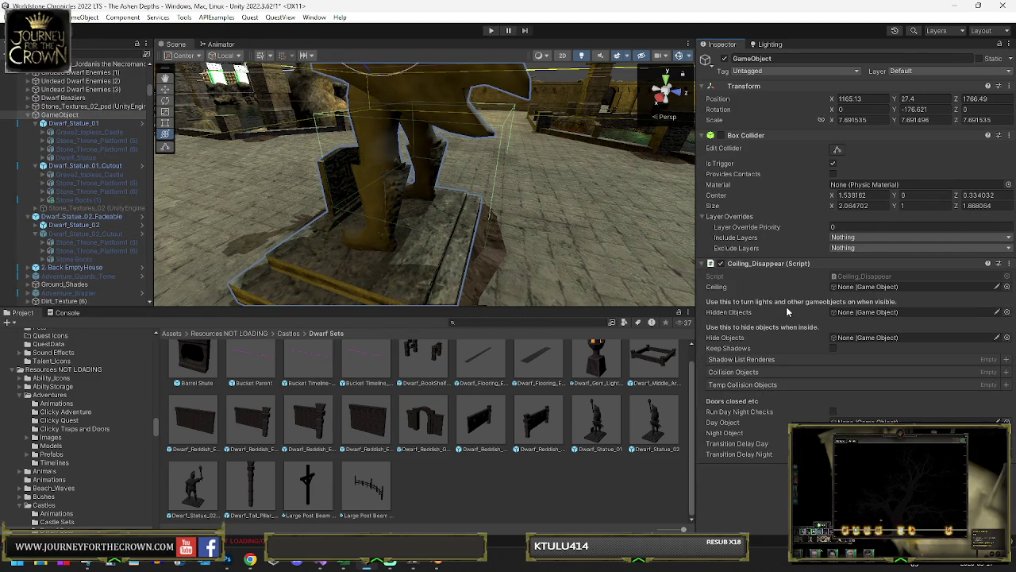
# Step: Set Ceiling to Dwarf_Statue_01, add its mesh renderer to Shadow List, Hidden Objects to the cutout
pyautogui.moveTo(116, 159)
pyautogui.mouseDown()
pyautogui.moveTo(476, 254)
pyautogui.moveTo(794, 381)
pyautogui.moveTo(861, 344)
pyautogui.moveTo(866, 314)
pyautogui.mouseUp()
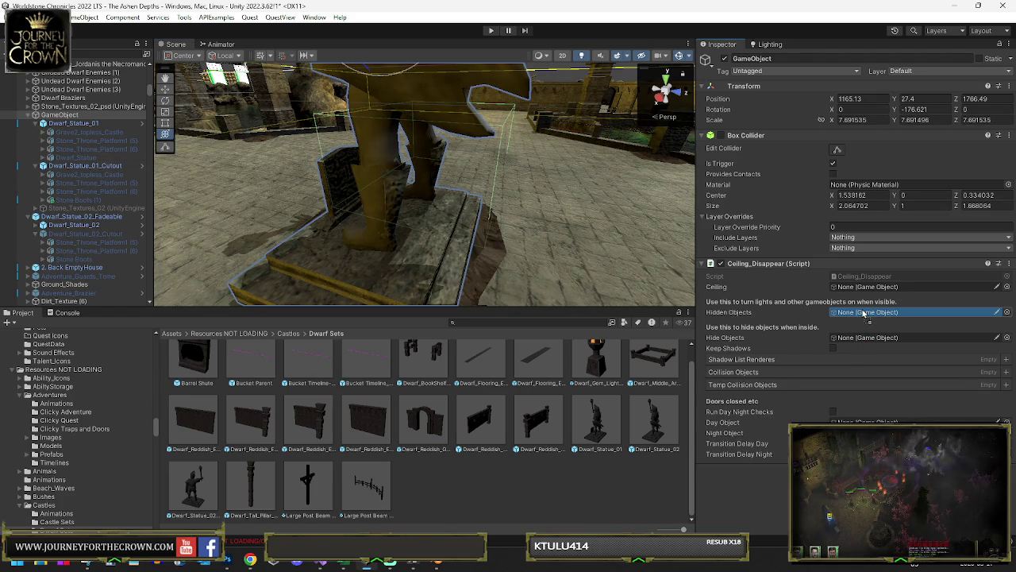
pyautogui.moveTo(865, 314); pyautogui.dragTo(865, 287)
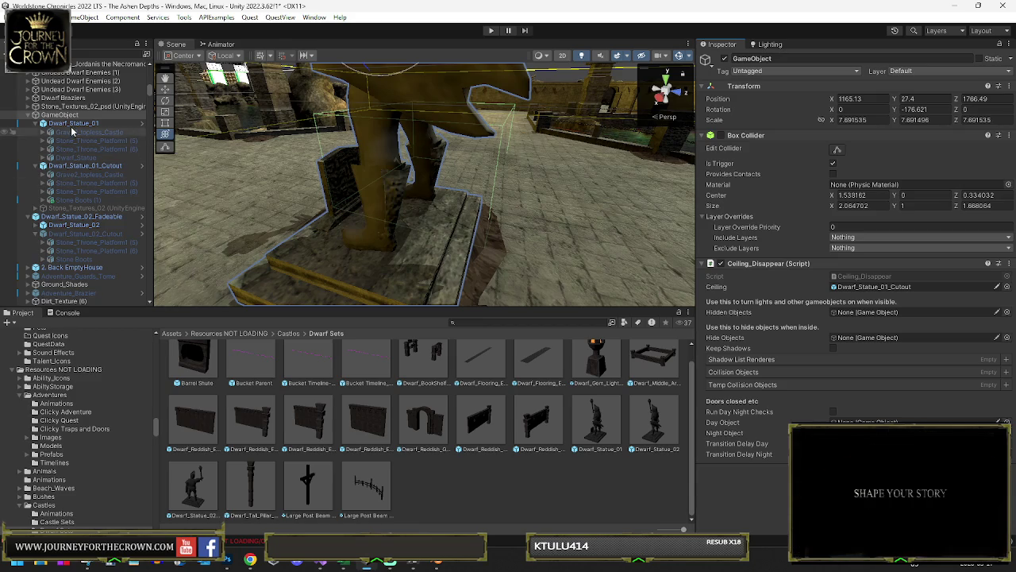
pyautogui.hotkey('ctrl', 'z')
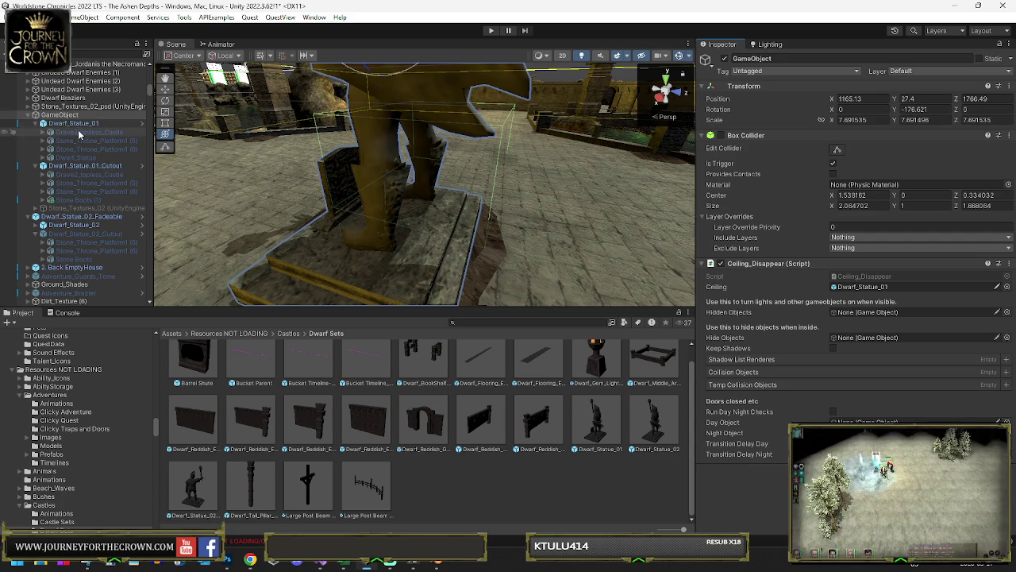
pyautogui.click(728, 362)
pyautogui.moveTo(727, 364); pyautogui.dragTo(729, 365)
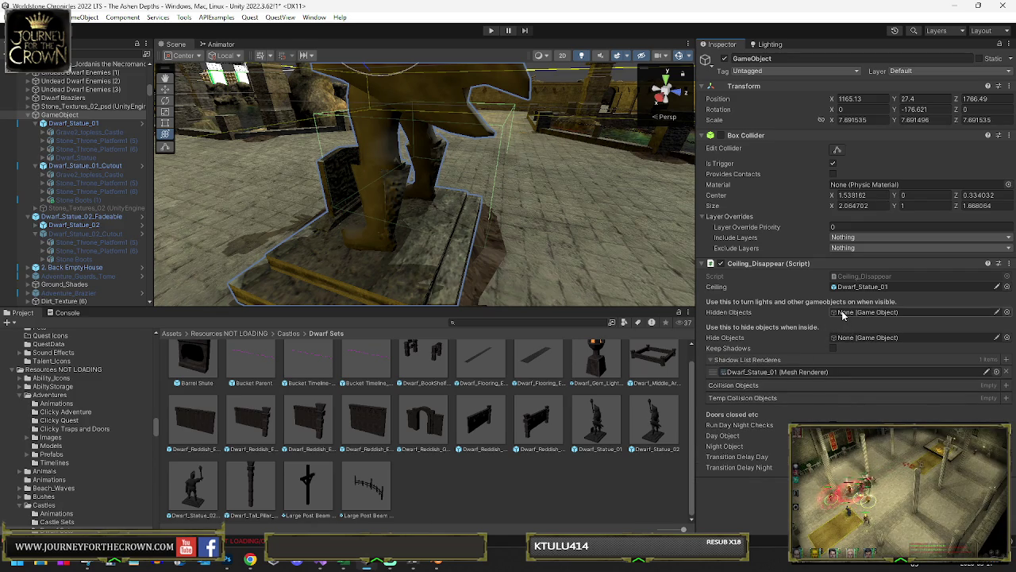
pyautogui.moveTo(80, 165)
pyautogui.mouseDown()
pyautogui.moveTo(913, 286)
pyautogui.moveTo(913, 313)
pyautogui.mouseUp()
pyautogui.click(83, 165)
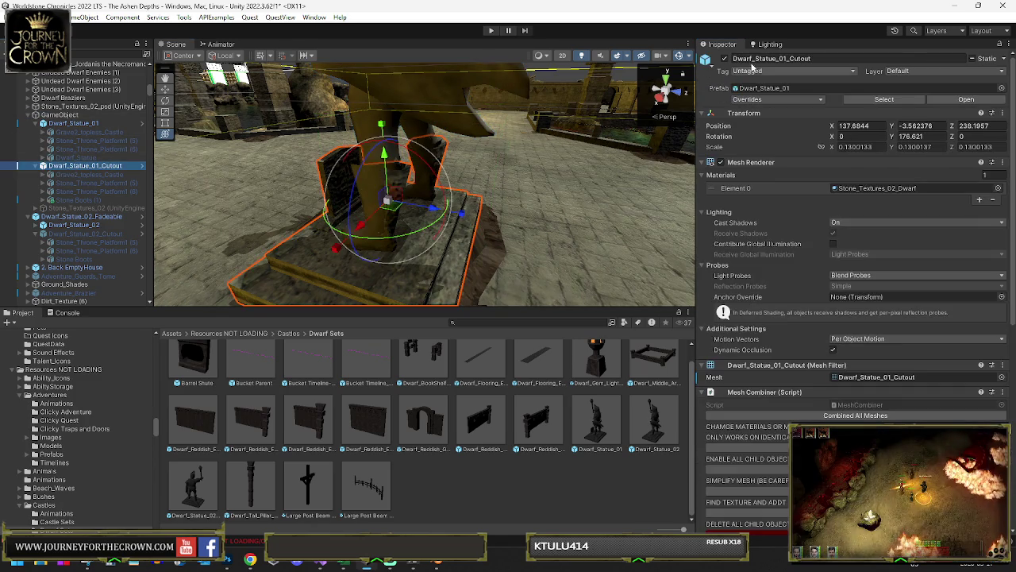
# Step: Rename the statue's trigger object to Dwarf_Statue_01_Fadeable
pyautogui.click(67, 114)
pyautogui.click(84, 123)
pyautogui.click(72, 115)
pyautogui.click(104, 118)
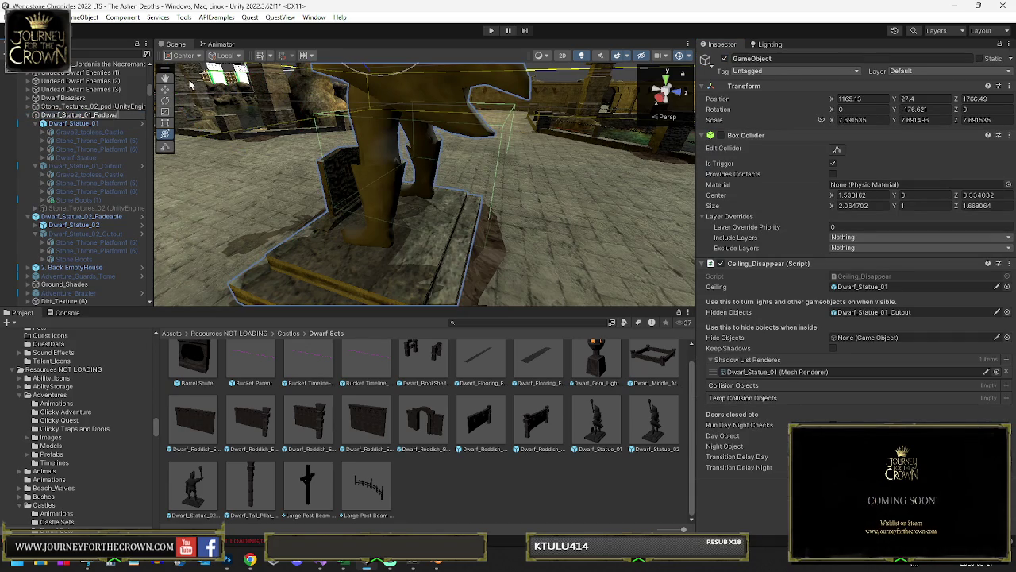
pyautogui.press('Return')
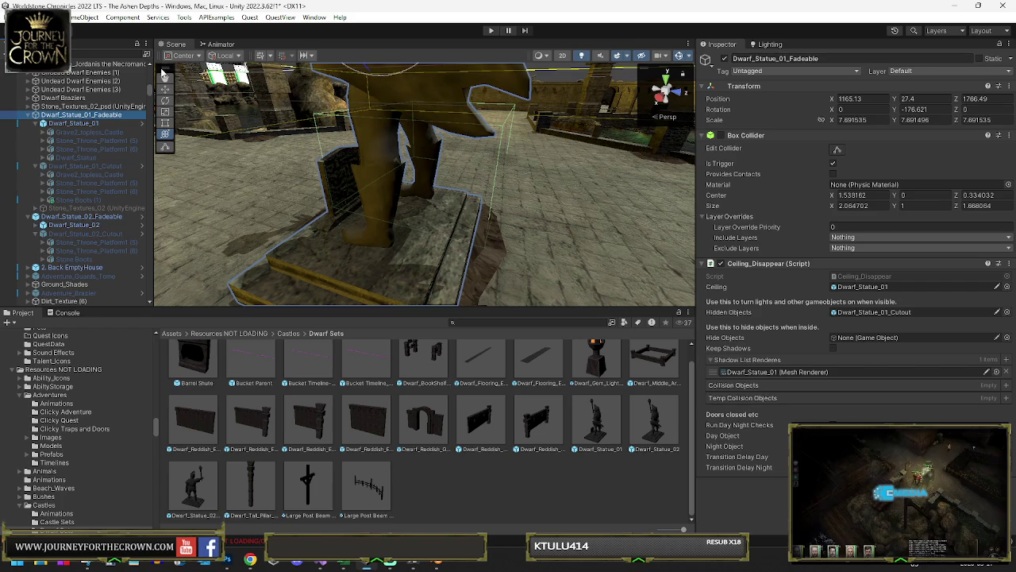
# Step: Mark the object Occluder Static and save it as a prefab in Dwarf Sets
pyautogui.click(1011, 59)
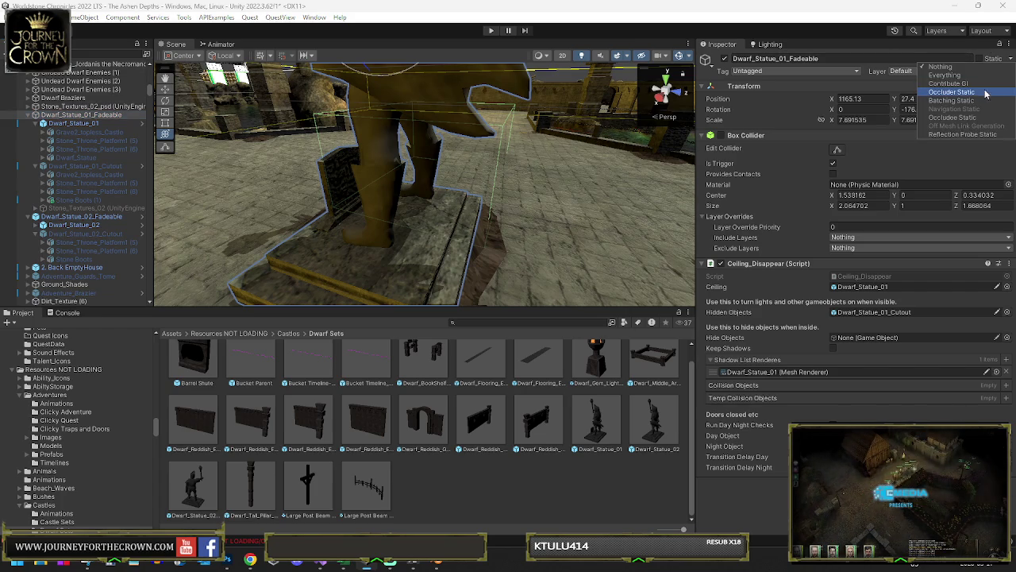
pyautogui.click(970, 92)
pyautogui.press('Return')
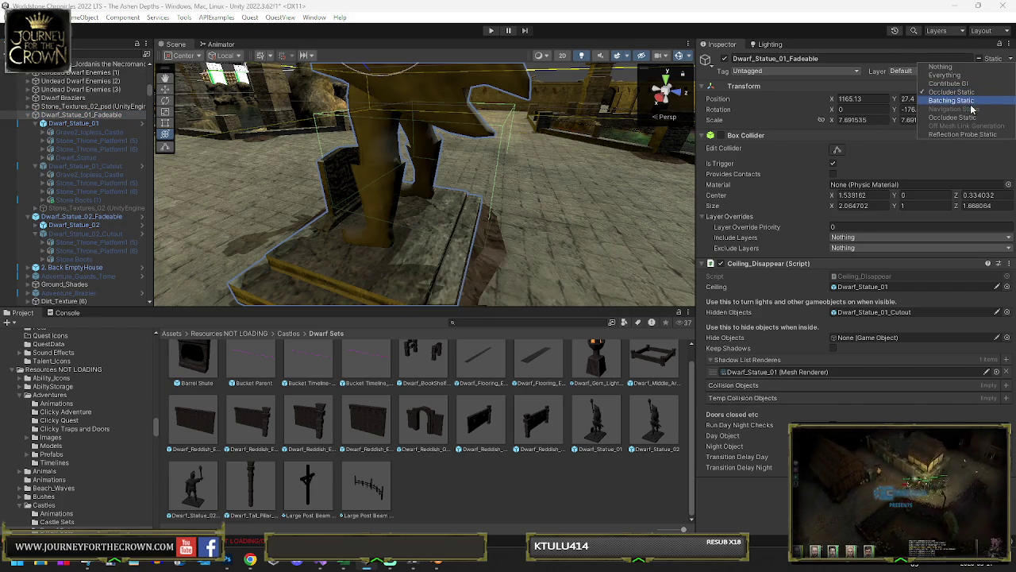
pyautogui.press('Escape')
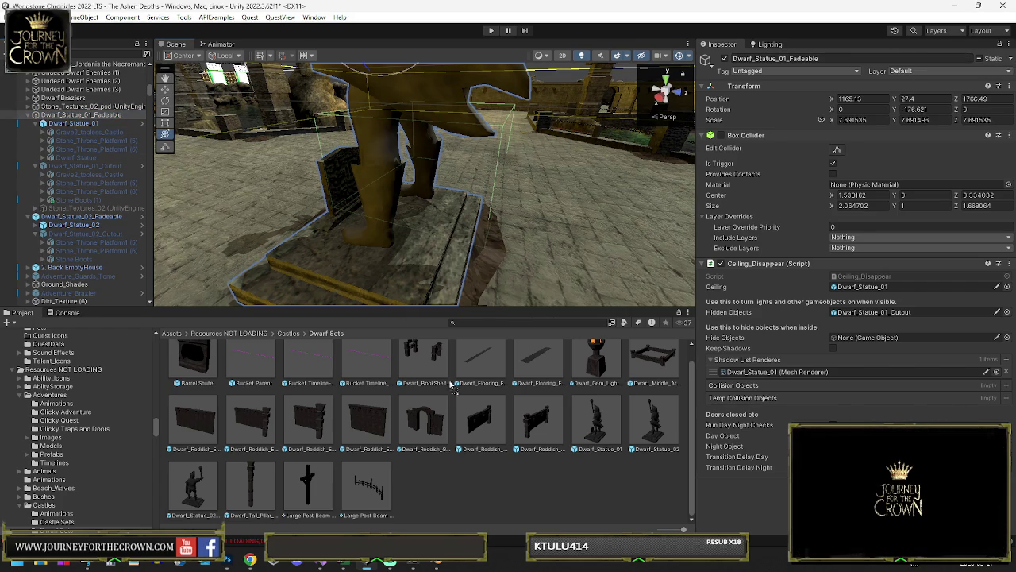
pyautogui.click(582, 438)
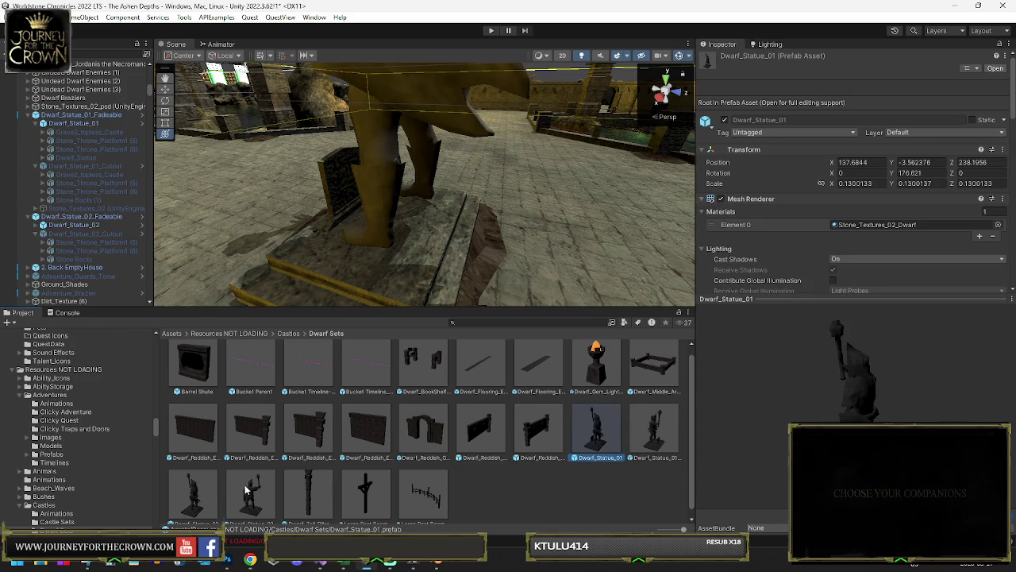
# Step: In the Dwarf_Statue_02_Fadeable prefab, set Ceiling to Dwarf_Statue_02, clear Hide Objects, enable Keep Shadows
pyautogui.click(248, 486)
pyautogui.doubleClick(251, 482)
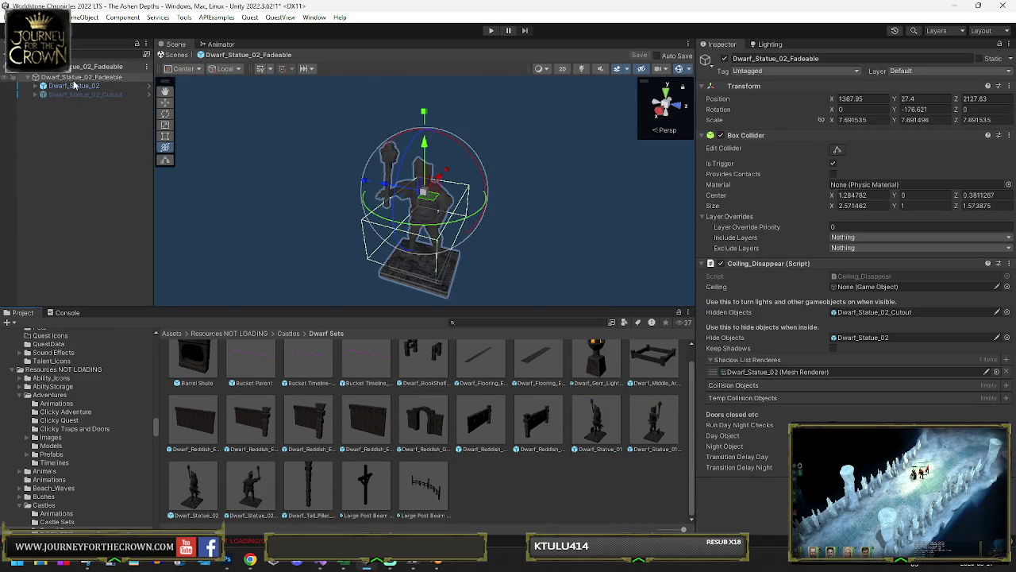
pyautogui.rightClick(857, 338)
pyautogui.click(849, 340)
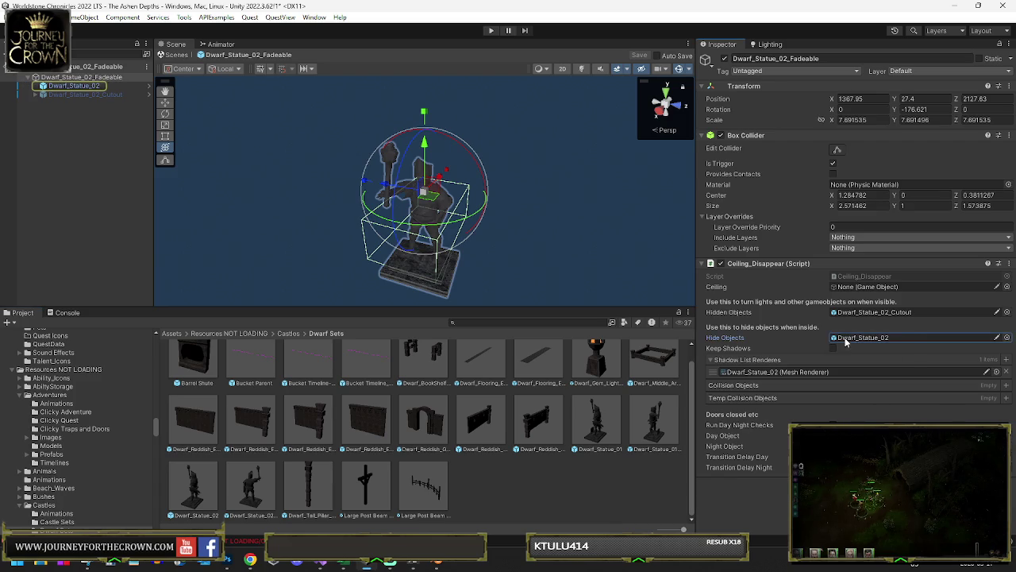
pyautogui.moveTo(87, 87)
pyautogui.mouseDown()
pyautogui.moveTo(317, 199)
pyautogui.moveTo(873, 316)
pyautogui.moveTo(865, 288)
pyautogui.mouseUp()
pyautogui.press('Delete')
pyautogui.click(833, 348)
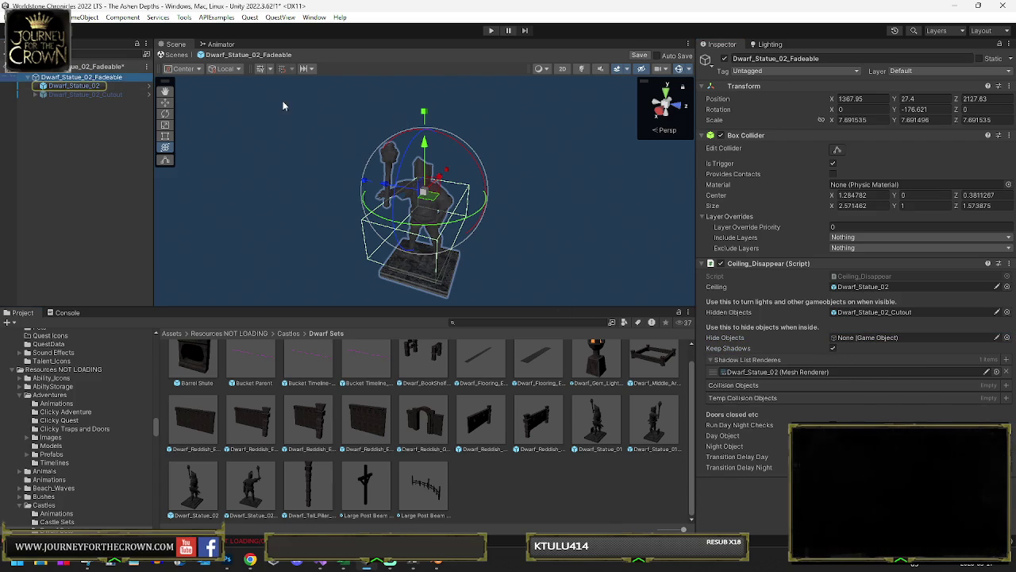
# Step: Mark the prefab Occluder Static and return to the scene
pyautogui.click(1002, 58)
pyautogui.click(969, 93)
pyautogui.click(453, 297)
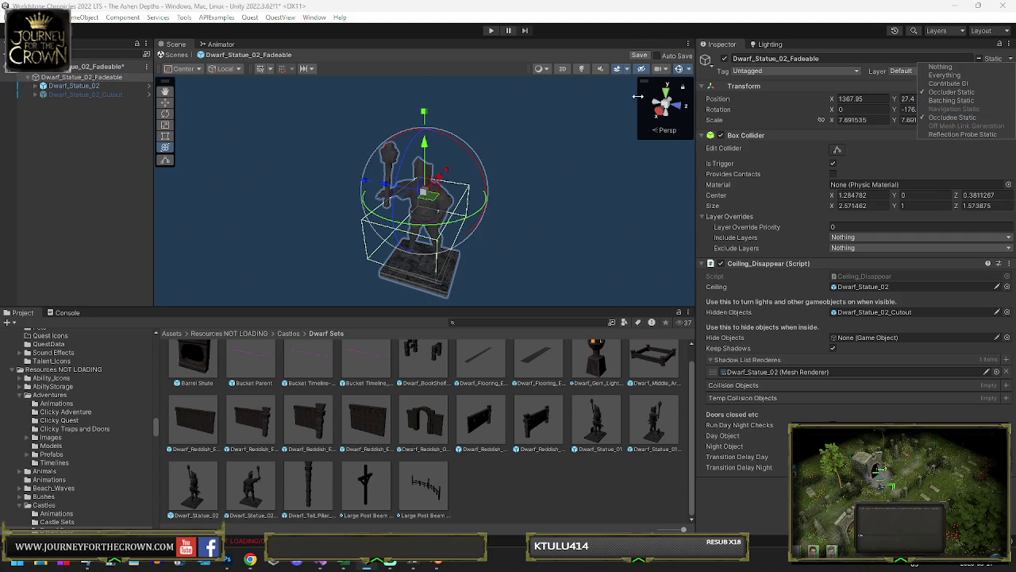
pyautogui.click(373, 78)
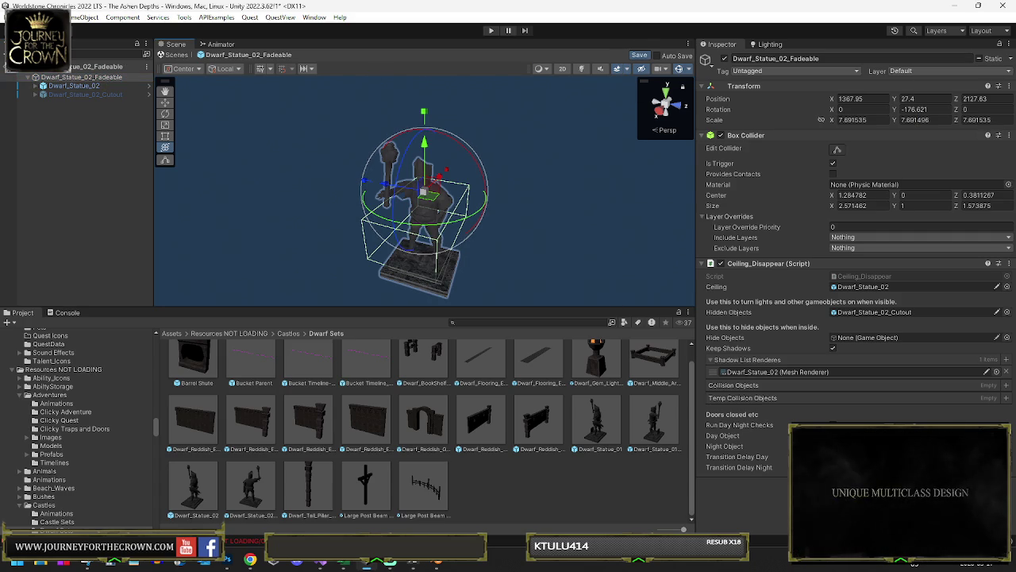
pyautogui.click(176, 54)
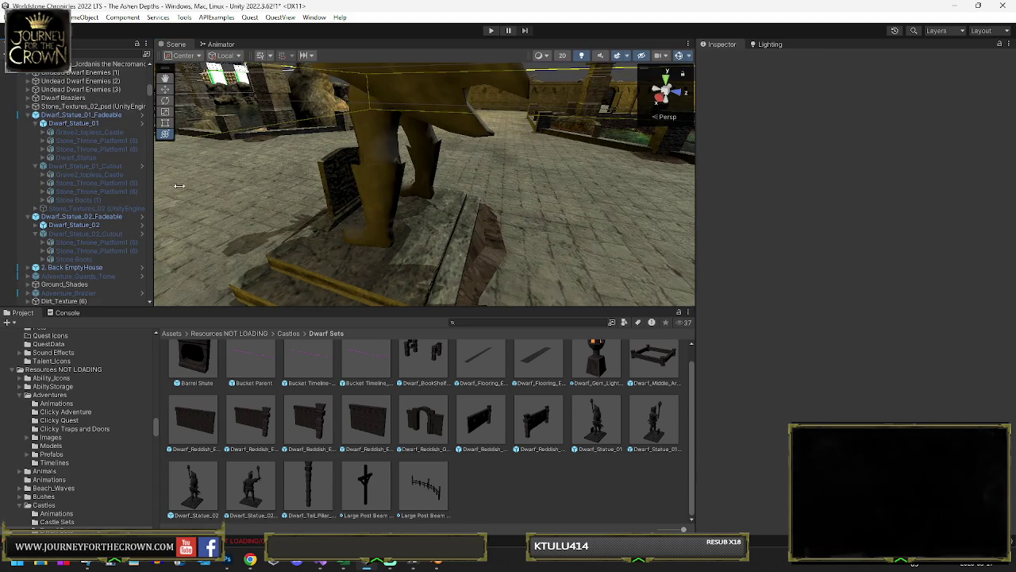
# Step: Delete Stone_Textures and its two throne platforms from the Dwarf_Statue_01_Fadeable prefab
pyautogui.click(239, 492)
pyautogui.doubleClick(594, 425)
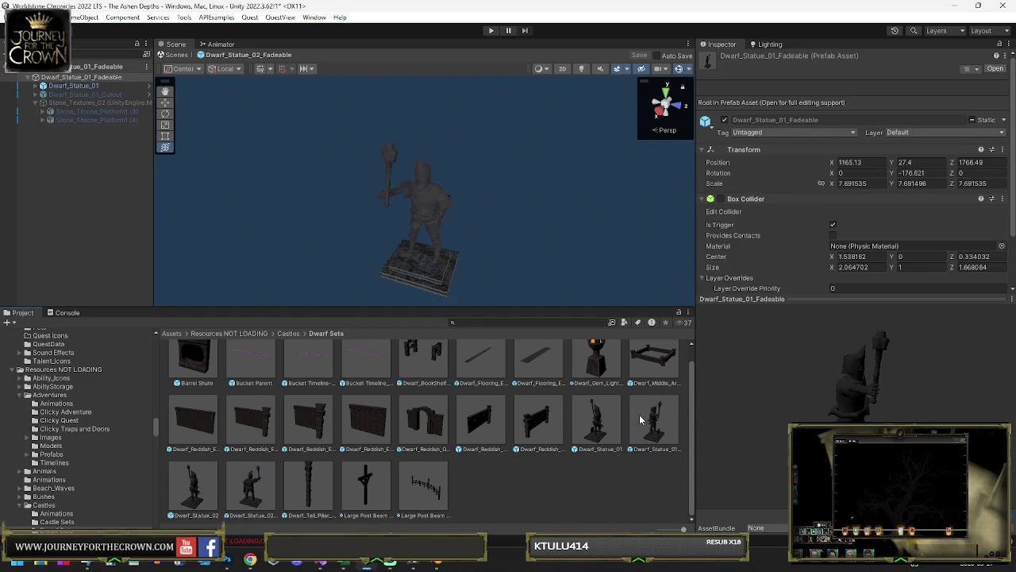
pyautogui.click(103, 104)
pyautogui.press('Delete')
# Step: Enable Keep Shadows on the prefab root, return to the scene, and select the first statue
pyautogui.click(97, 78)
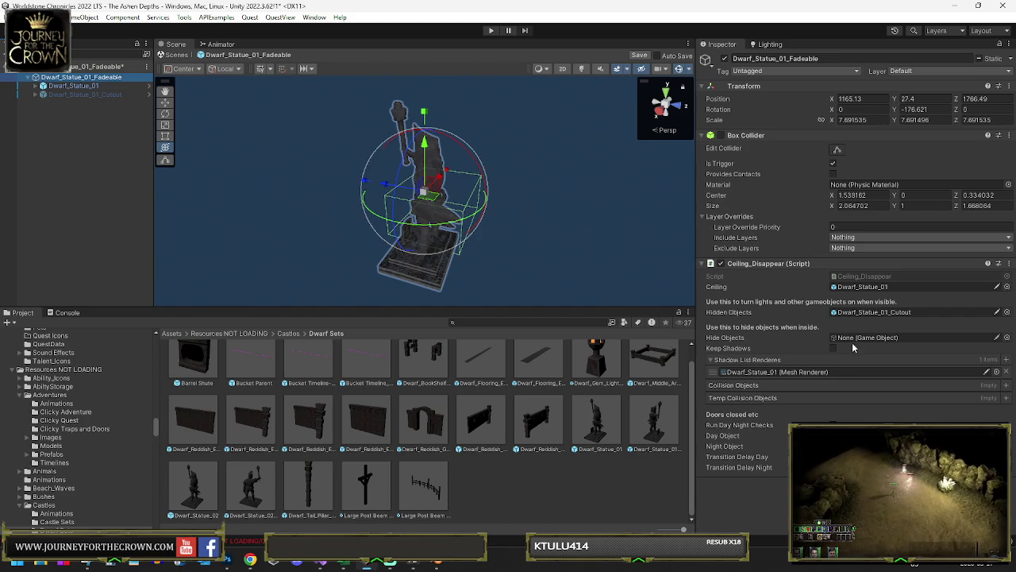
pyautogui.click(833, 347)
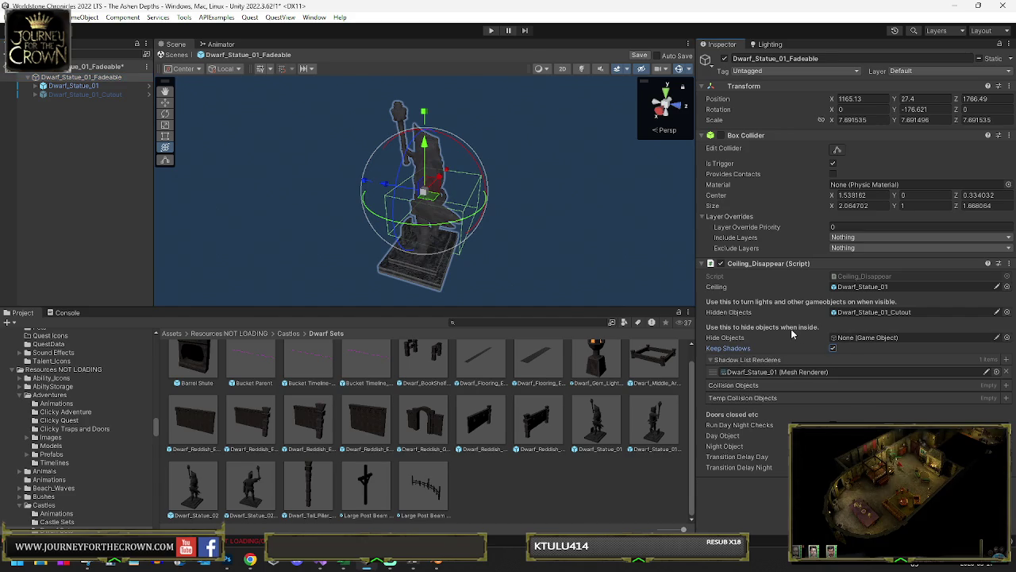
pyautogui.click(121, 70)
pyautogui.moveTo(551, 213)
pyautogui.mouseDown()
pyautogui.moveTo(841, 207)
pyautogui.moveTo(331, 238)
pyautogui.moveTo(397, 205)
pyautogui.moveTo(555, 220)
pyautogui.moveTo(754, 309)
pyautogui.mouseUp()
pyautogui.click(397, 207)
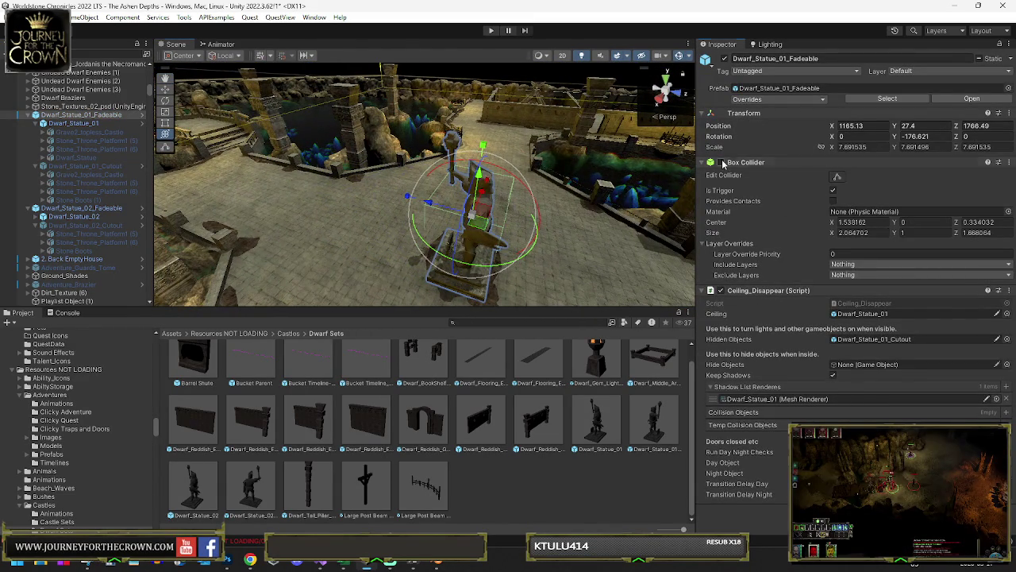
# Step: Stretch the first statue's Box Collider trigger to enclose the statue
pyautogui.click(836, 177)
pyautogui.moveTo(492, 238); pyautogui.dragTo(411, 220)
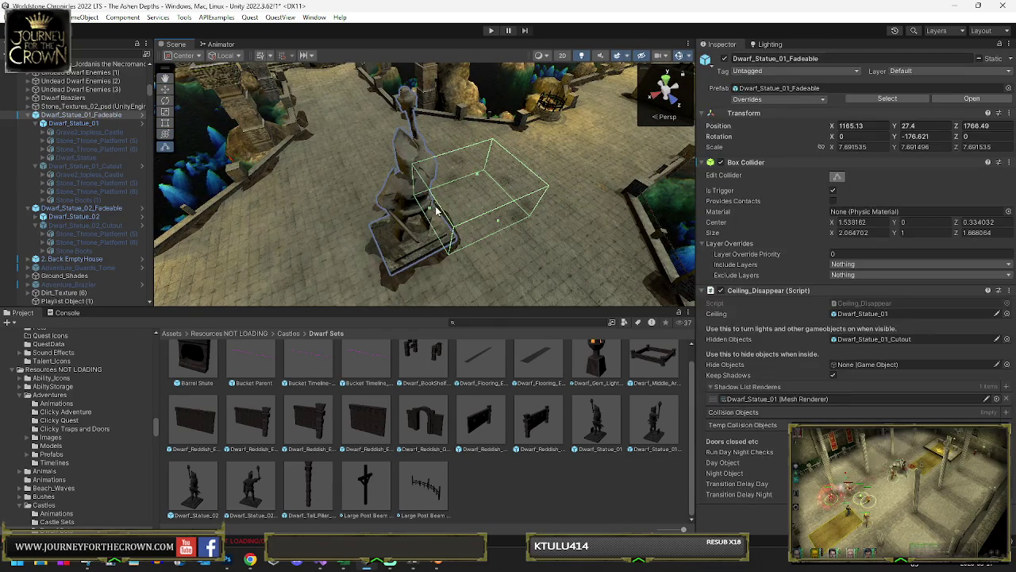
pyautogui.moveTo(429, 211); pyautogui.dragTo(382, 211)
pyautogui.moveTo(445, 230)
pyautogui.mouseDown()
pyautogui.moveTo(540, 213)
pyautogui.moveTo(413, 213)
pyautogui.moveTo(485, 196)
pyautogui.mouseUp()
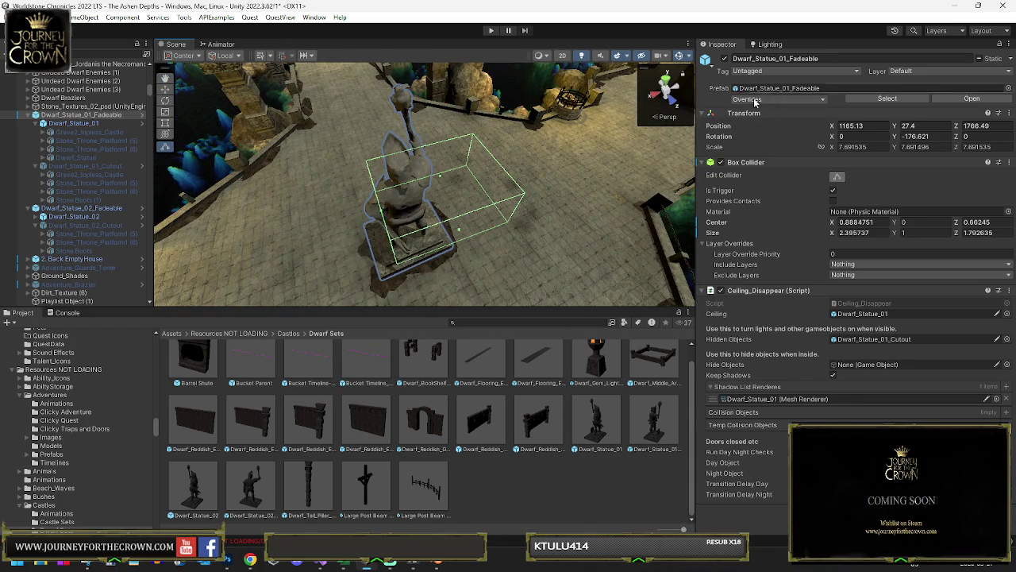
pyautogui.moveTo(414, 162)
pyautogui.mouseDown()
pyautogui.moveTo(1010, 125)
pyautogui.moveTo(82, 142)
pyautogui.moveTo(121, 163)
pyautogui.moveTo(516, 192)
pyautogui.moveTo(545, 174)
pyautogui.moveTo(469, 163)
pyautogui.mouseUp()
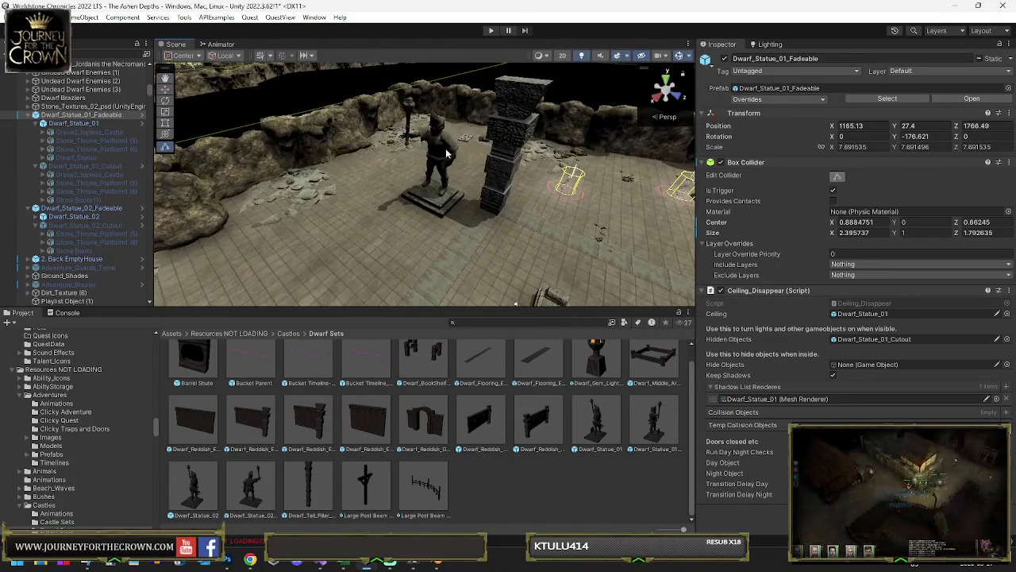
# Step: Enlarge the second statue's trigger box and move the statue to the head of the tomb floor
pyautogui.click(456, 158)
pyautogui.moveTo(291, 195); pyautogui.dragTo(456, 187)
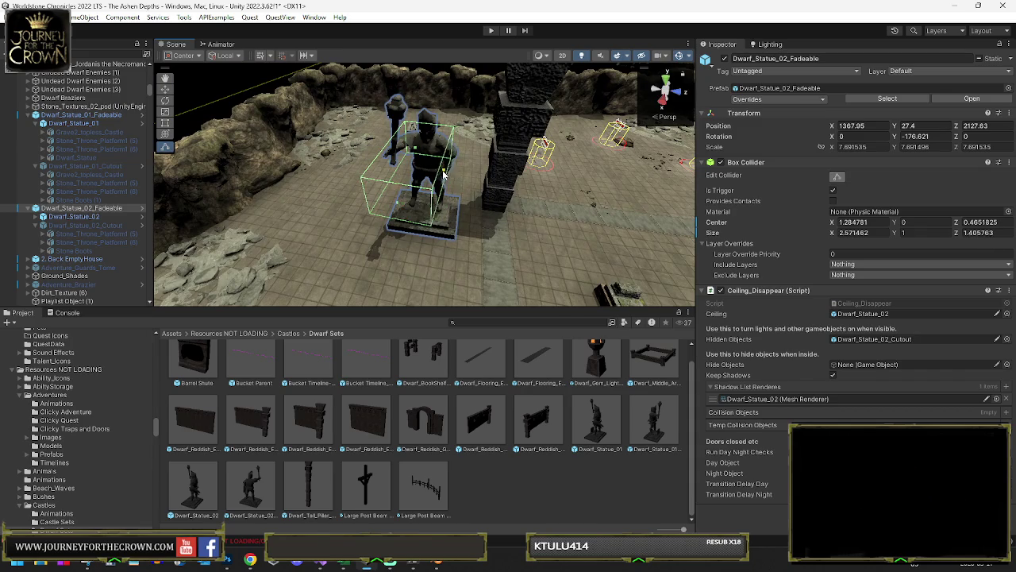
pyautogui.moveTo(387, 164)
pyautogui.mouseDown()
pyautogui.moveTo(493, 165)
pyautogui.moveTo(449, 193)
pyautogui.moveTo(327, 135)
pyautogui.mouseUp()
pyautogui.moveTo(430, 140)
pyautogui.mouseDown()
pyautogui.moveTo(460, 141)
pyautogui.moveTo(434, 139)
pyautogui.mouseUp()
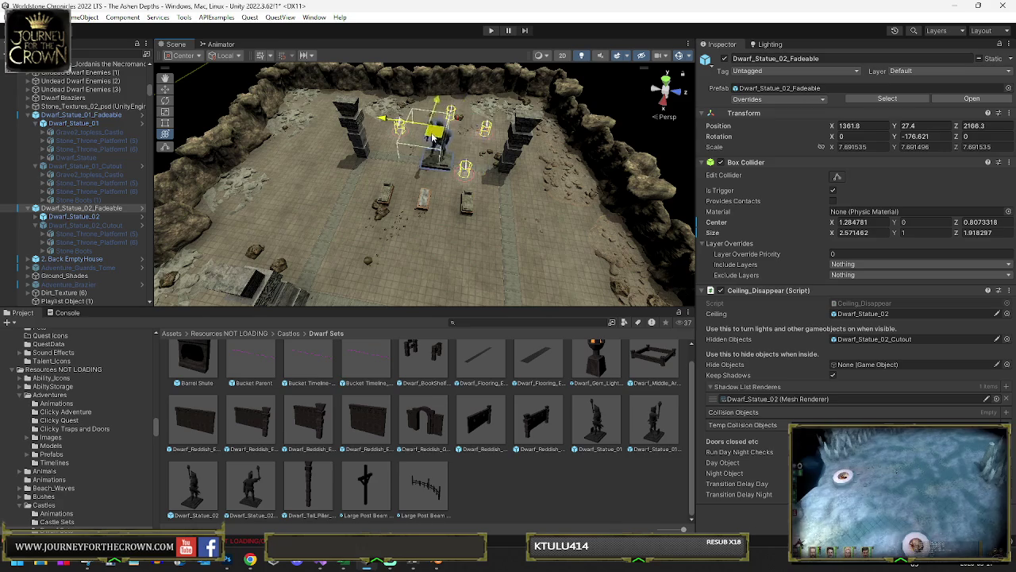
# Step: Inspect the statue's new placement and enter Play Mode to test the scene
pyautogui.press('f')
pyautogui.moveTo(469, 190)
pyautogui.mouseDown()
pyautogui.moveTo(487, 212)
pyautogui.moveTo(432, 71)
pyautogui.moveTo(425, 140)
pyautogui.moveTo(423, 118)
pyautogui.mouseUp()
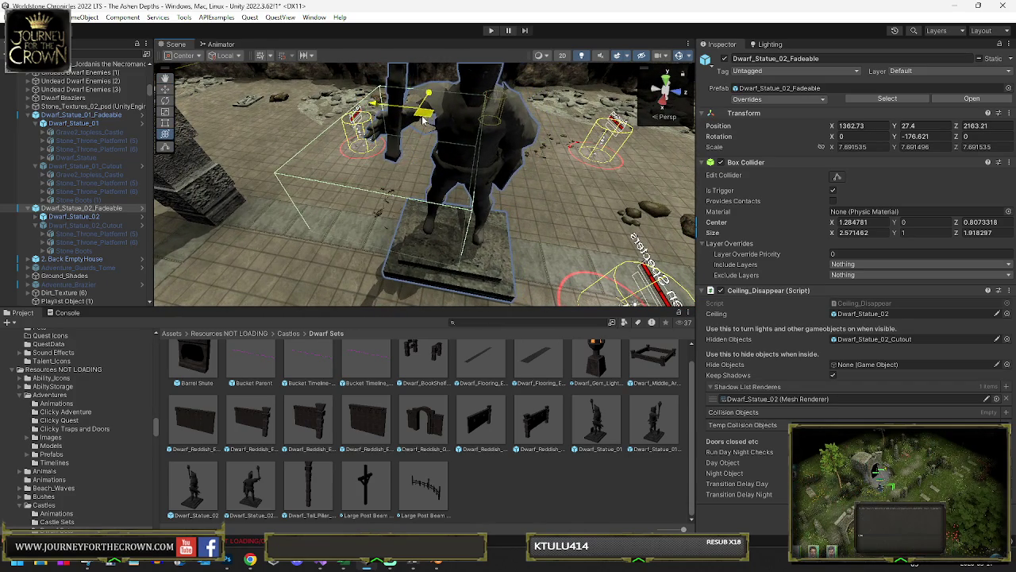
pyautogui.moveTo(318, 175)
pyautogui.mouseDown()
pyautogui.moveTo(288, 179)
pyautogui.moveTo(370, 68)
pyautogui.mouseUp()
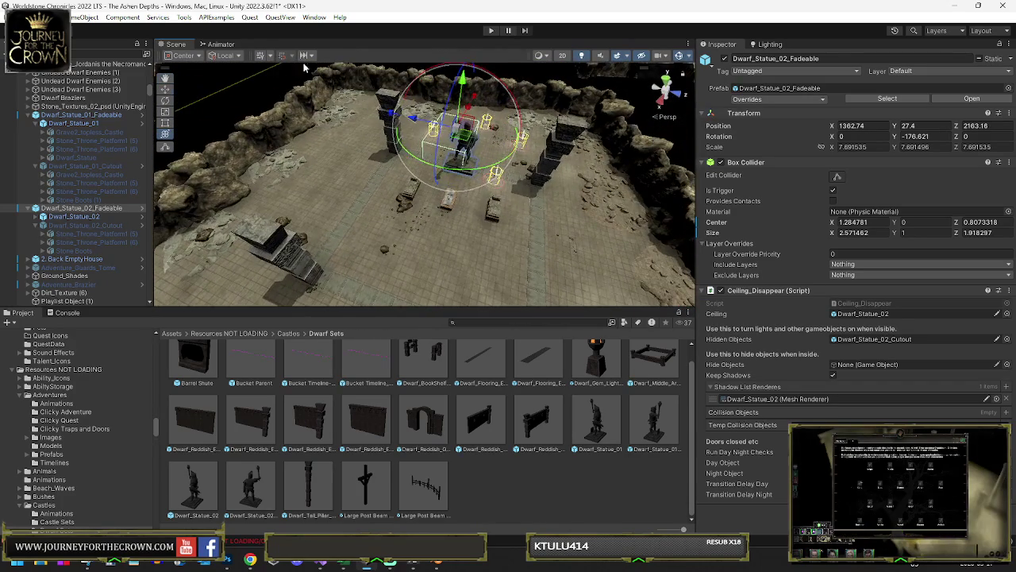
pyautogui.click(16, 17)
pyautogui.click(103, 69)
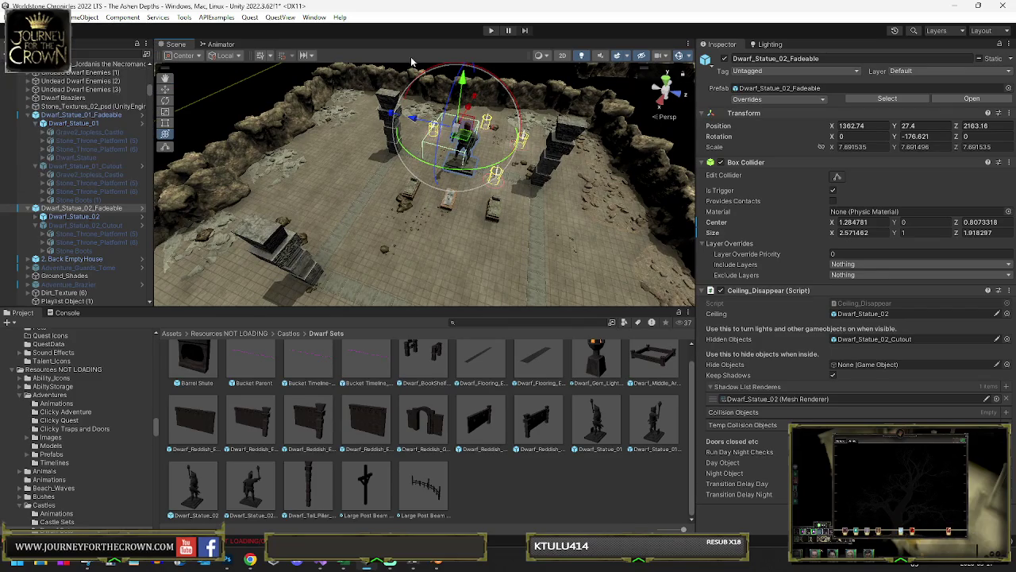
pyautogui.click(492, 31)
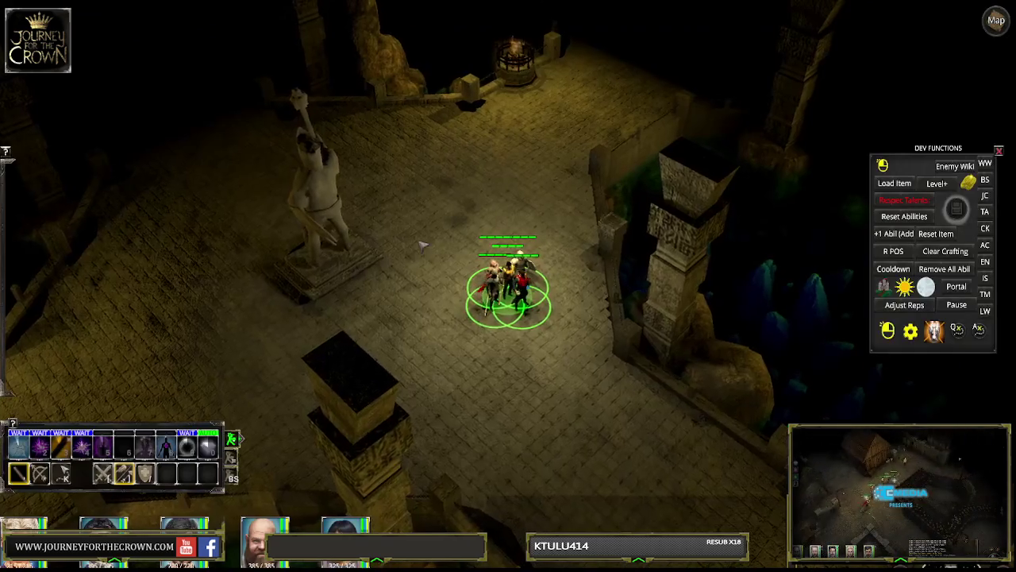
# Step: Box-select the whole party in the Game view
pyautogui.moveTo(463, 211); pyautogui.dragTo(401, 253)
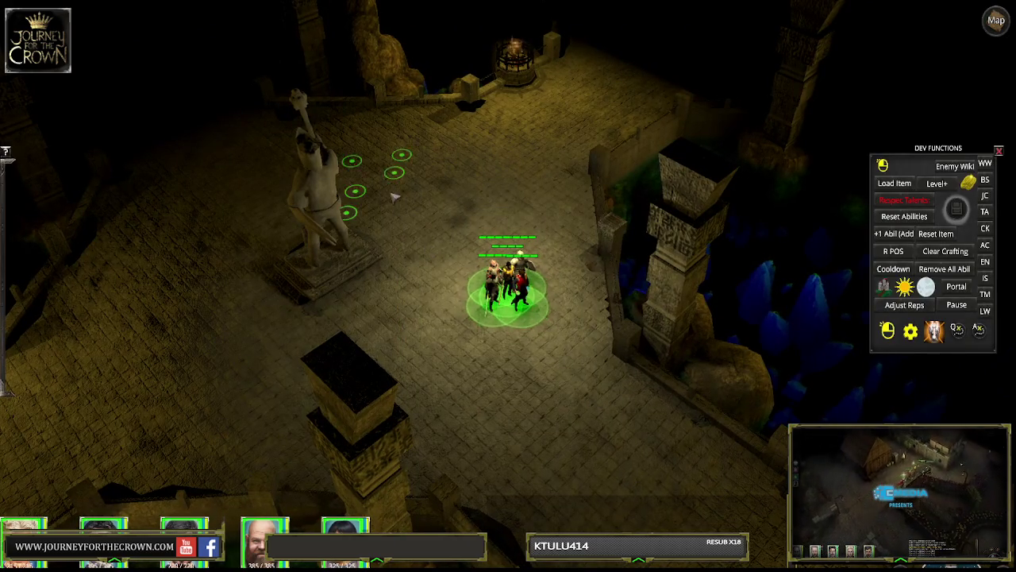
# Step: Walk the party across the courtyard, around the dwarf statue, to beside the brazier
pyautogui.rightClick(373, 246)
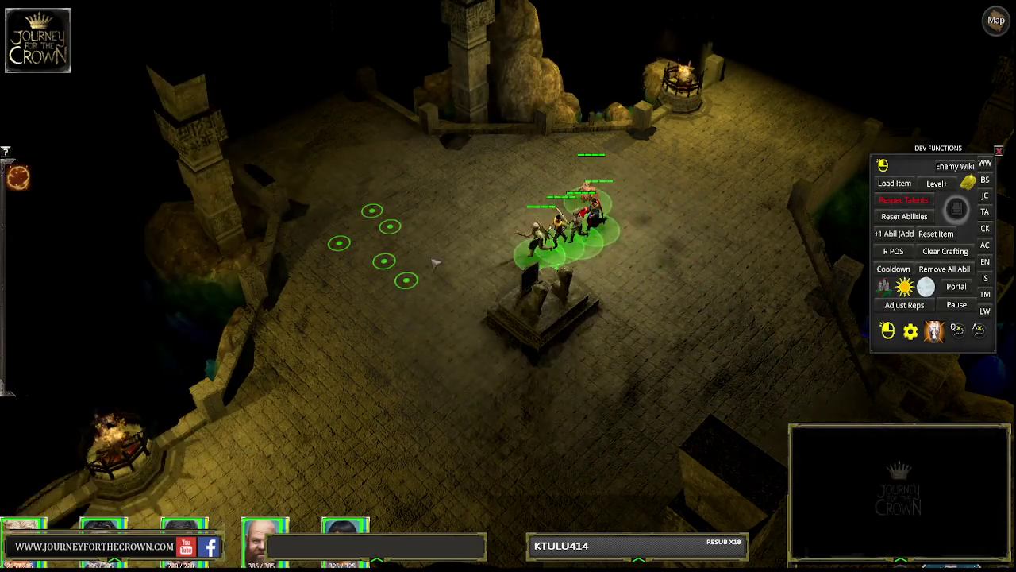
pyautogui.rightClick(666, 266)
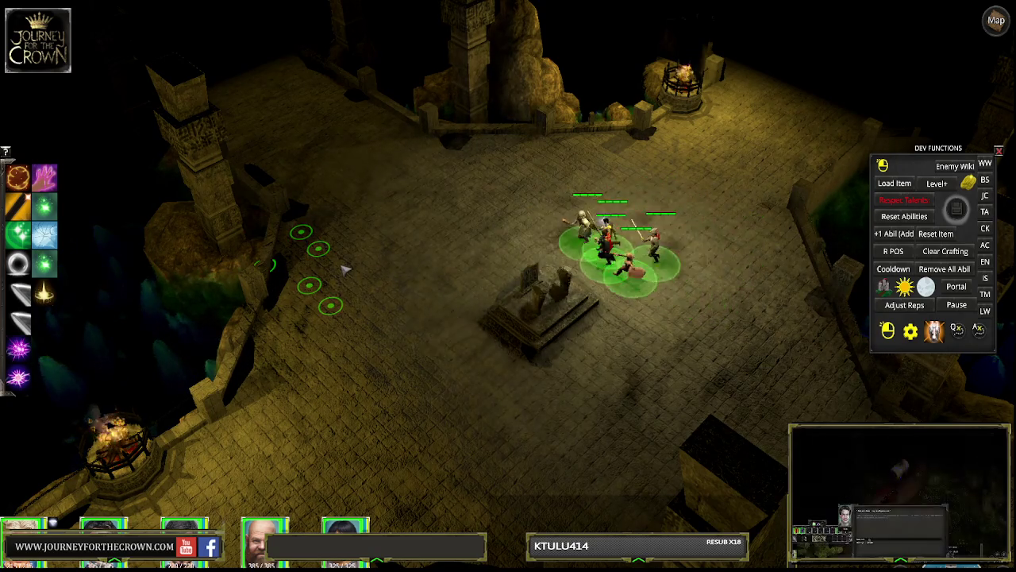
pyautogui.click(681, 262)
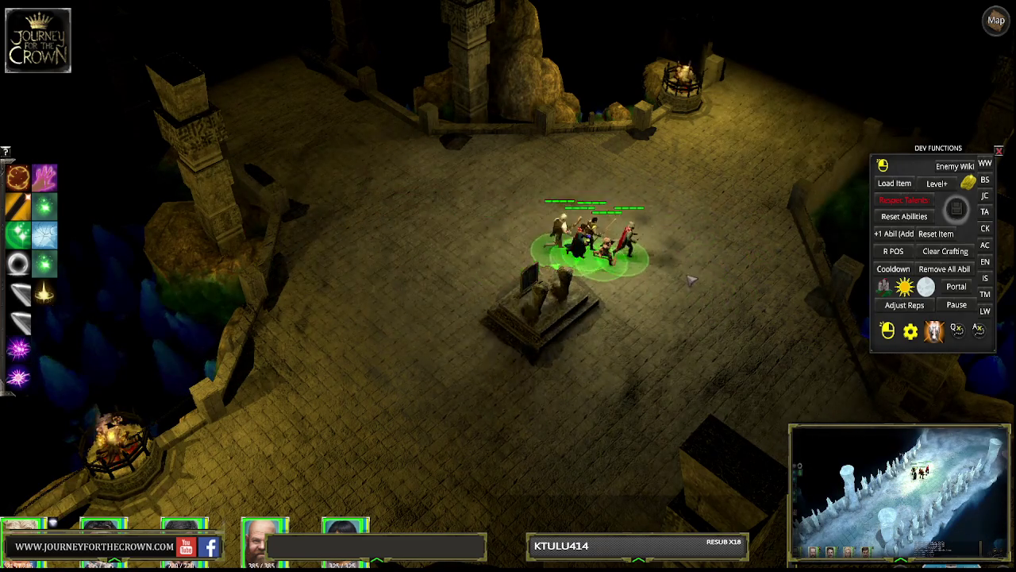
pyautogui.click(476, 227)
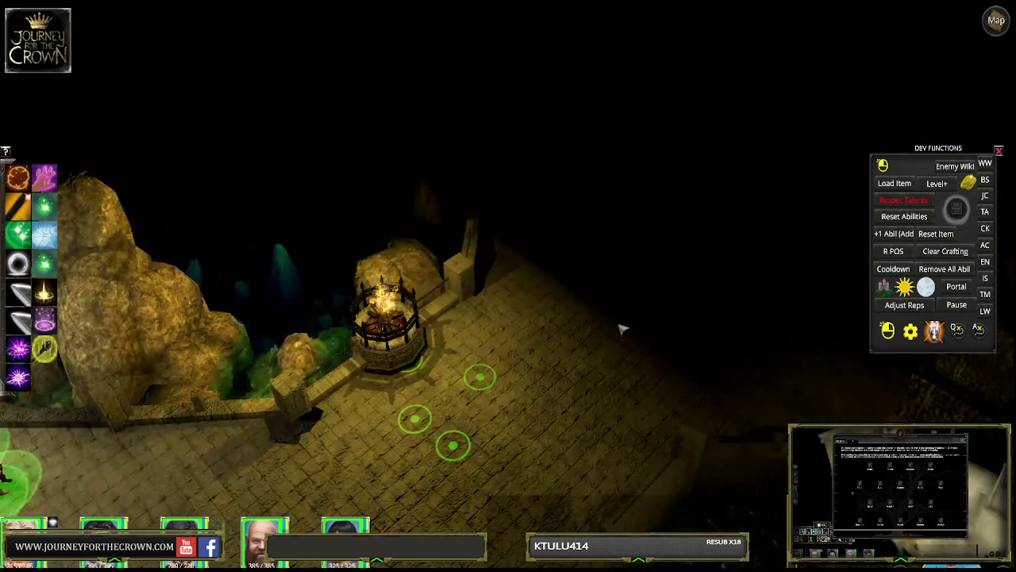
pyautogui.click(644, 320)
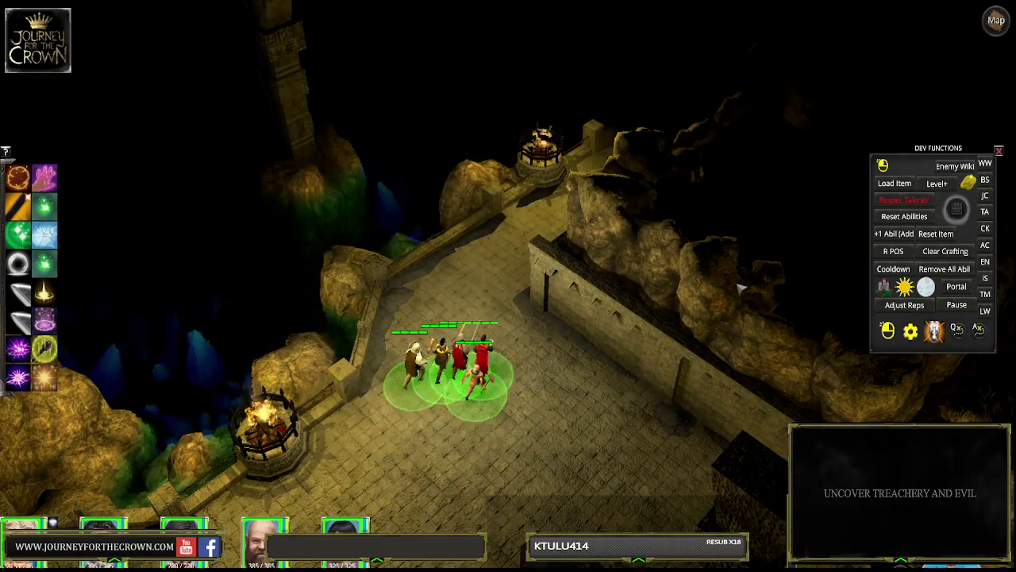
# Step: Lead the party through the wall gap into the room, then exit Play Mode
pyautogui.click(742, 288)
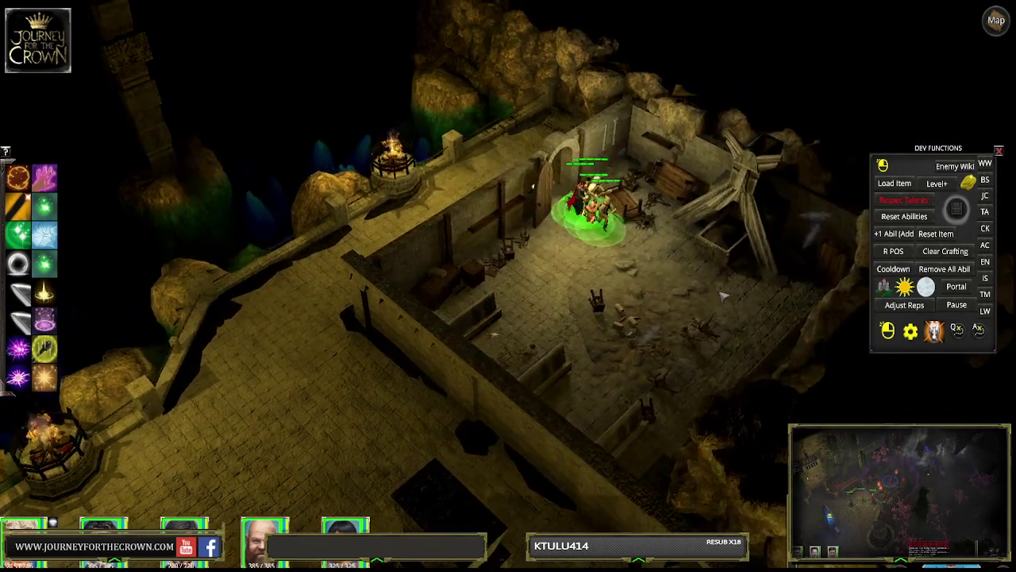
pyautogui.click(659, 351)
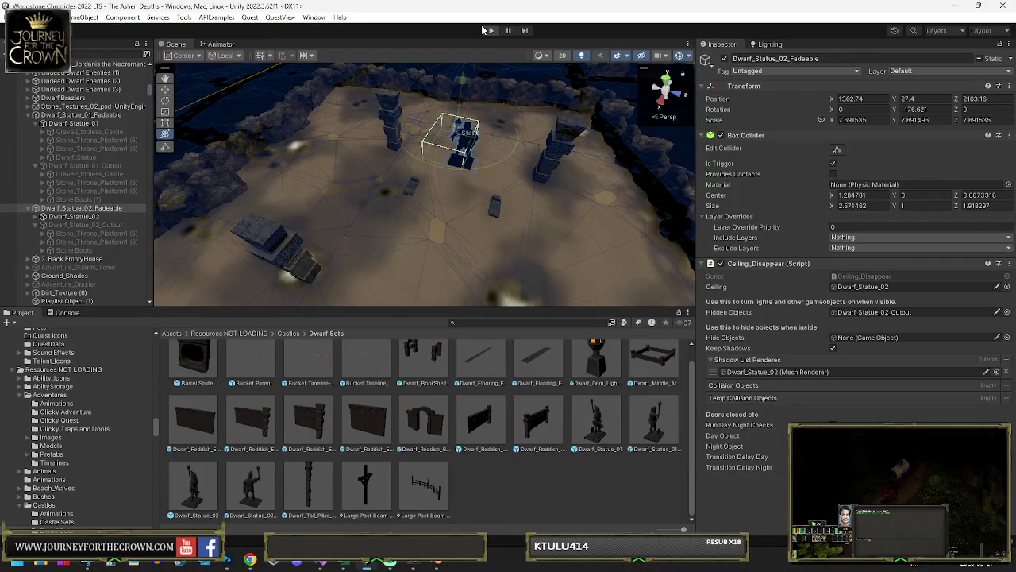
pyautogui.click(488, 30)
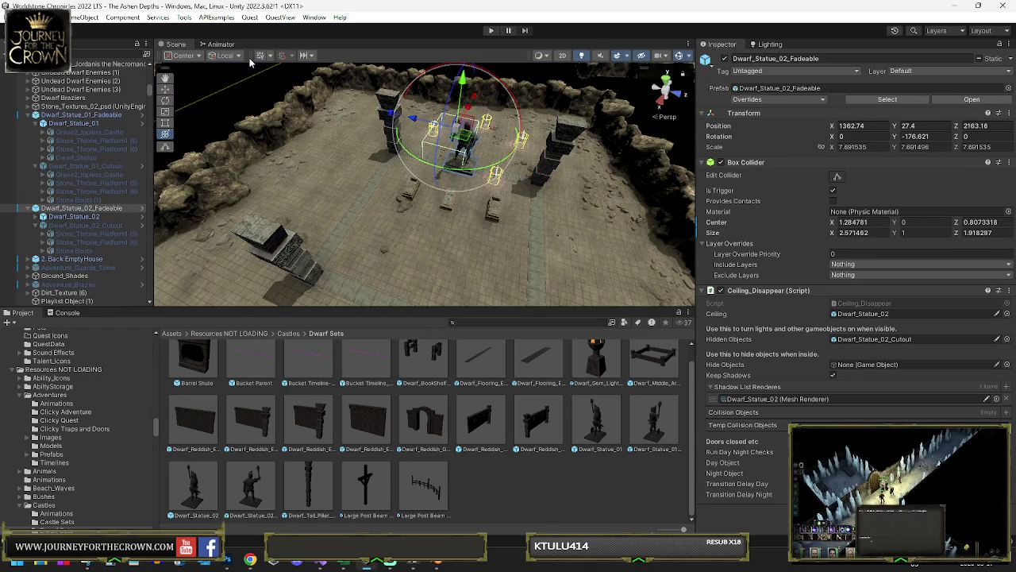
pyautogui.moveTo(297, 96)
pyautogui.mouseDown()
pyautogui.moveTo(494, 173)
pyautogui.moveTo(468, 161)
pyautogui.mouseUp()
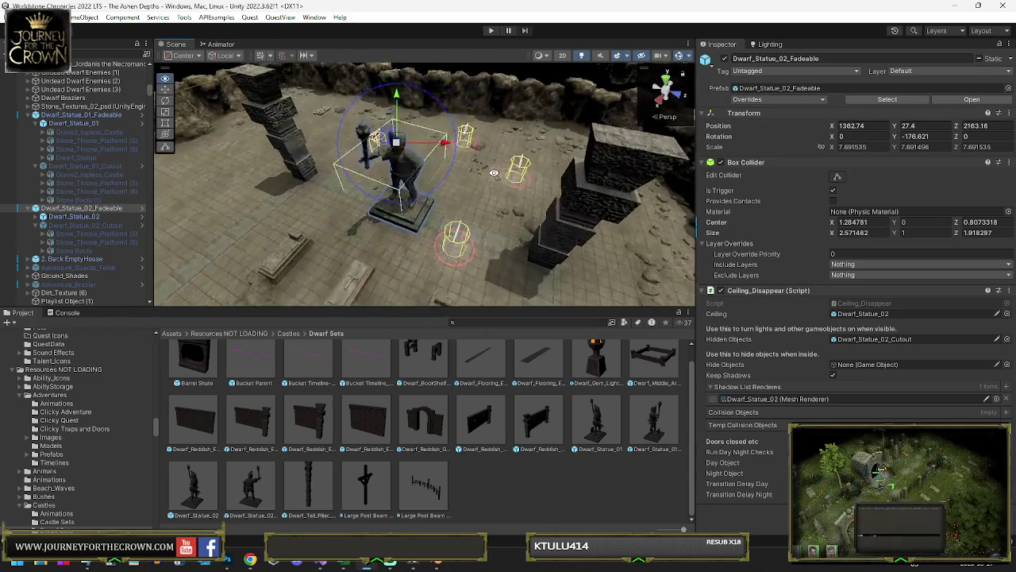
pyautogui.press('y')
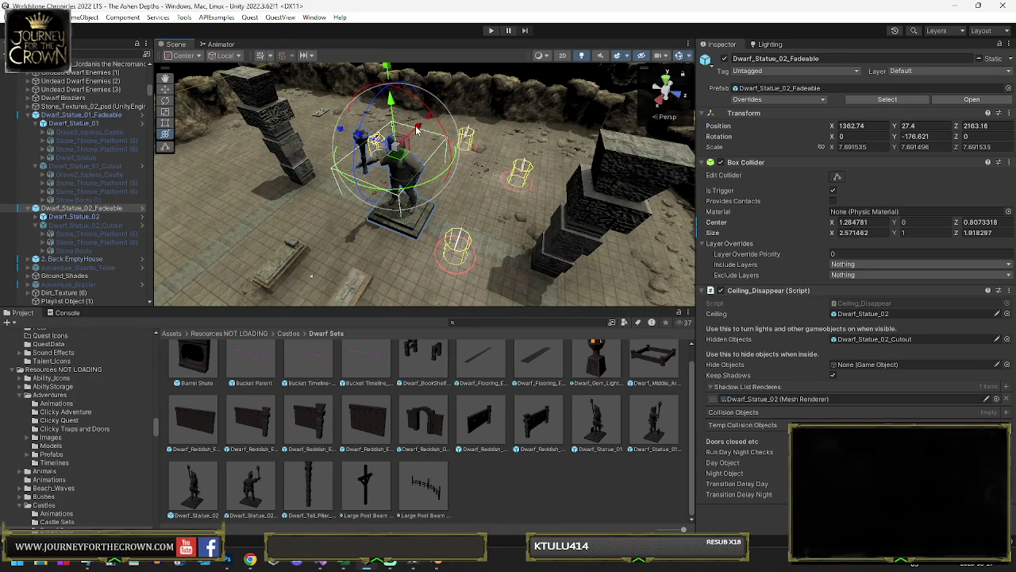
pyautogui.moveTo(418, 130)
pyautogui.mouseDown()
pyautogui.moveTo(388, 133)
pyautogui.moveTo(446, 179)
pyautogui.moveTo(459, 235)
pyautogui.moveTo(413, 211)
pyautogui.moveTo(460, 203)
pyautogui.mouseUp()
pyautogui.scroll(3, 387, 132)
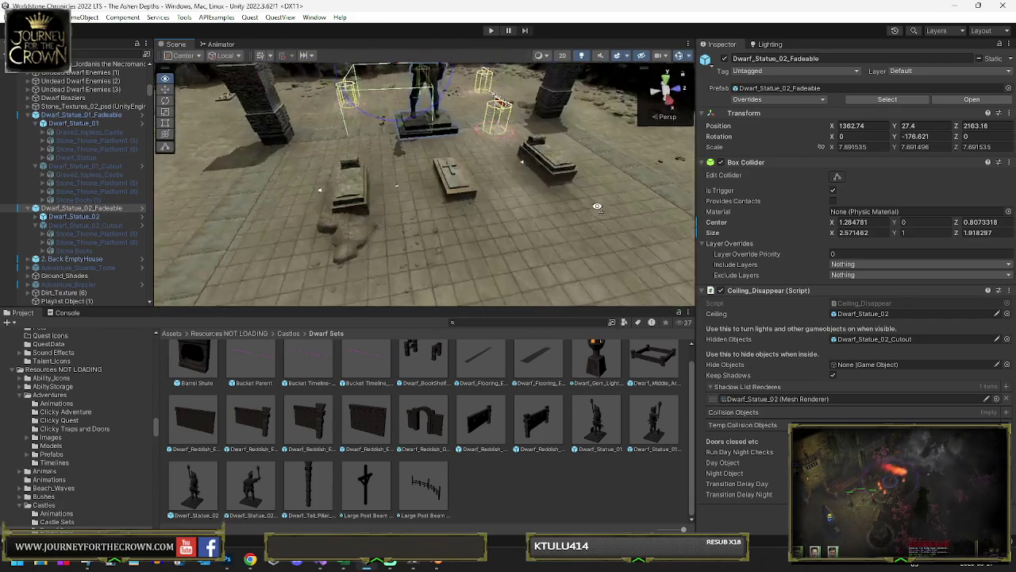
# Step: Ping the Warfallen Coffin Variant (1)'s prefab asset in Clicky Adventure, then reselect the coffin
pyautogui.scroll(-5, 493, 196)
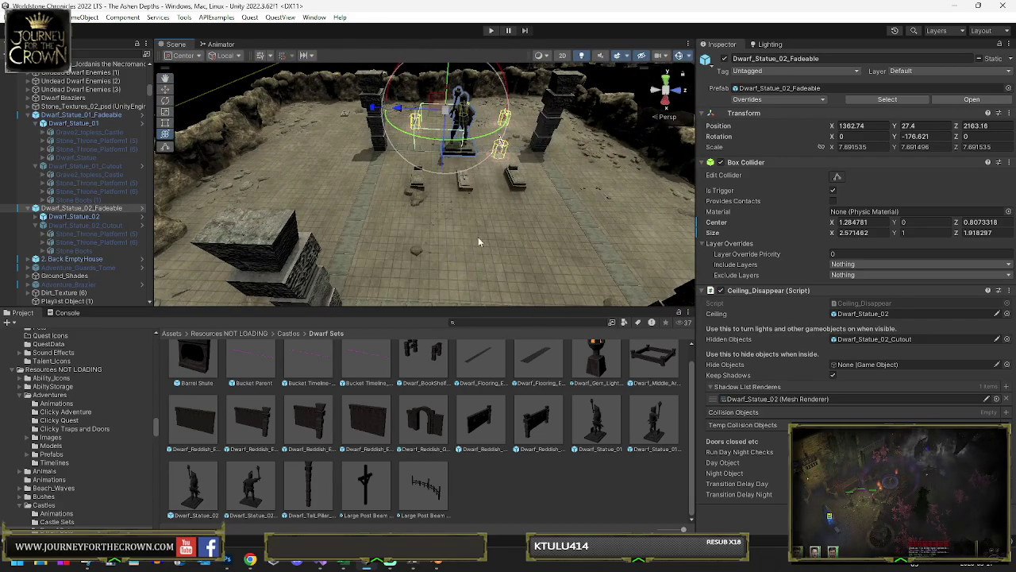
pyautogui.click(515, 178)
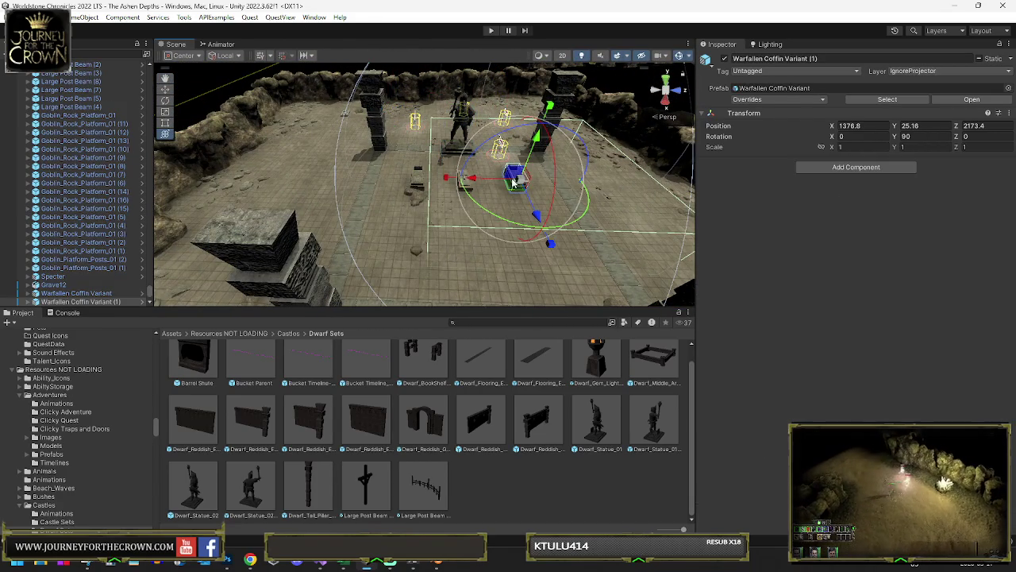
pyautogui.click(868, 101)
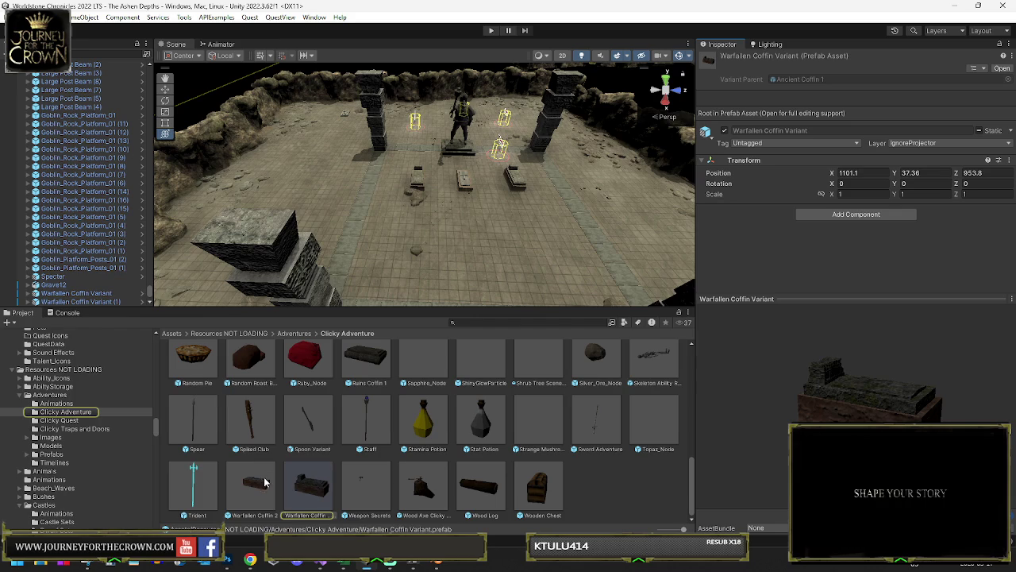
pyautogui.scroll(-3, 69, 268)
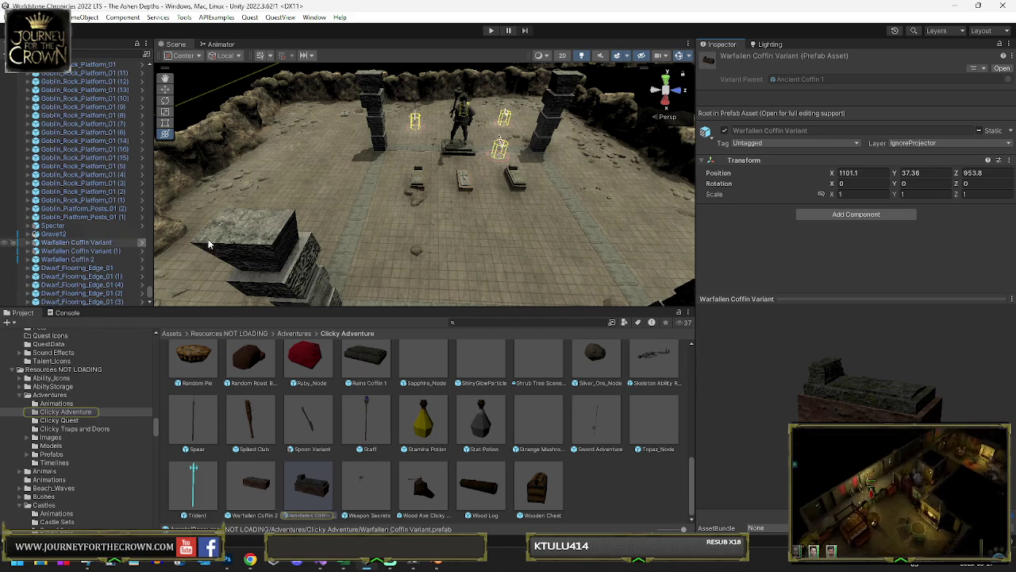
pyautogui.click(520, 188)
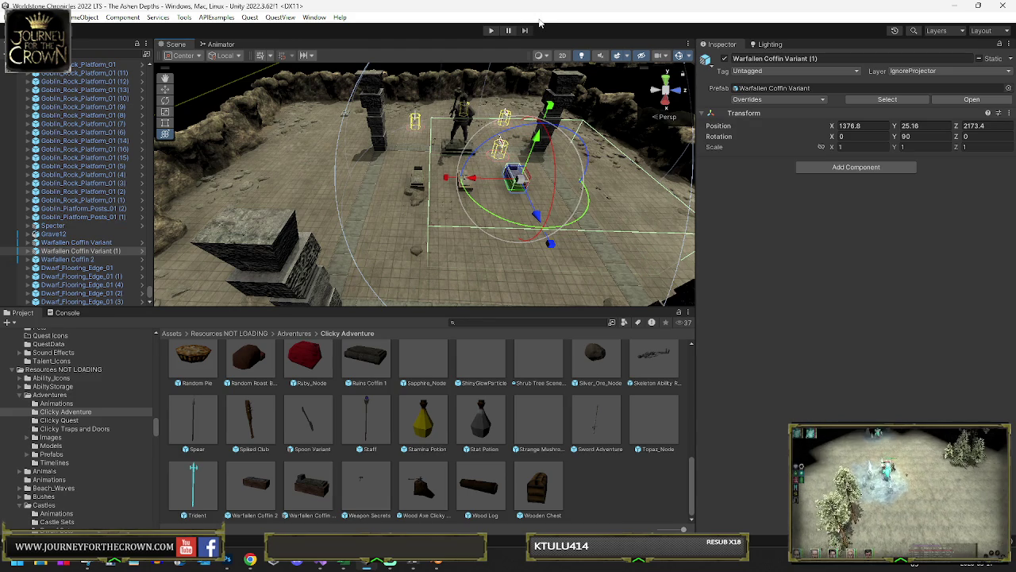
pyautogui.moveTo(494, 211)
pyautogui.keyDown('alt'); pyautogui.mouseDown()
pyautogui.moveTo(476, 214)
pyautogui.moveTo(499, 214)
pyautogui.moveTo(503, 193)
pyautogui.moveTo(297, 160)
pyautogui.moveTo(416, 175)
pyautogui.mouseUp(); pyautogui.keyUp('alt')
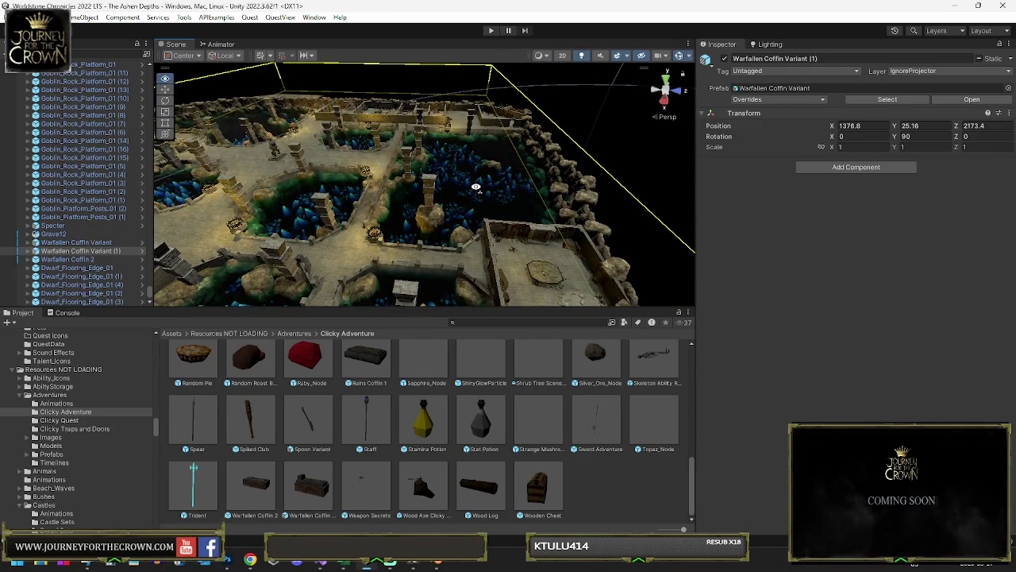
# Step: Frame the coffin and delete the Rocks_Non_Static (18) ground rock along the cave edge
pyautogui.press('f')
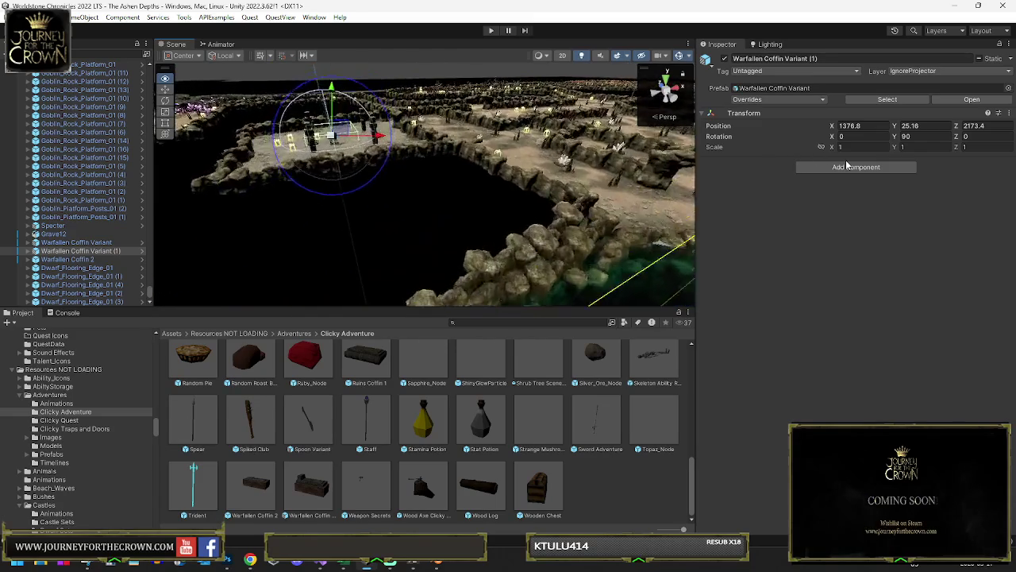
pyautogui.moveTo(459, 212)
pyautogui.keyDown('alt'); pyautogui.mouseDown()
pyautogui.moveTo(450, 209)
pyautogui.moveTo(457, 226)
pyautogui.moveTo(497, 256)
pyautogui.moveTo(567, 239)
pyautogui.moveTo(471, 188)
pyautogui.moveTo(574, 250)
pyautogui.mouseUp(); pyautogui.keyUp('alt')
pyautogui.click(492, 199)
pyautogui.press('Delete')
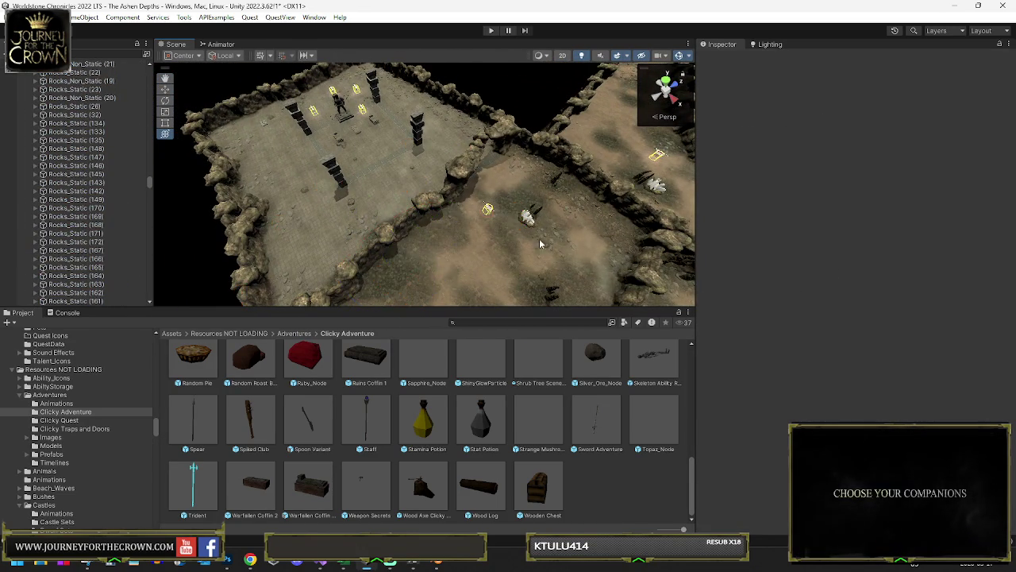
# Step: Look over the walled arena and select the Warfallen Coffin 2 grave
pyautogui.moveTo(489, 199)
pyautogui.keyDown('alt'); pyautogui.mouseDown()
pyautogui.moveTo(405, 145)
pyautogui.moveTo(373, 163)
pyautogui.moveTo(468, 242)
pyautogui.moveTo(446, 228)
pyautogui.mouseUp(); pyautogui.keyUp('alt')
pyautogui.click(400, 143)
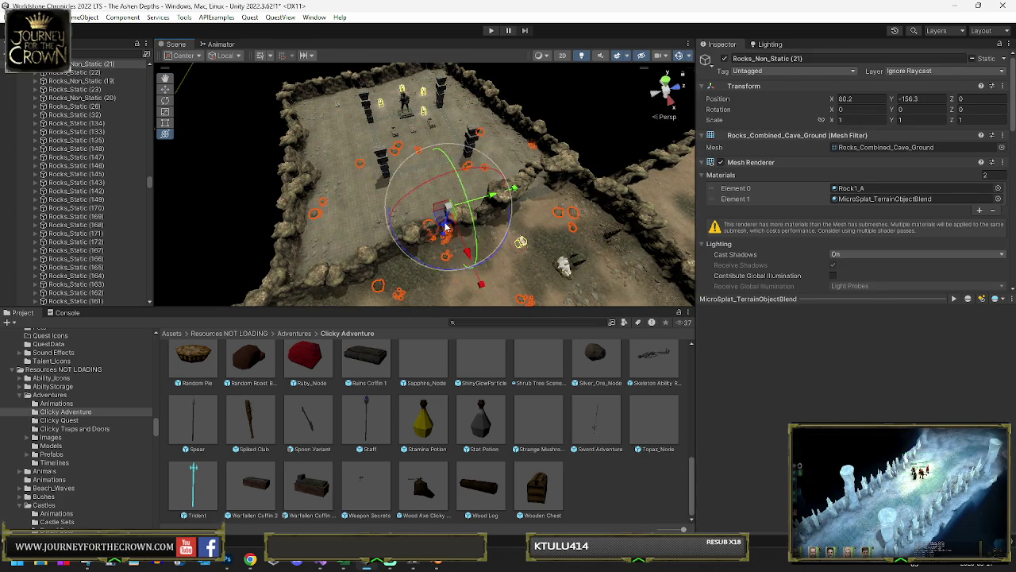
pyautogui.click(505, 224)
pyautogui.scroll(-5, 485, 201)
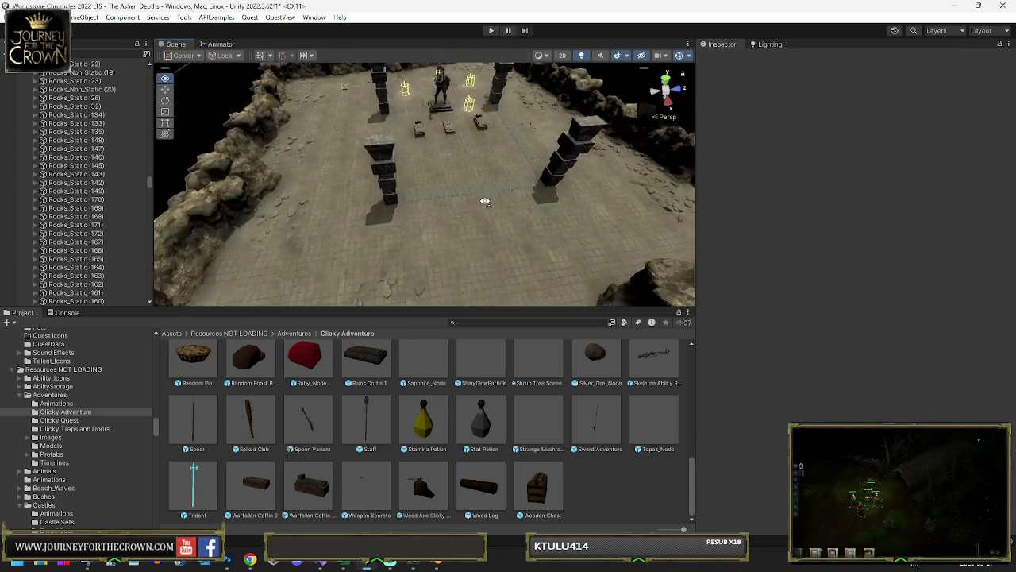
pyautogui.scroll(8, 485, 201)
pyautogui.moveTo(507, 191); pyautogui.dragTo(514, 187)
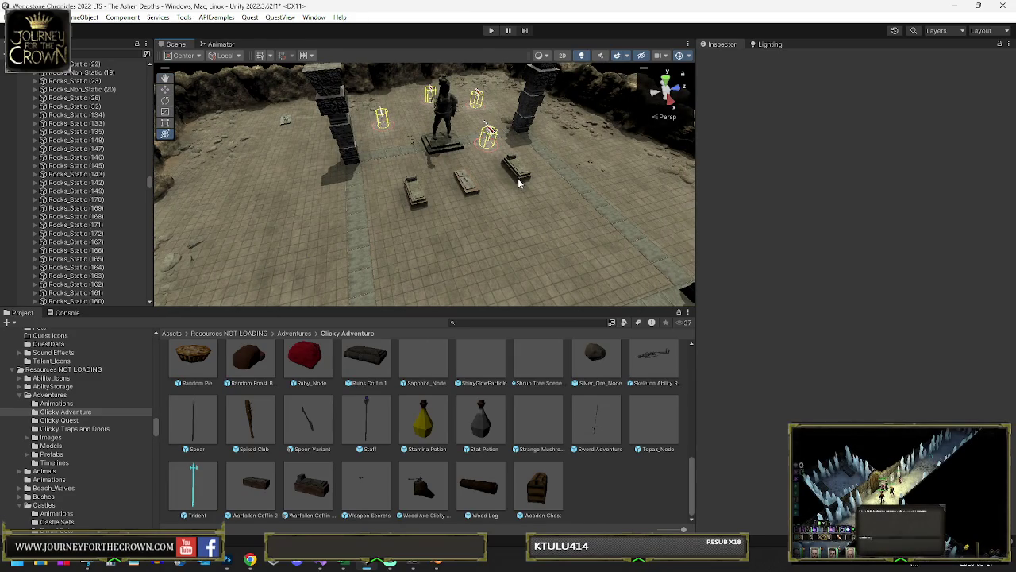
pyautogui.click(475, 185)
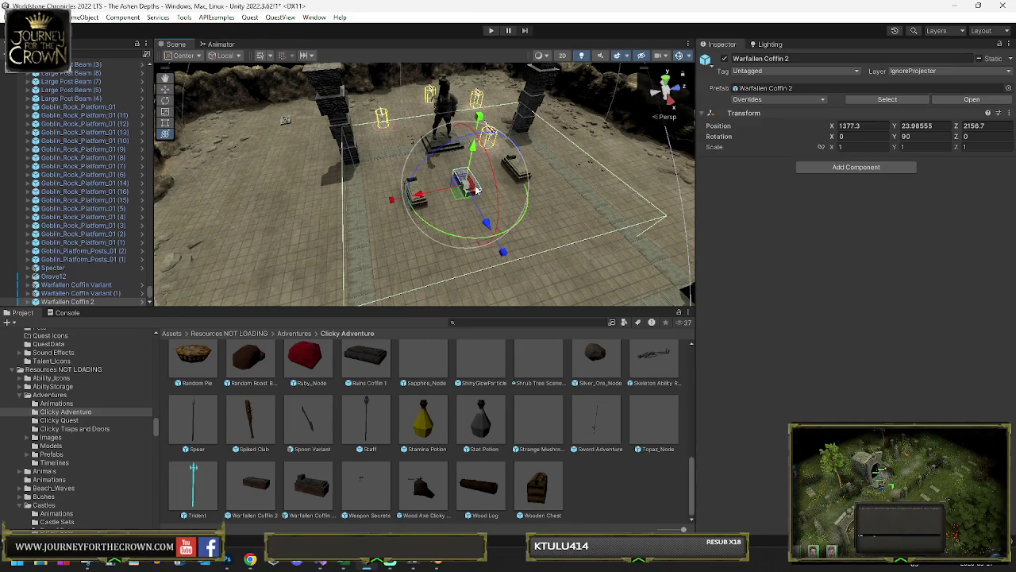
pyautogui.click(28, 302)
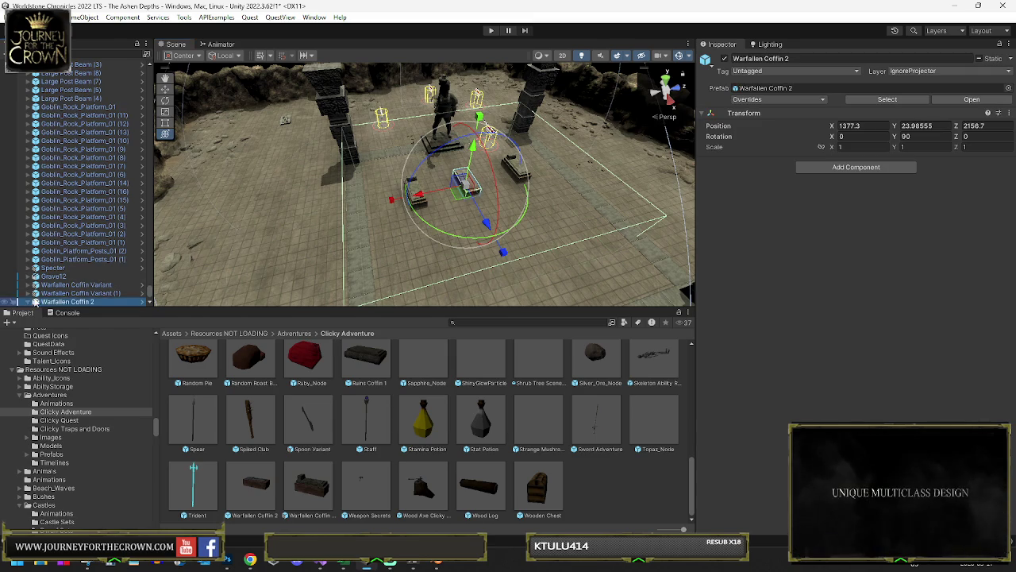
pyautogui.scroll(-2, 44, 274)
pyautogui.click(37, 261)
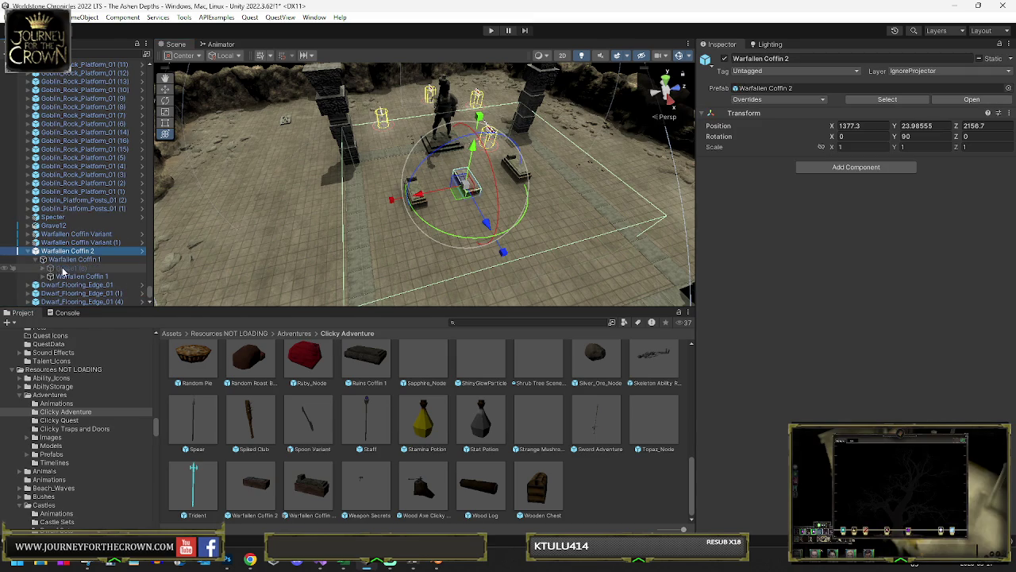
pyautogui.click(70, 269)
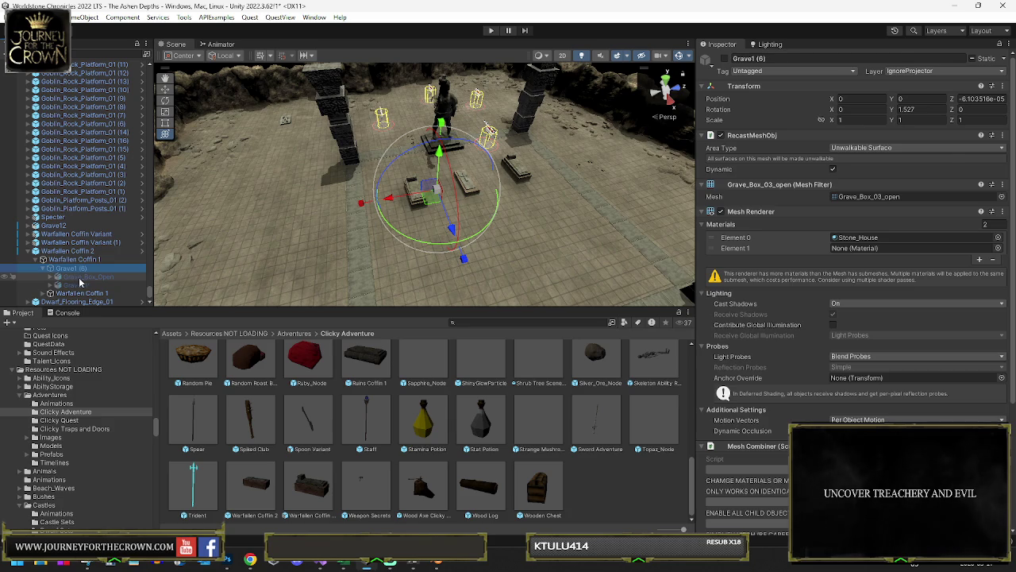
pyautogui.click(80, 277)
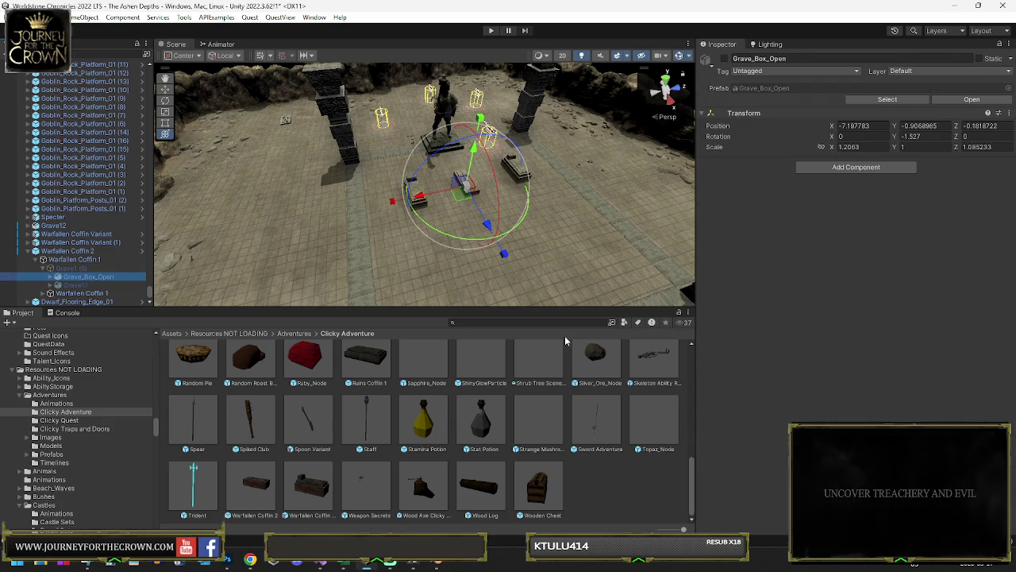
pyautogui.click(871, 98)
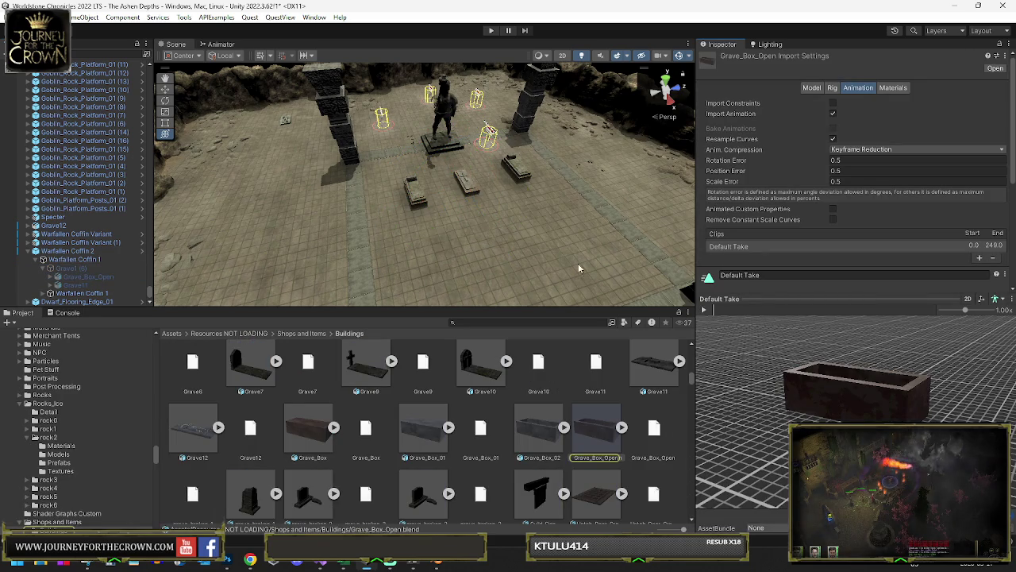
pyautogui.scroll(3, 569, 271)
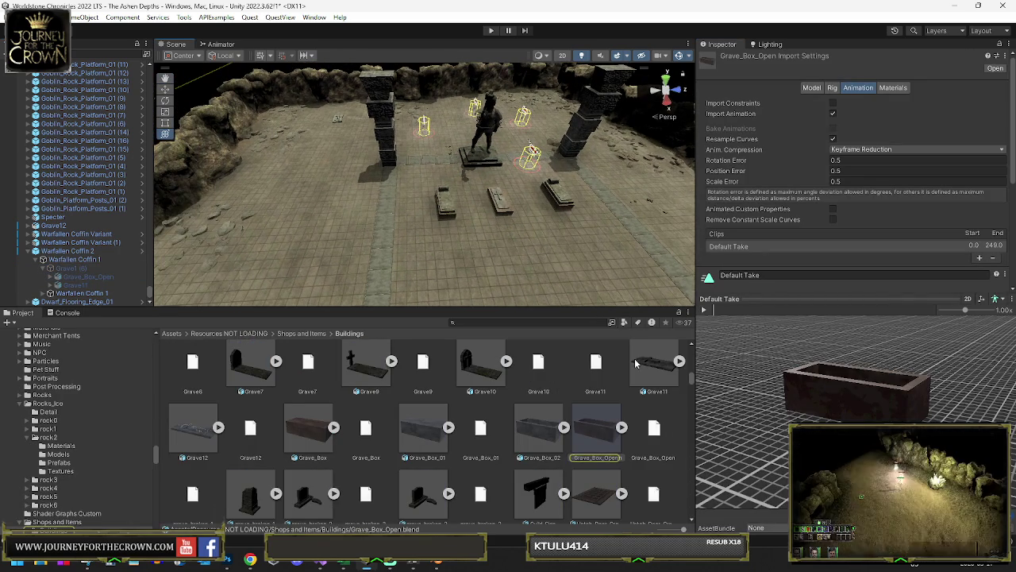
pyautogui.moveTo(556, 254); pyautogui.dragTo(500, 274)
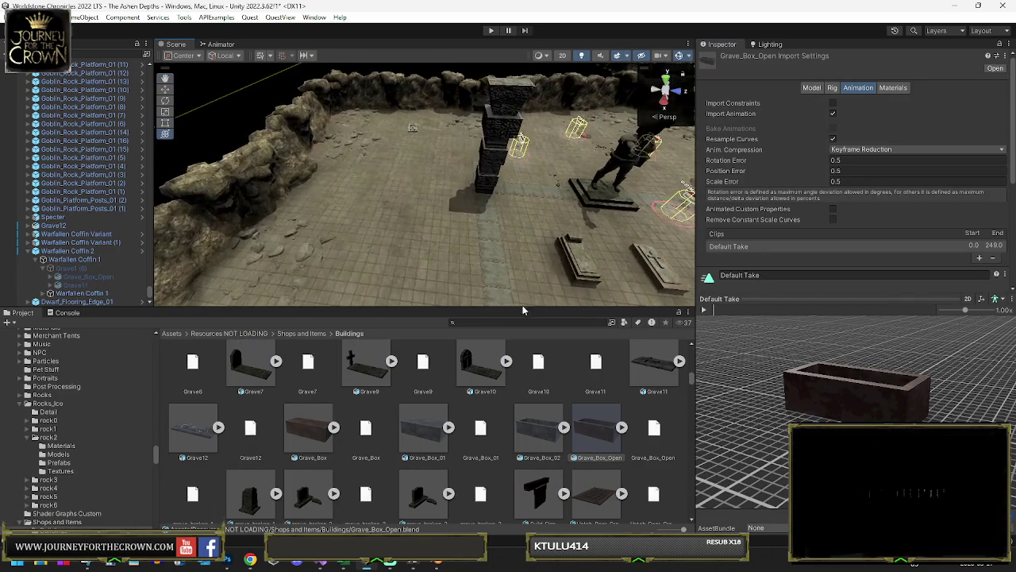
pyautogui.scroll(5, 467, 402)
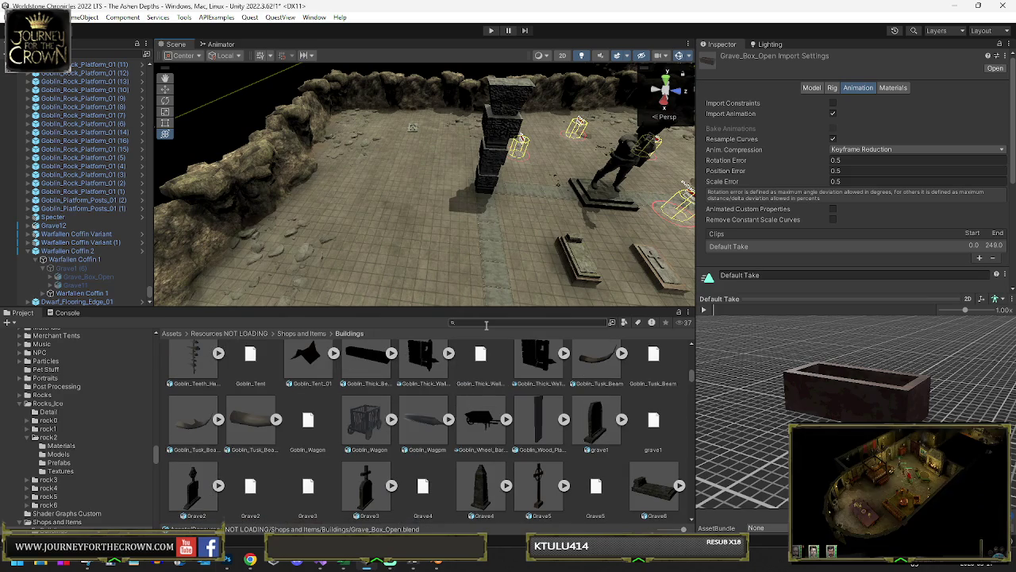
pyautogui.scroll(-2, 435, 411)
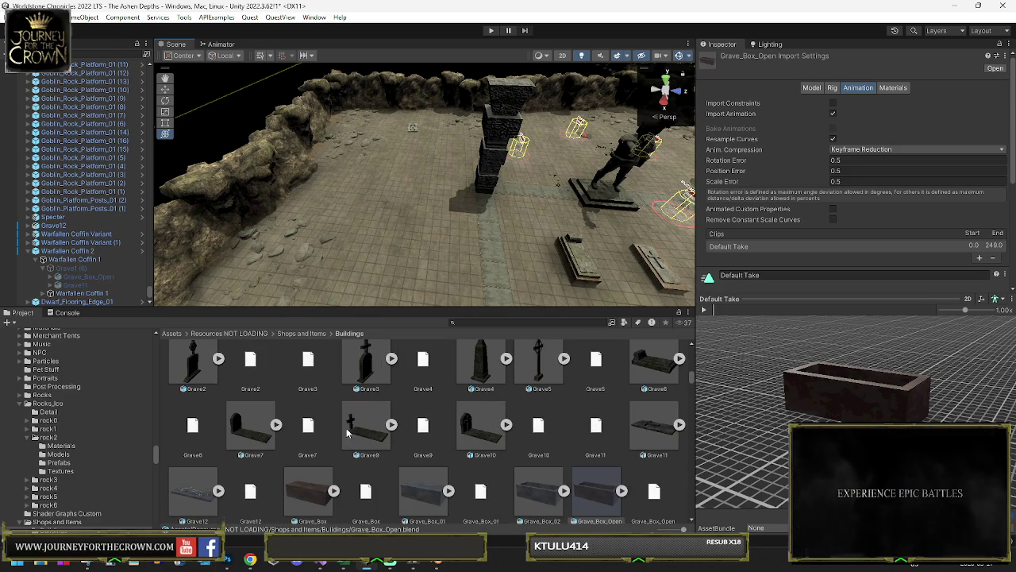
pyautogui.scroll(-1, 328, 463)
pyautogui.scroll(-5, 553, 445)
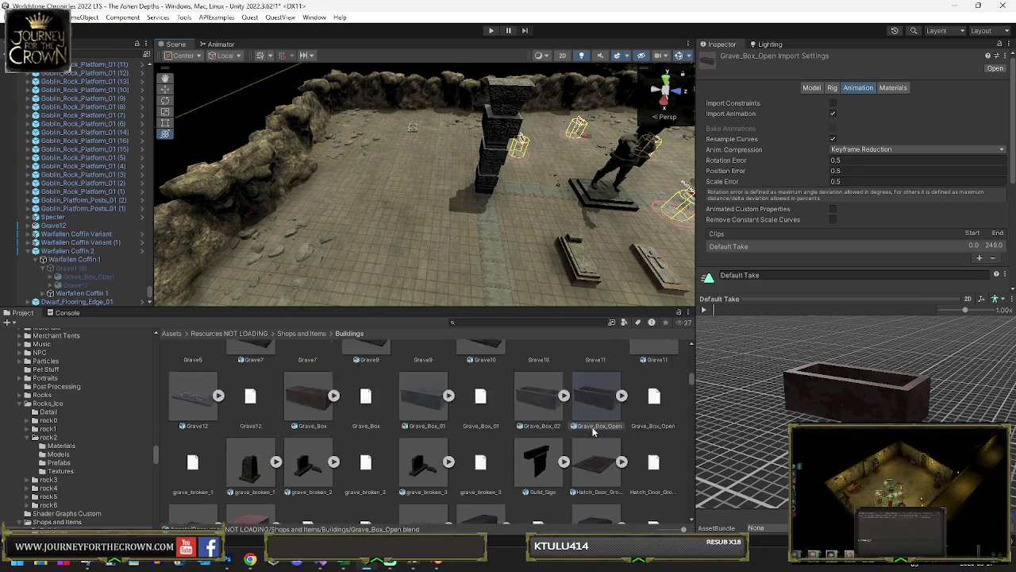
pyautogui.scroll(-5, 591, 431)
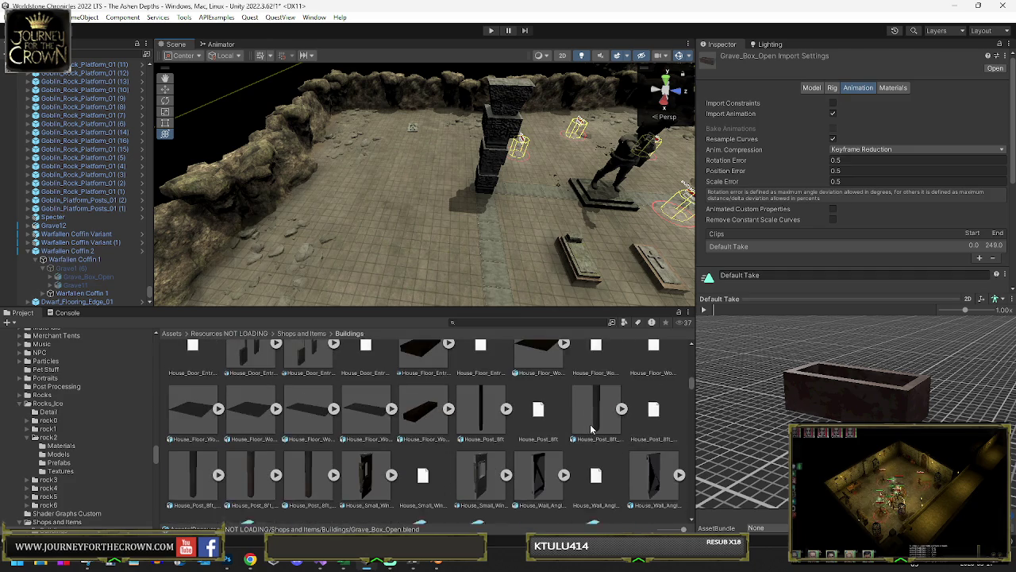
pyautogui.scroll(-5, 591, 431)
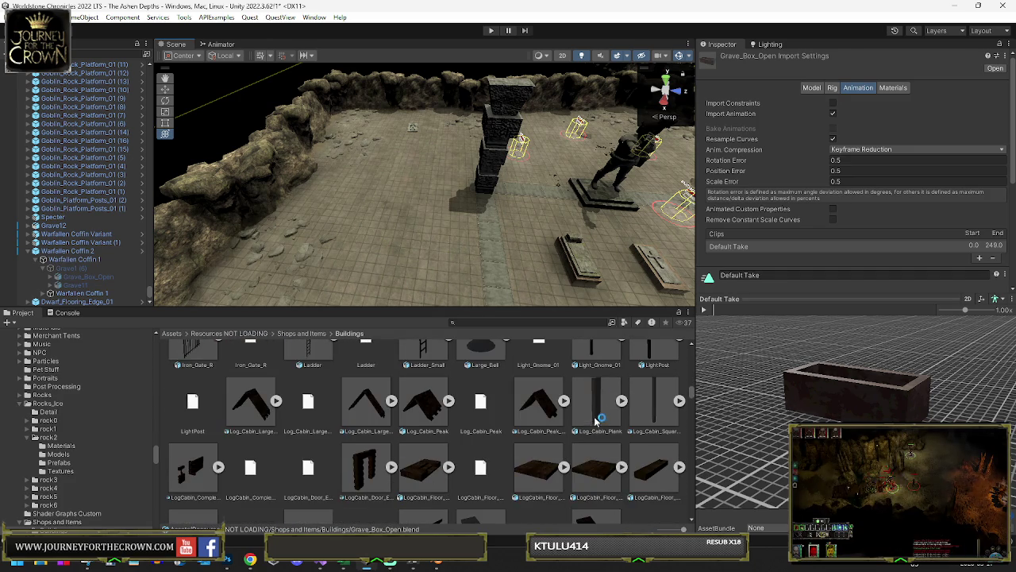
pyautogui.click(540, 322)
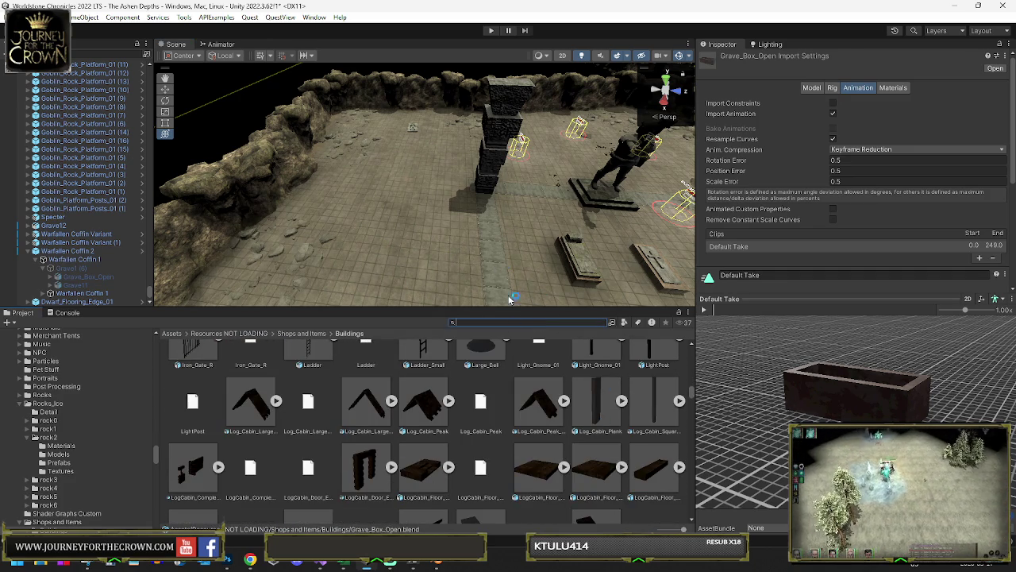
pyautogui.scroll(5, 524, 405)
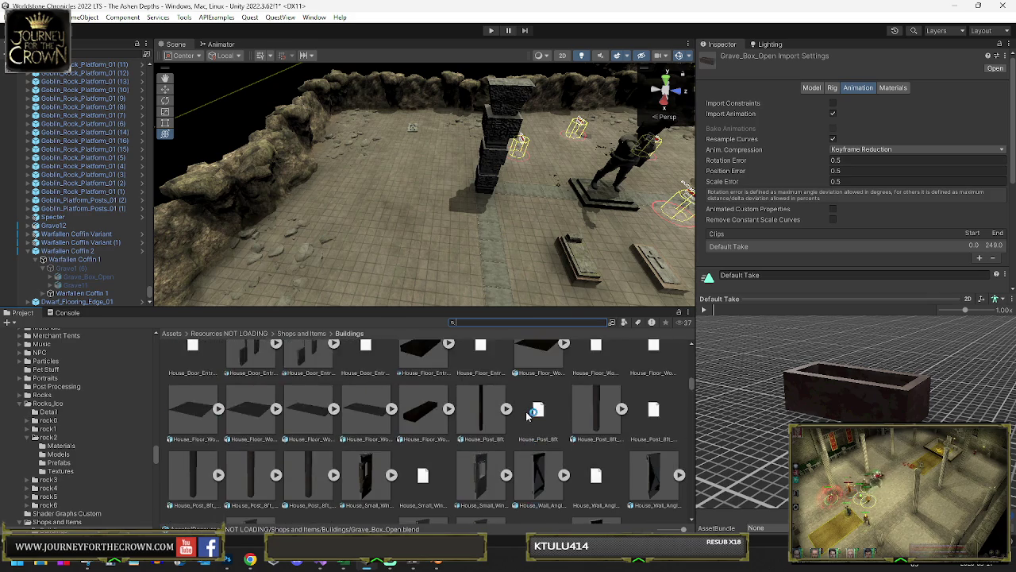
pyautogui.scroll(5, 530, 413)
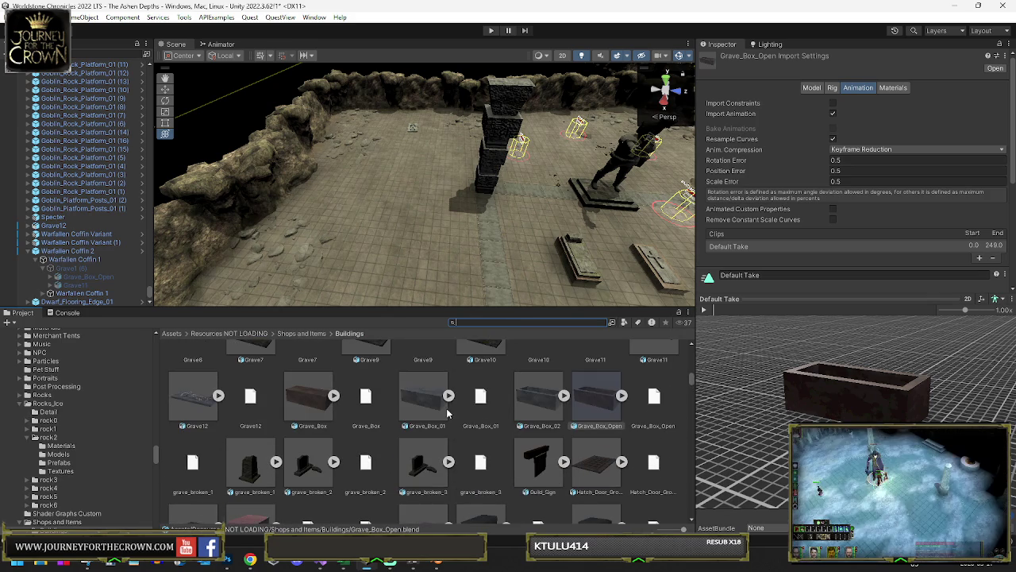
pyautogui.moveTo(433, 406)
pyautogui.mouseDown()
pyautogui.moveTo(424, 263)
pyautogui.moveTo(436, 262)
pyautogui.mouseUp()
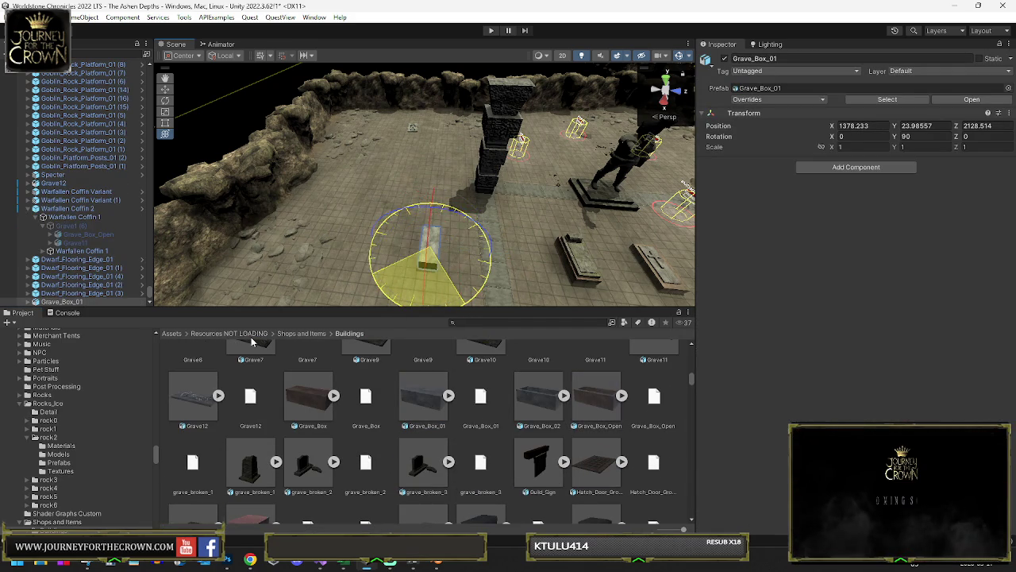
# Step: Raise the Grave12 effigy and turn it slightly to straighten it
pyautogui.press('w')
pyautogui.moveTo(491, 276)
pyautogui.mouseDown()
pyautogui.moveTo(375, 156)
pyautogui.moveTo(400, 262)
pyautogui.mouseUp()
pyautogui.click(341, 133)
pyautogui.press('f')
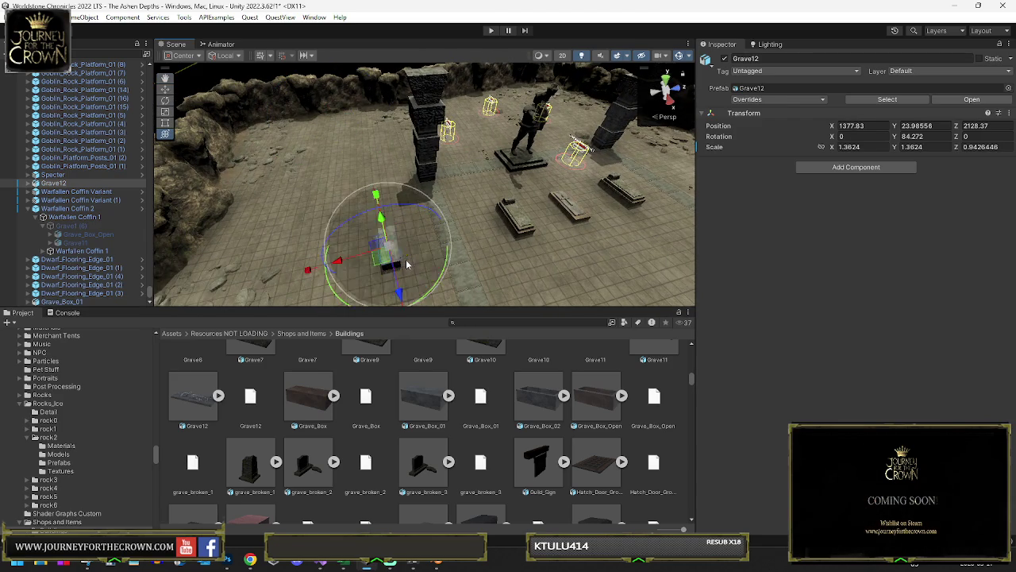
pyautogui.moveTo(426, 136); pyautogui.dragTo(421, 36)
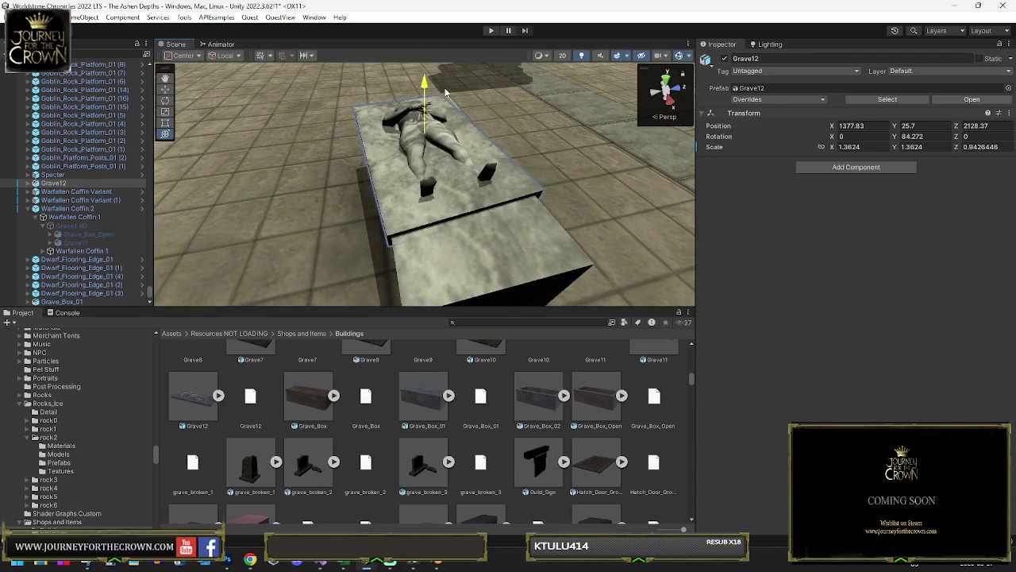
pyautogui.scroll(-3, 445, 174)
pyautogui.moveTo(463, 204); pyautogui.dragTo(451, 263)
# Step: Shorten the Grave_Box_01 coffin box lengthwise to fit under Grave12
pyautogui.click(451, 264)
pyautogui.press('f')
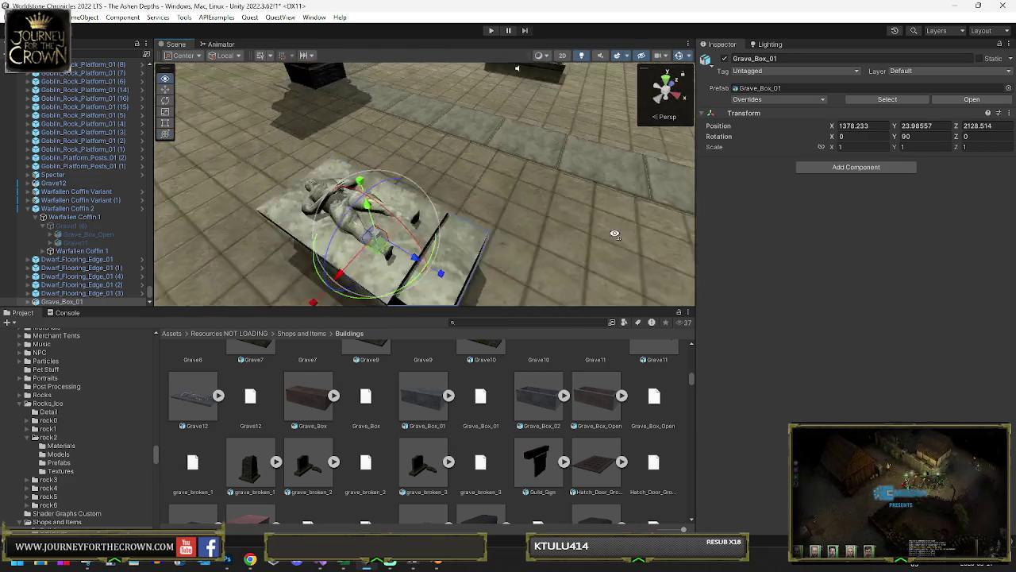
pyautogui.moveTo(502, 241)
pyautogui.mouseDown()
pyautogui.moveTo(436, 232)
pyautogui.moveTo(430, 209)
pyautogui.moveTo(423, 227)
pyautogui.moveTo(411, 202)
pyautogui.mouseUp()
pyautogui.moveTo(486, 221)
pyautogui.mouseDown()
pyautogui.moveTo(384, 222)
pyautogui.moveTo(414, 202)
pyautogui.mouseUp()
# Step: Rotate Grave12 to about 90°, match the box length, and place Grave_Box_02 beside it
pyautogui.click(384, 221)
pyautogui.press('f')
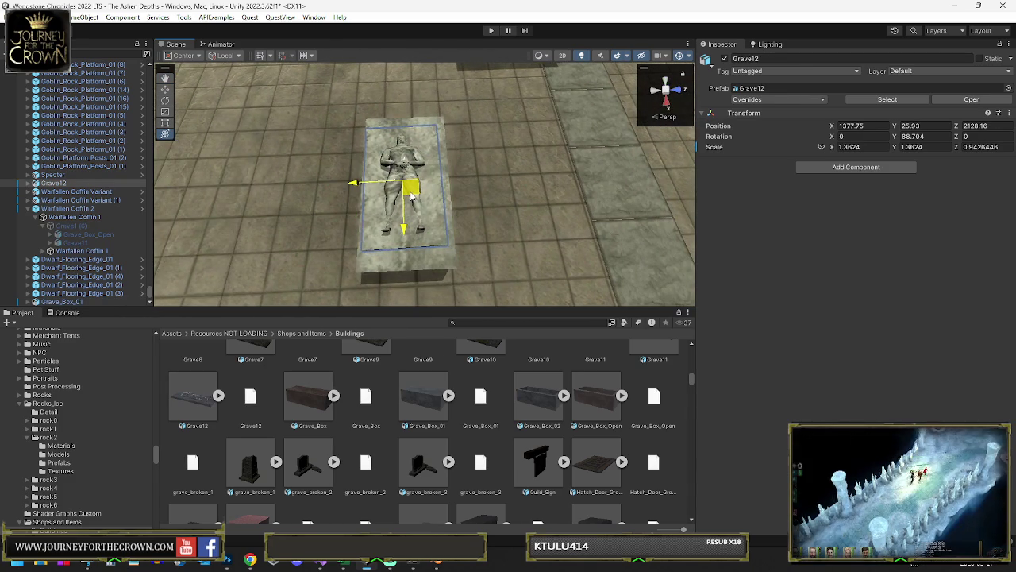
pyautogui.press('e')
pyautogui.moveTo(414, 241); pyautogui.dragTo(506, 256)
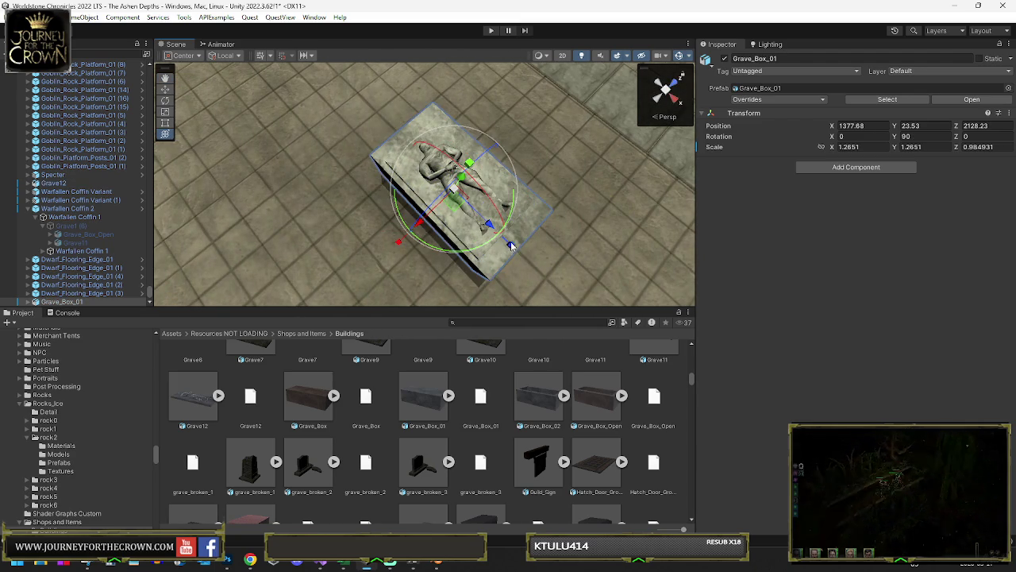
pyautogui.click(509, 246)
pyautogui.moveTo(508, 246); pyautogui.dragTo(505, 244)
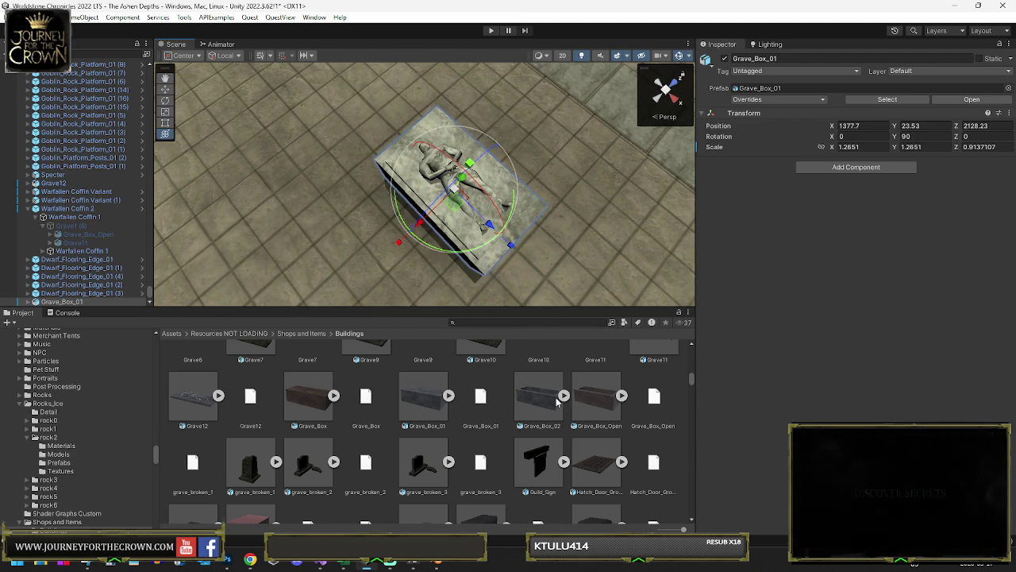
pyautogui.moveTo(525, 301)
pyautogui.mouseDown()
pyautogui.moveTo(554, 195)
pyautogui.moveTo(519, 131)
pyautogui.moveTo(524, 141)
pyautogui.mouseUp()
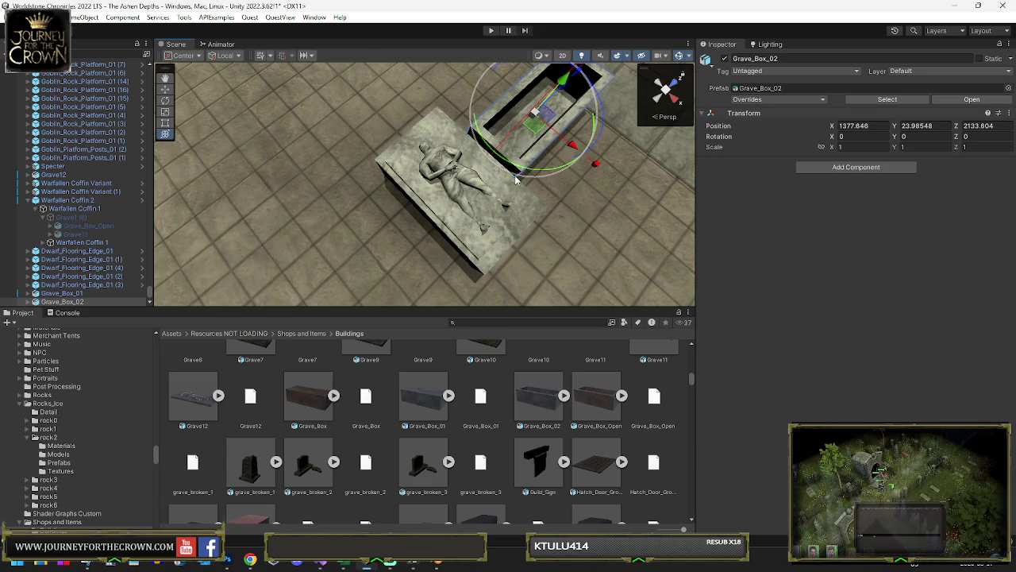
pyautogui.click(486, 267)
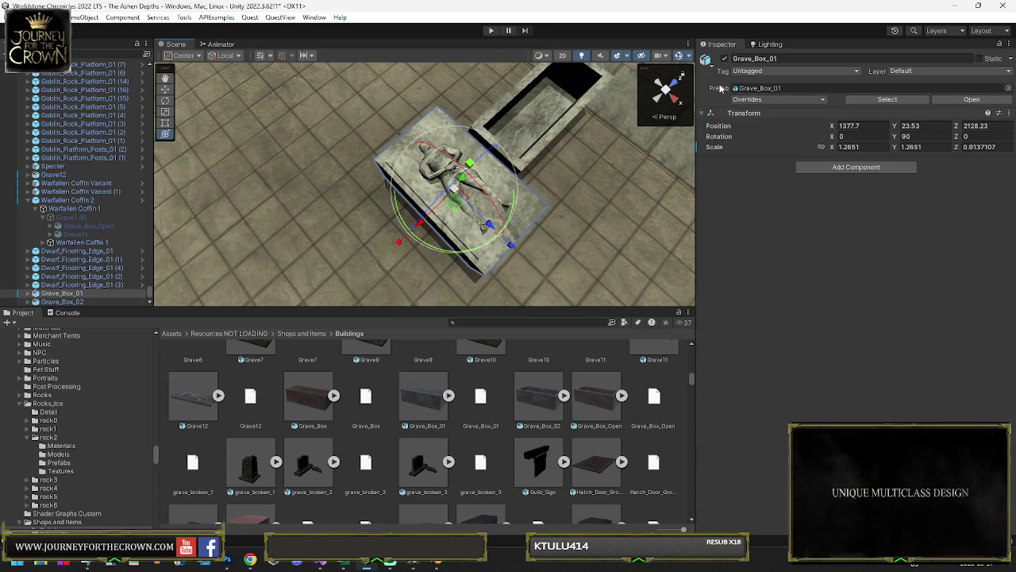
# Step: Copy Grave_Box_01's world transform and paste it onto Grave_Box_02
pyautogui.rightClick(732, 114)
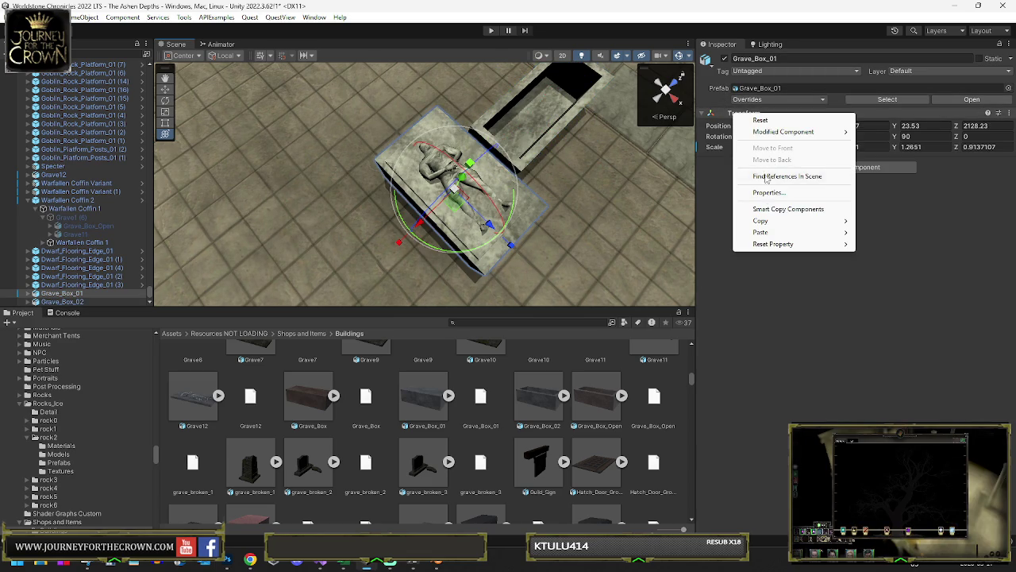
pyautogui.moveTo(760, 220)
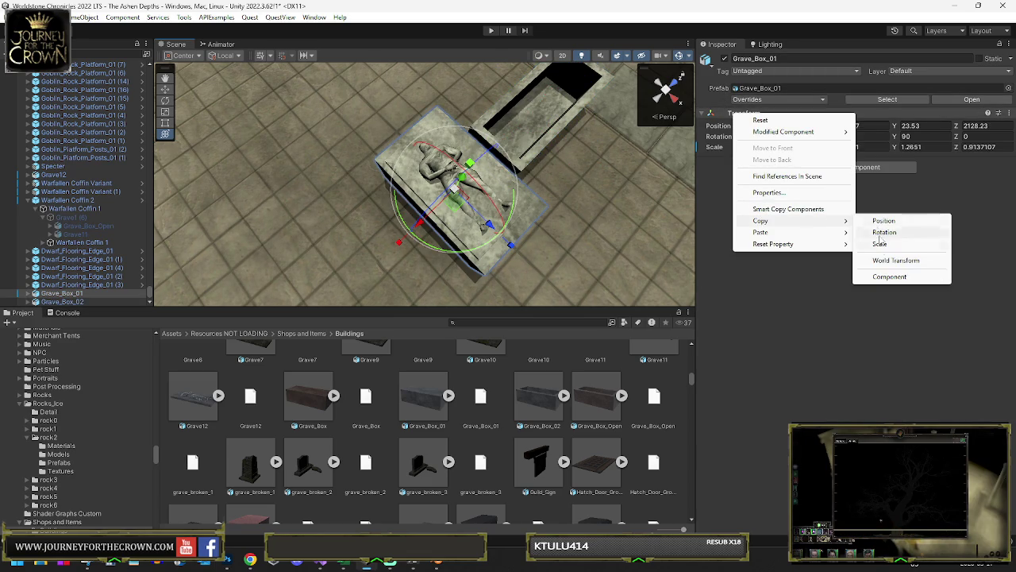
pyautogui.click(883, 269)
pyautogui.click(559, 123)
pyautogui.rightClick(732, 113)
pyautogui.moveTo(766, 220)
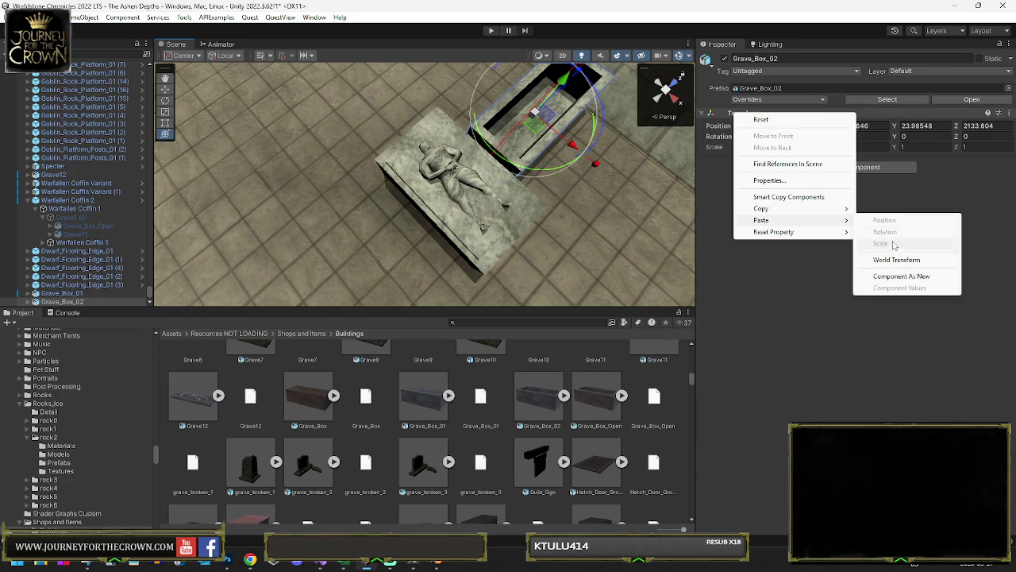
pyautogui.click(896, 266)
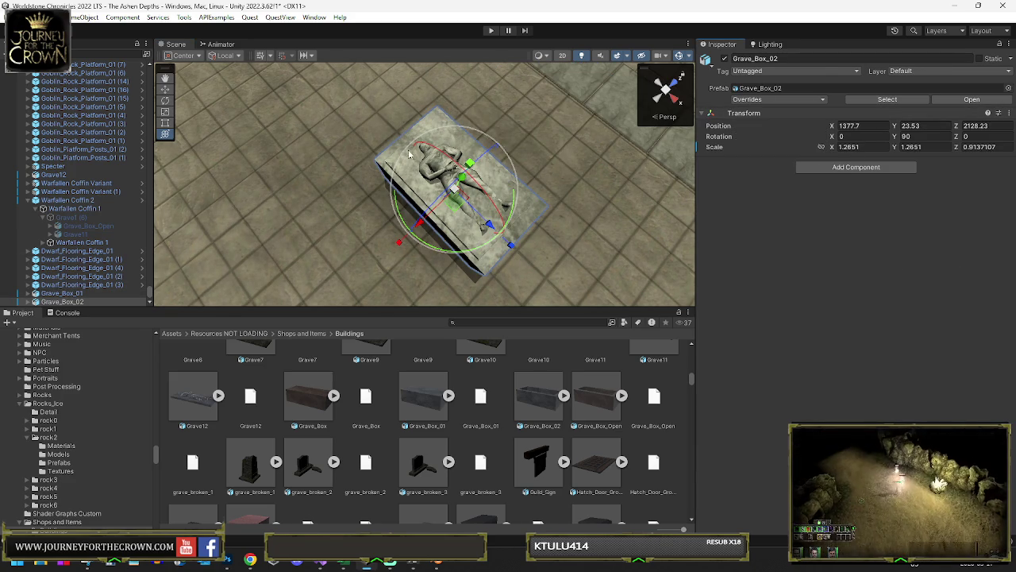
# Step: Add Grave12 to the selection and frame both objects in view
pyautogui.scroll(5, 451, 119)
pyautogui.keyDown('ctrl'); pyautogui.click(60, 175); pyautogui.keyUp('ctrl')
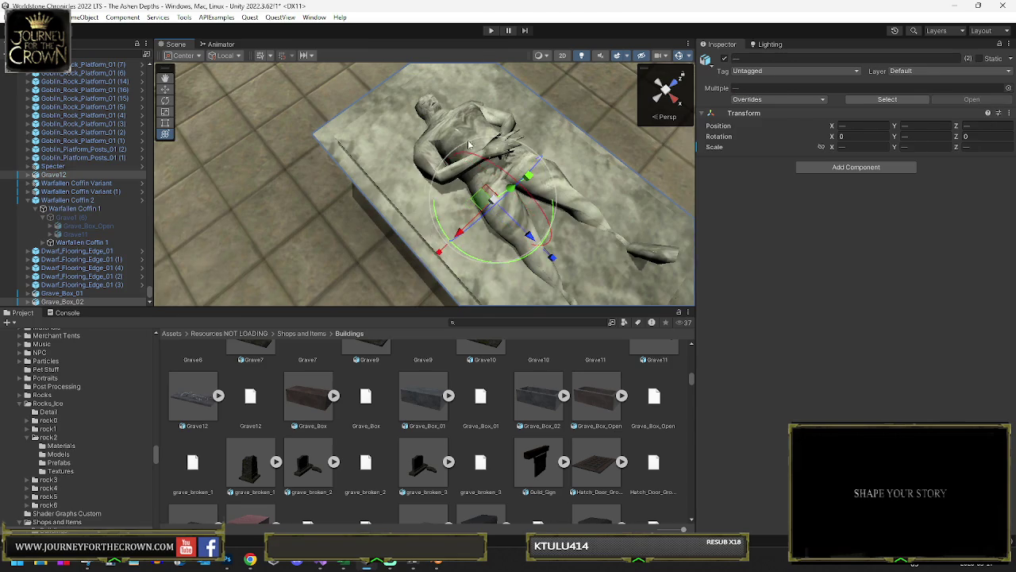
pyautogui.press('f')
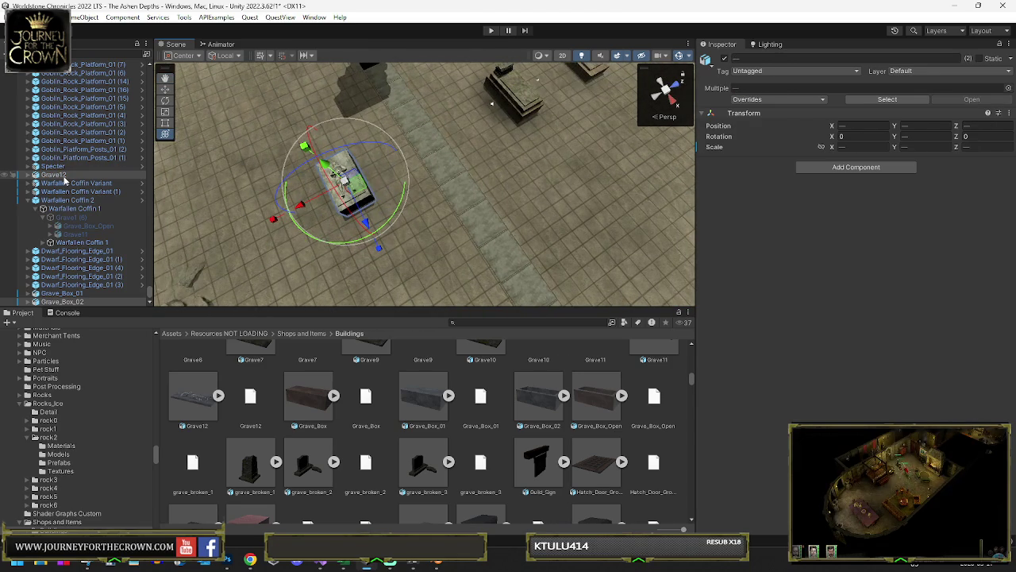
pyautogui.rightClick(64, 177)
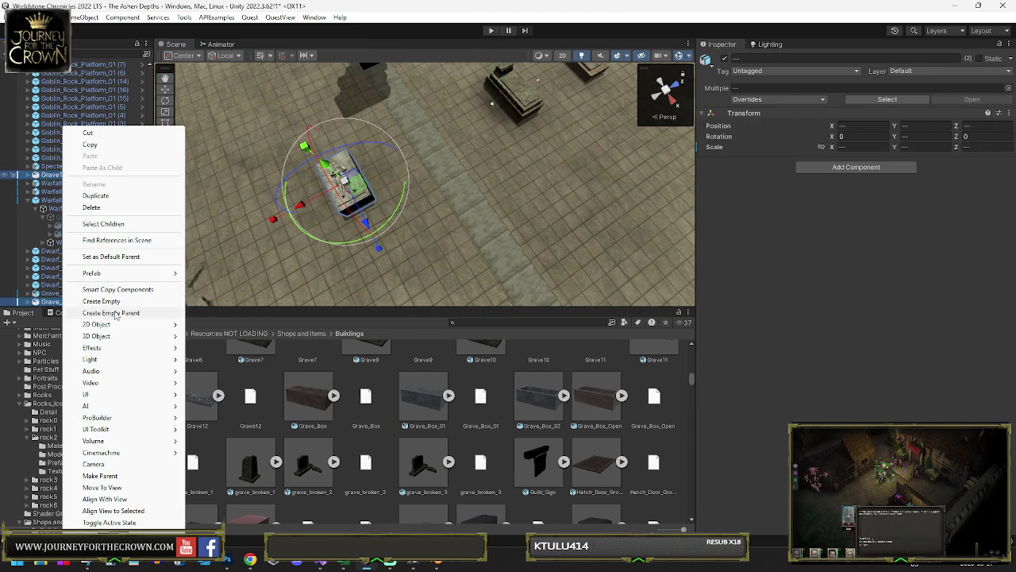
# Step: Group Grave12 and Grave_Box_02 under an empty parent, shift the group, and delete one Warfallen coffin
pyautogui.click(103, 310)
pyautogui.moveTo(359, 188)
pyautogui.mouseDown()
pyautogui.moveTo(445, 127)
pyautogui.moveTo(324, 102)
pyautogui.moveTo(450, 201)
pyautogui.moveTo(616, 227)
pyautogui.moveTo(585, 238)
pyautogui.moveTo(383, 220)
pyautogui.mouseUp()
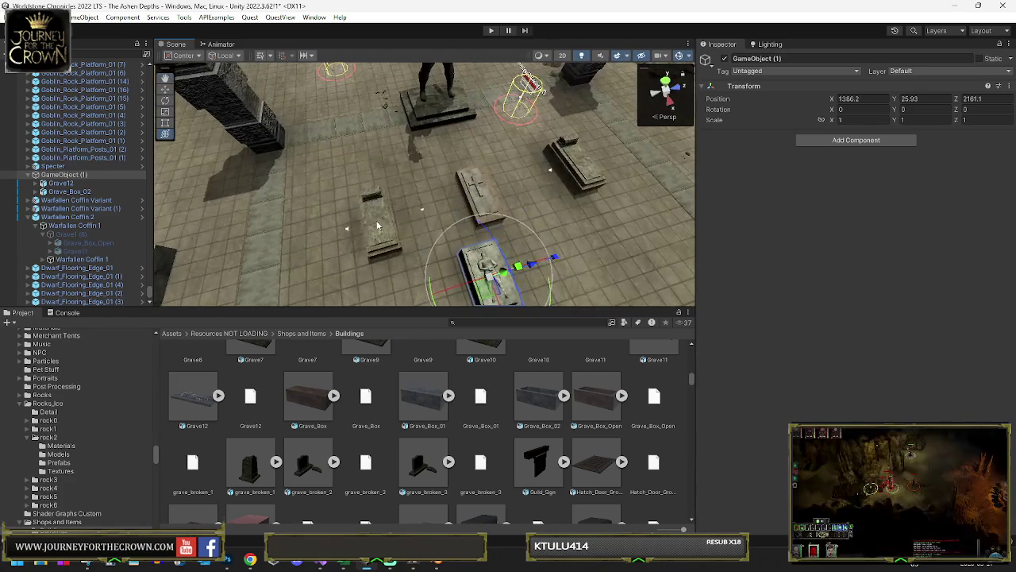
pyautogui.click(377, 223)
pyautogui.press('Delete')
# Step: Move Warfallen Coffin Variant (1) beside the grave row to 1386.18, 25.16, 2157.41
pyautogui.click(579, 182)
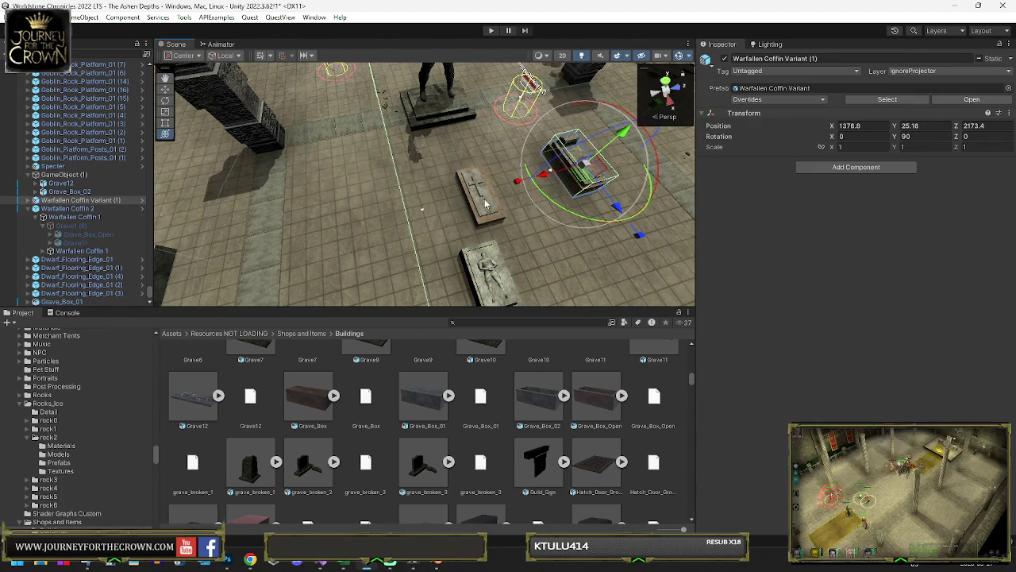
pyautogui.click(90, 210)
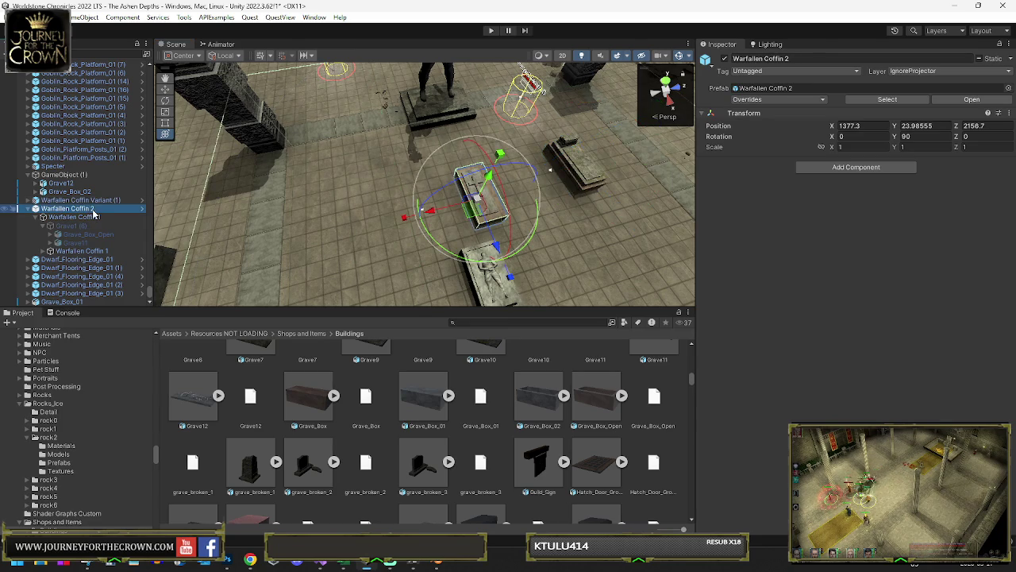
pyautogui.click(79, 200)
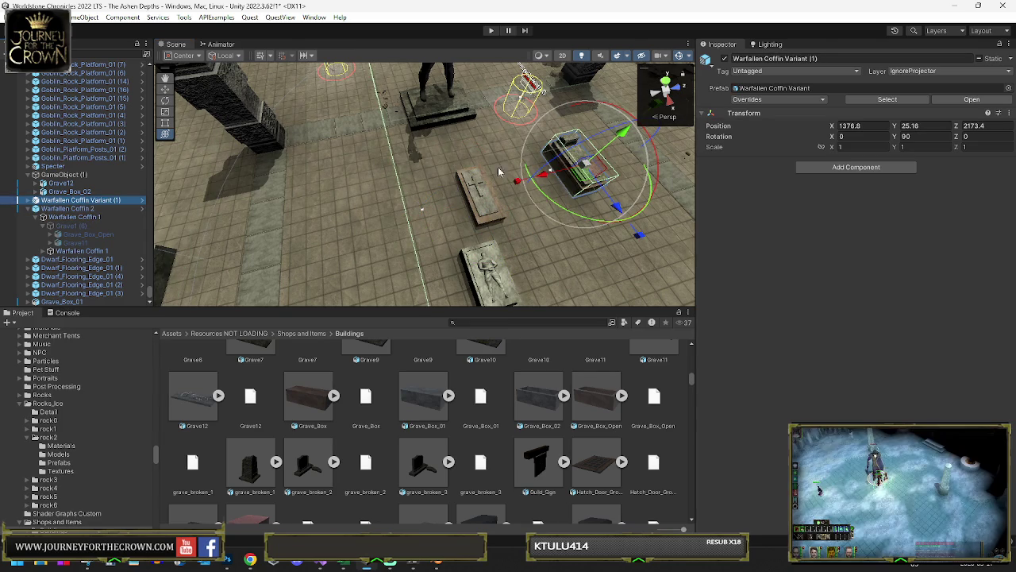
pyautogui.moveTo(571, 182); pyautogui.dragTo(491, 304)
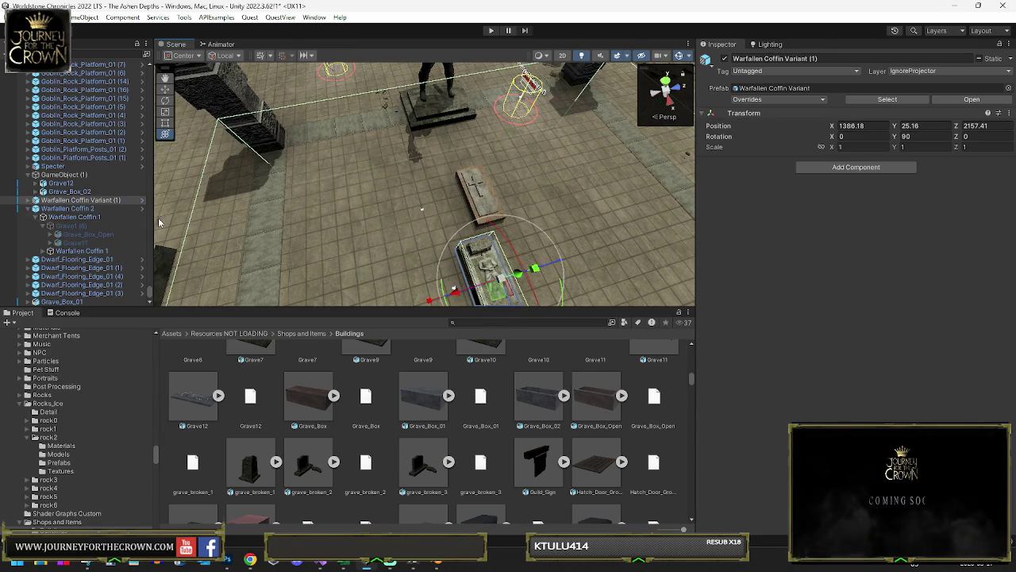
pyautogui.click(35, 201)
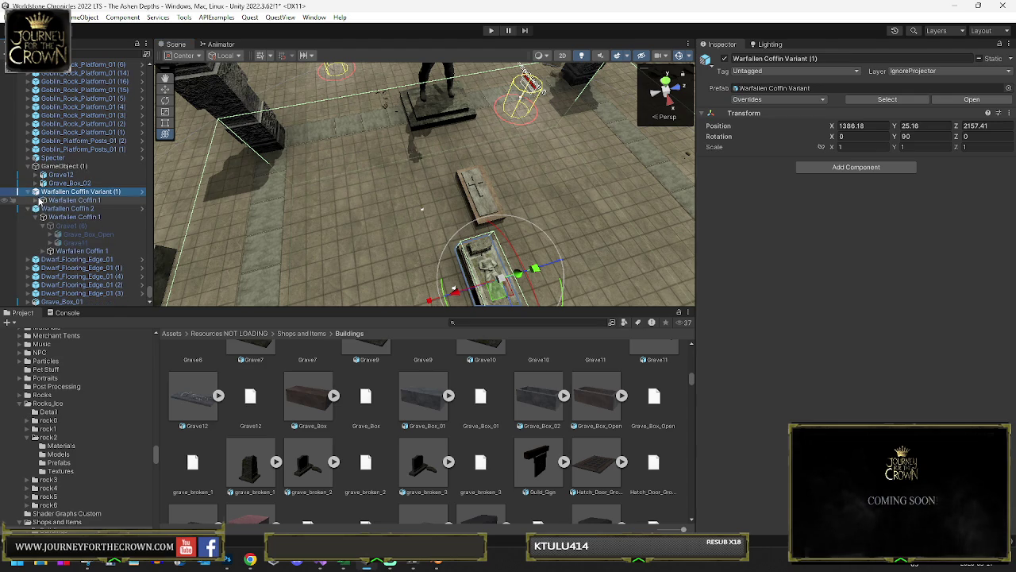
pyautogui.click(42, 201)
pyautogui.moveTo(442, 188); pyautogui.dragTo(381, 159)
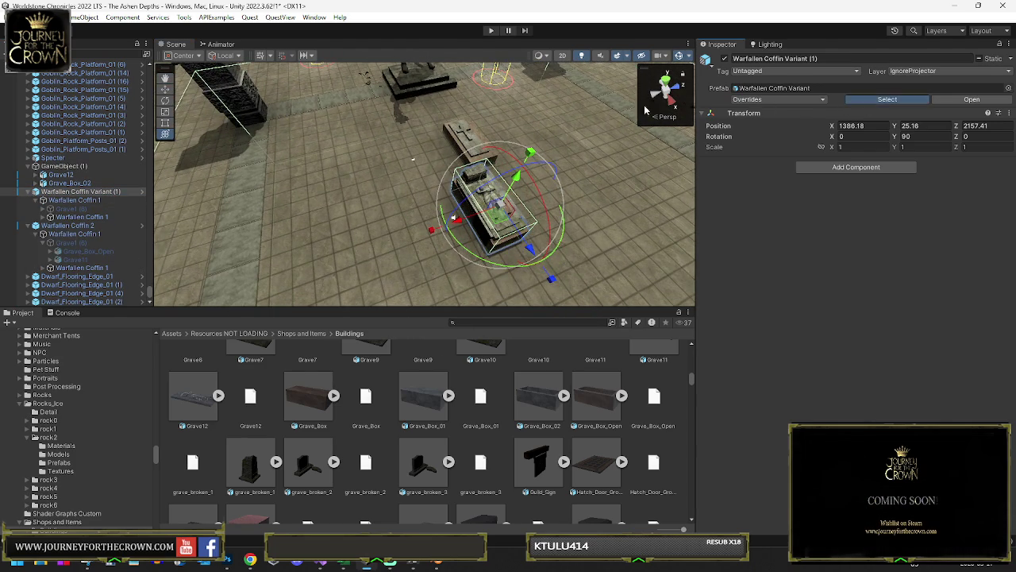
# Step: Unpack Warfallen Coffin Variant (1) one level so it links to Ancient Coffin 1
pyautogui.click(887, 99)
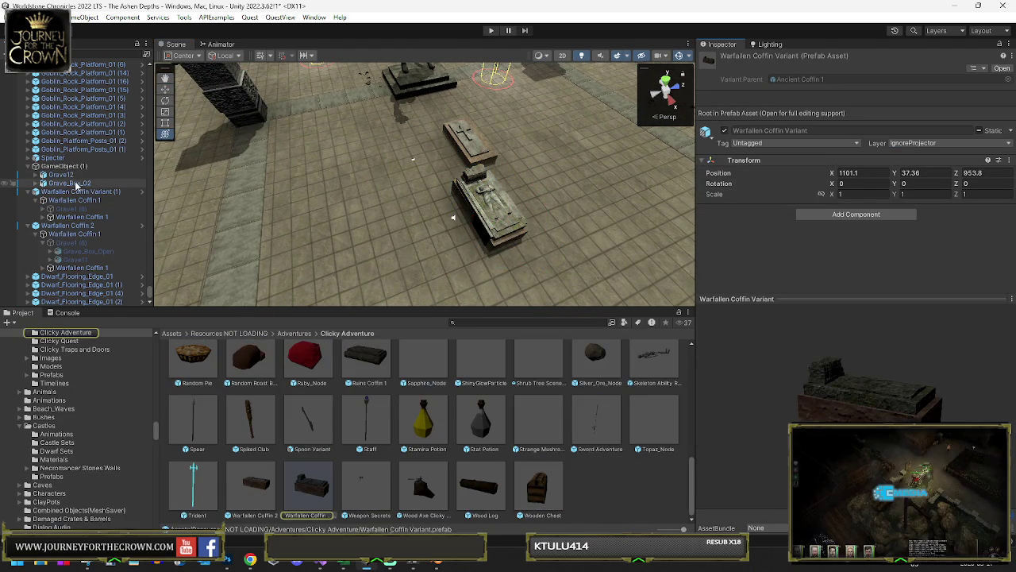
pyautogui.rightClick(79, 193)
pyautogui.moveTo(125, 288)
pyautogui.click(230, 370)
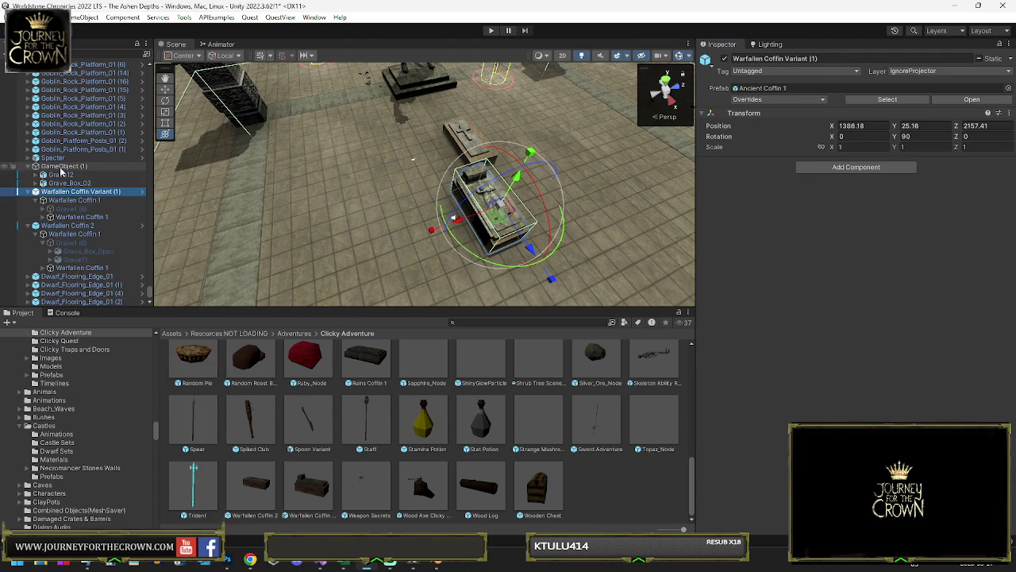
# Step: Expand Grave1 (6) and select Grave_Box_02 and Grave12
pyautogui.click(50, 208)
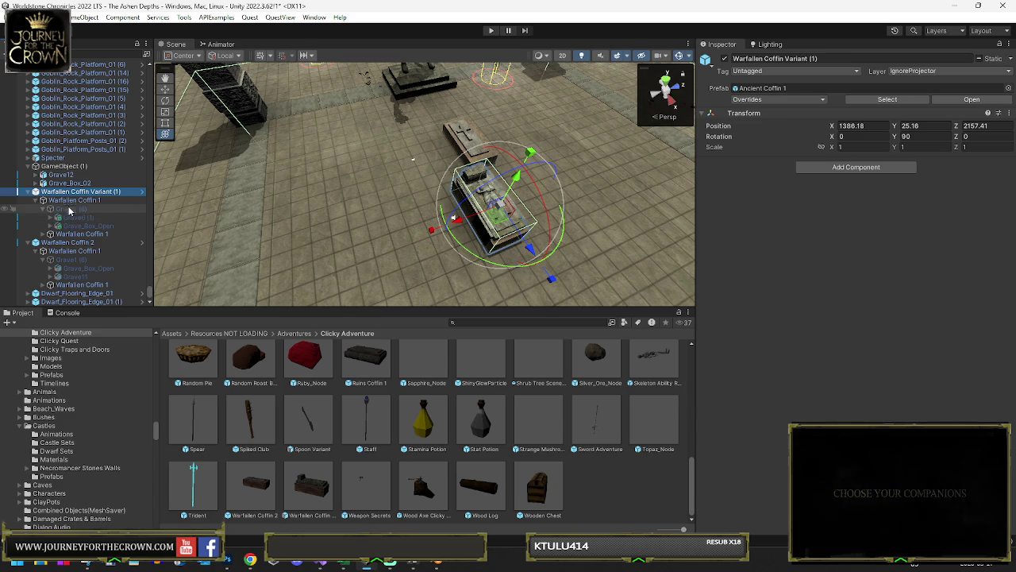
pyautogui.click(70, 184)
pyautogui.keyDown('ctrl'); pyautogui.click(62, 175); pyautogui.keyUp('ctrl')
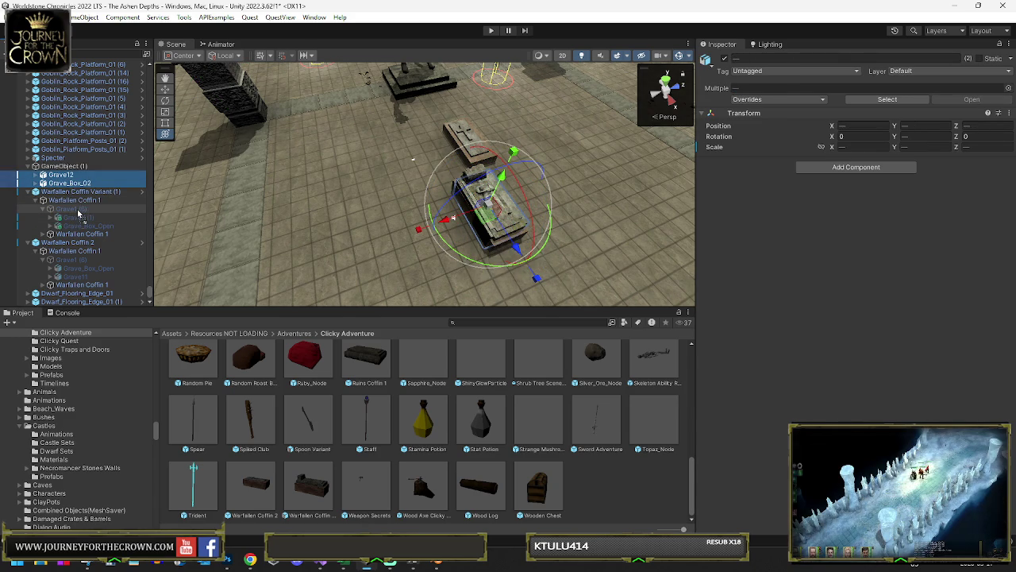
# Step: Move Grave12 and Grave_Box_02 into Grave1 (6) and duplicate them
pyautogui.moveTo(78, 213); pyautogui.dragTo(99, 212)
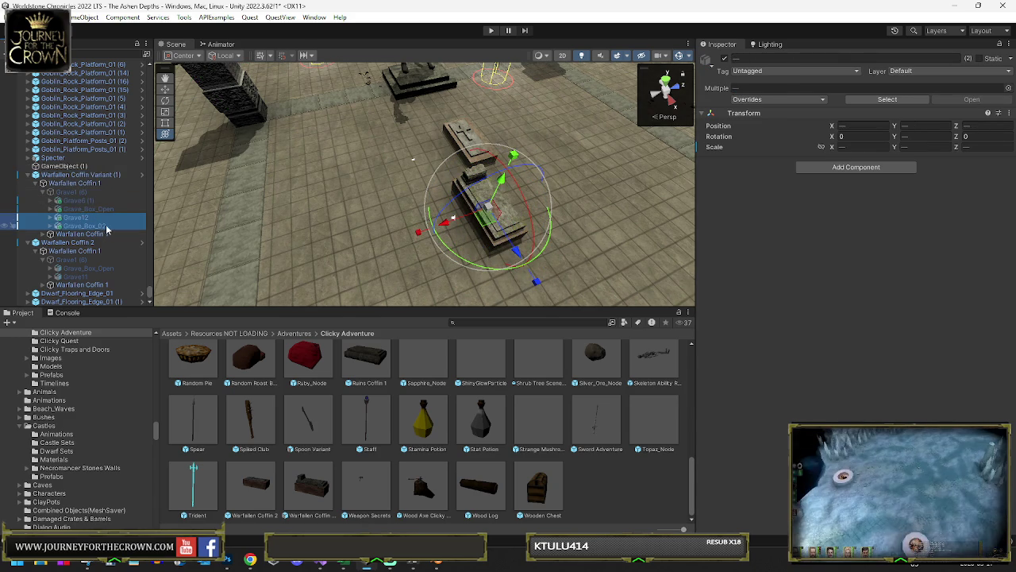
pyautogui.hotkey('ctrl', 'd')
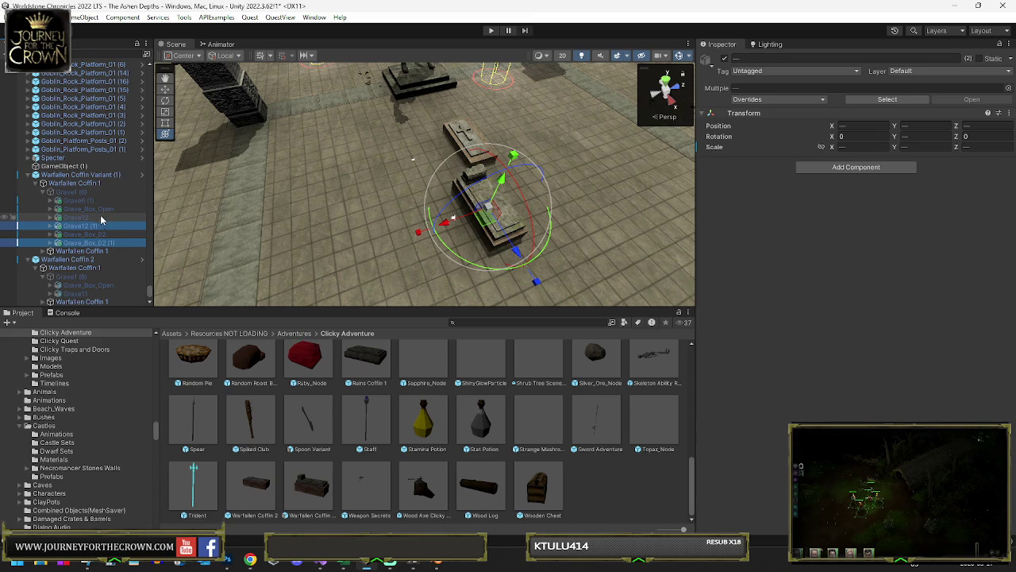
pyautogui.click(93, 176)
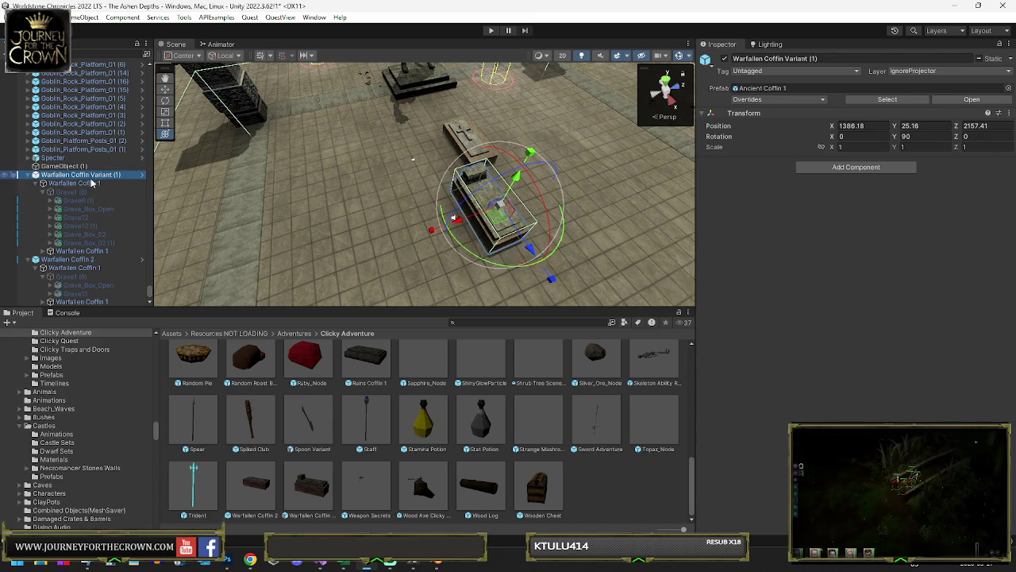
pyautogui.click(86, 235)
pyautogui.keyDown('shift'); pyautogui.click(87, 241); pyautogui.keyUp('shift')
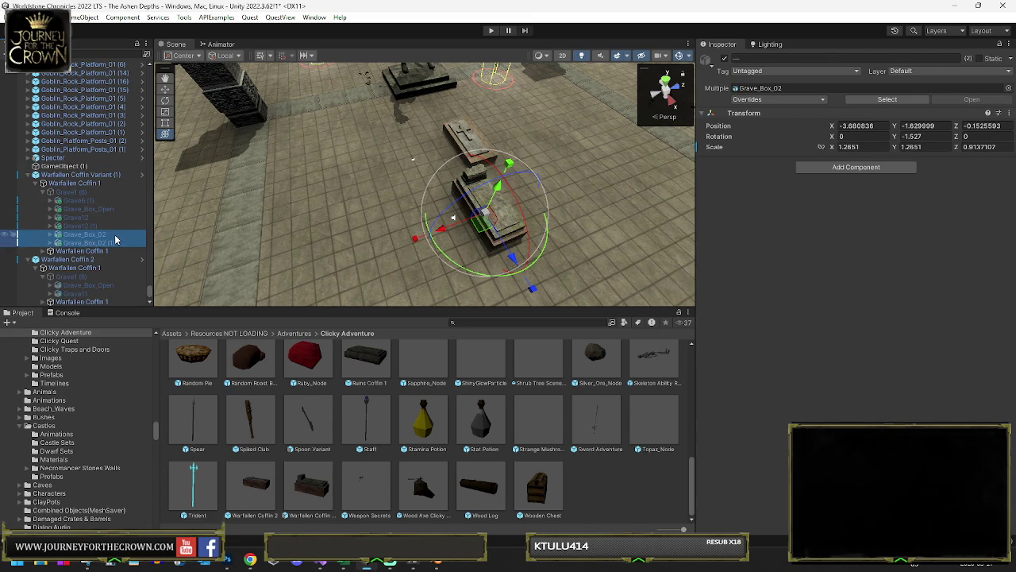
pyautogui.hotkey('ctrl', 'z')
pyautogui.hotkey('ctrl', 'z')
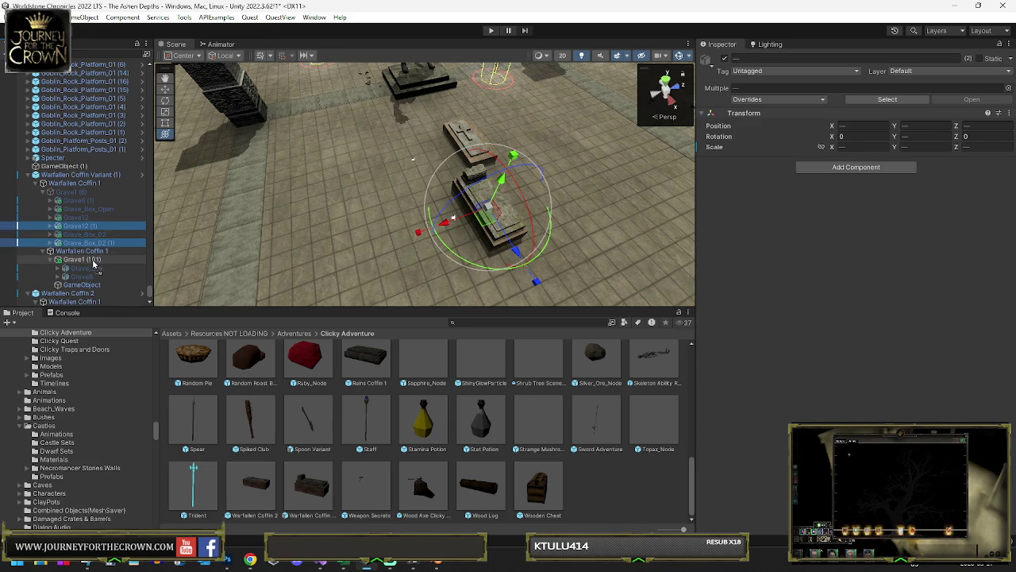
# Step: Put the Grave12 (1) and Grave_Box_02 (1) copies into Grave1 (101), selecting its old Grave_Box and Grave
pyautogui.moveTo(94, 264); pyautogui.dragTo(94, 262)
pyautogui.click(84, 260)
pyautogui.click(85, 251)
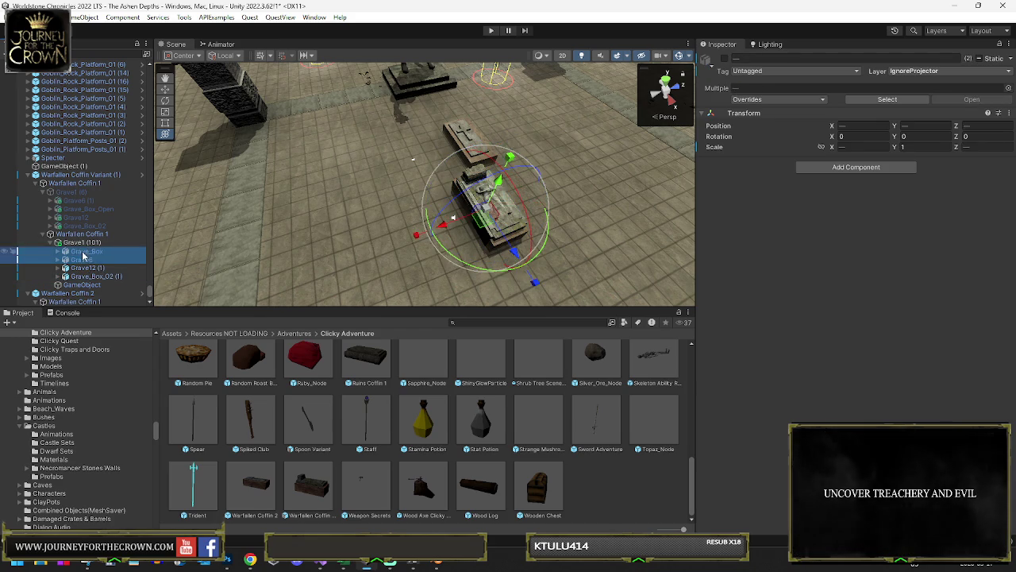
# Step: Delete the old Grave_Box and Grave, then combine Grave1 (101)'s remaining child meshes
pyautogui.press('Delete')
pyautogui.scroll(-3, 845, 226)
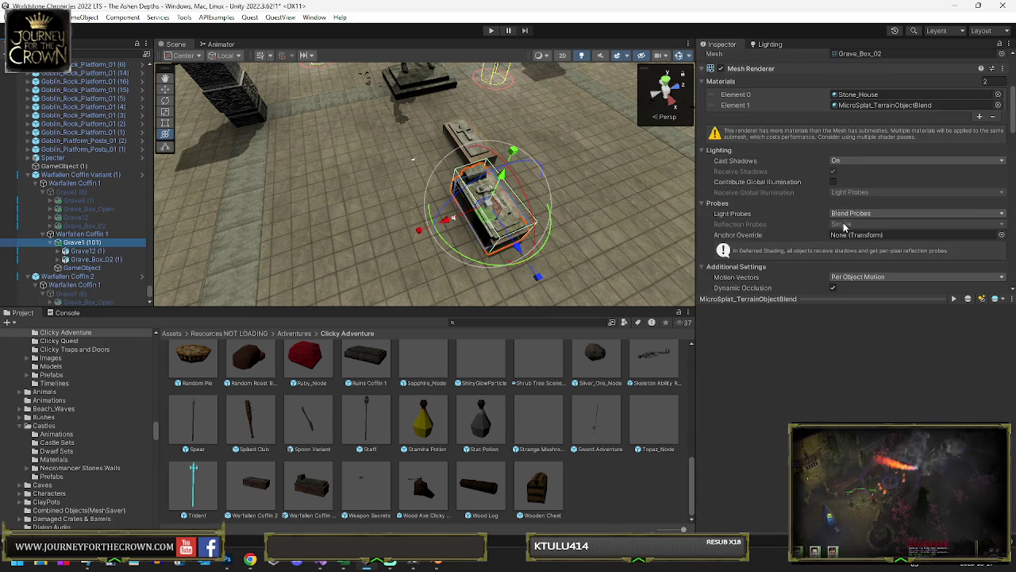
pyautogui.moveTo(823, 297); pyautogui.dragTo(823, 448)
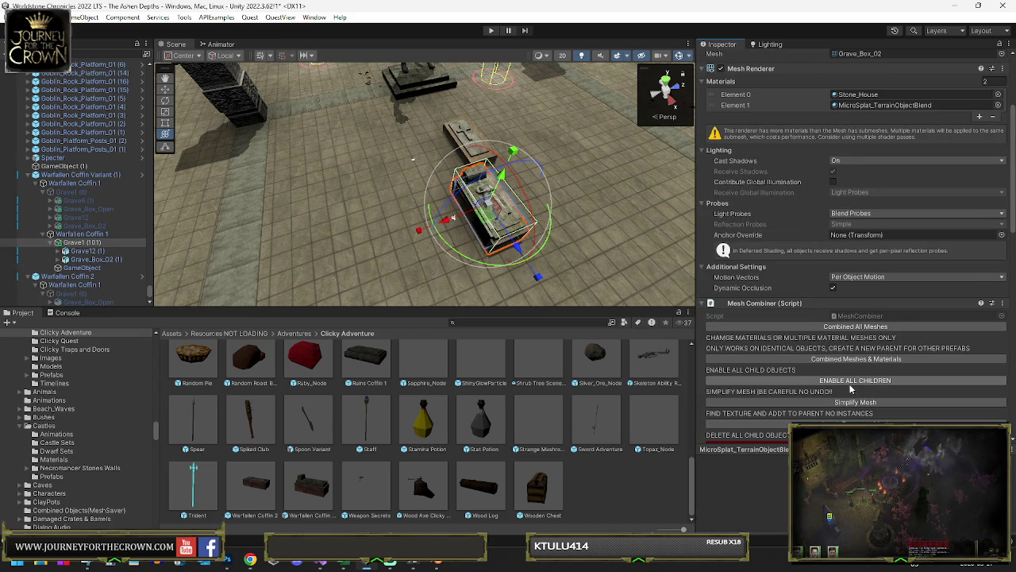
pyautogui.click(856, 327)
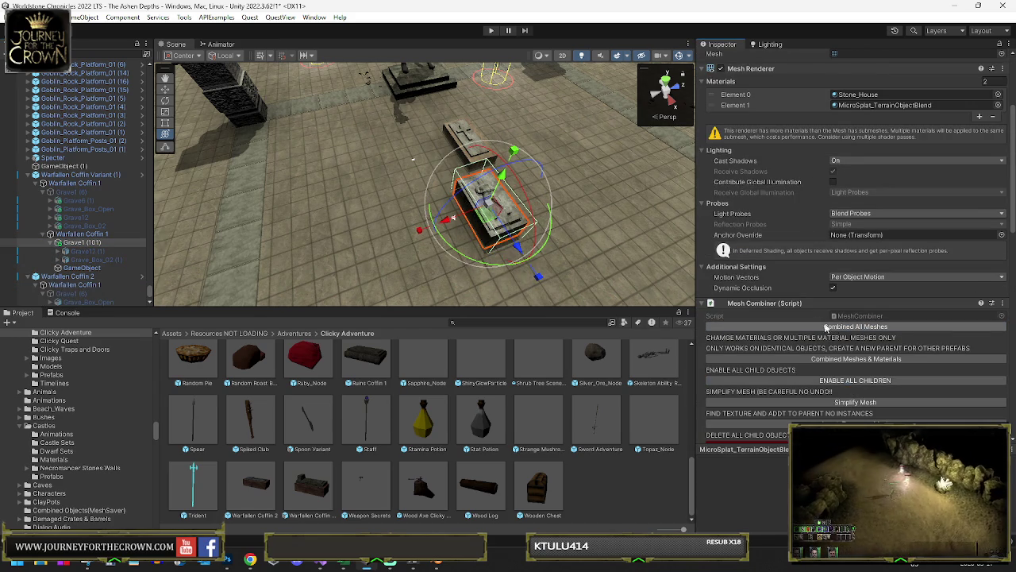
# Step: Reset Grave1 (101)'s Box Collider to fit, giving 3.721982 × 3.438841 × 8.164144
pyautogui.scroll(-10, 819, 273)
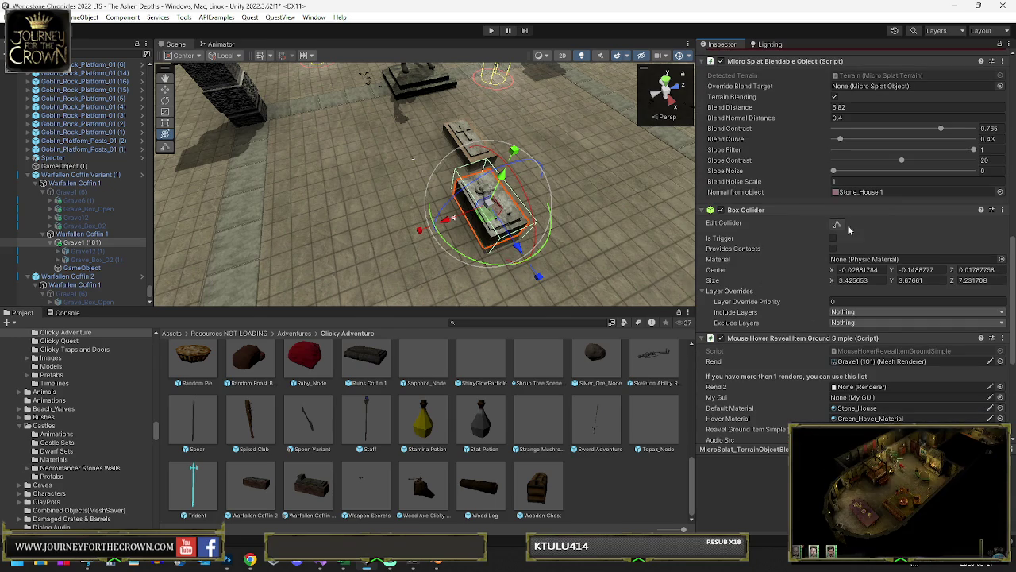
pyautogui.rightClick(839, 213)
pyautogui.click(905, 223)
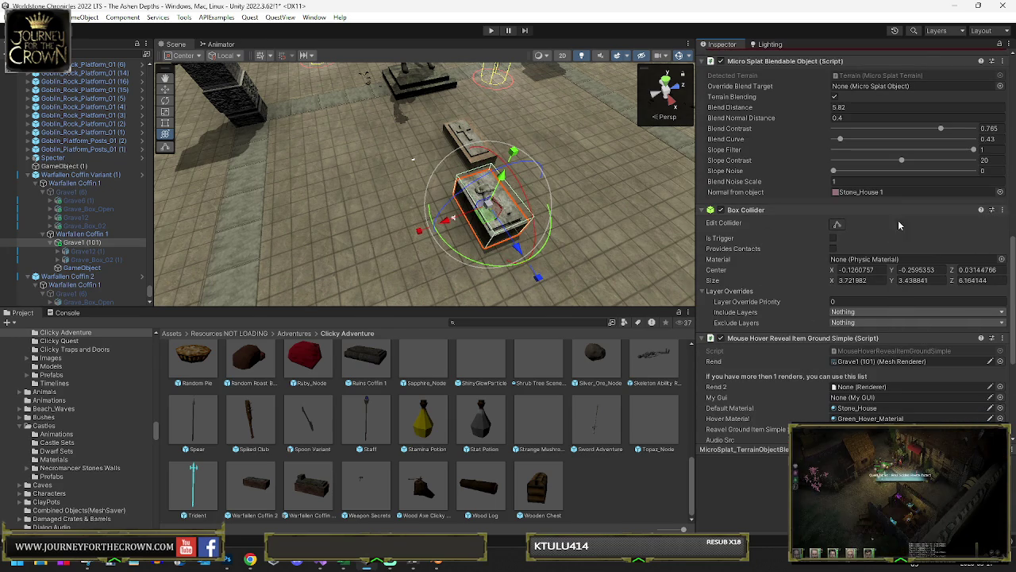
pyautogui.click(79, 267)
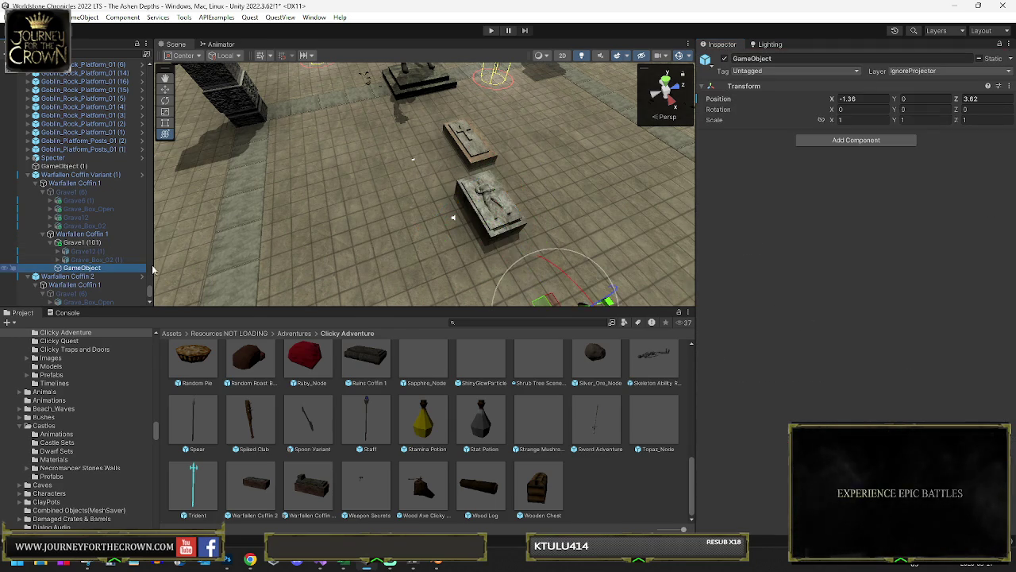
# Step: Rename the second Warfallen Coffin 1 to Ashens Coffin 1
pyautogui.press('f')
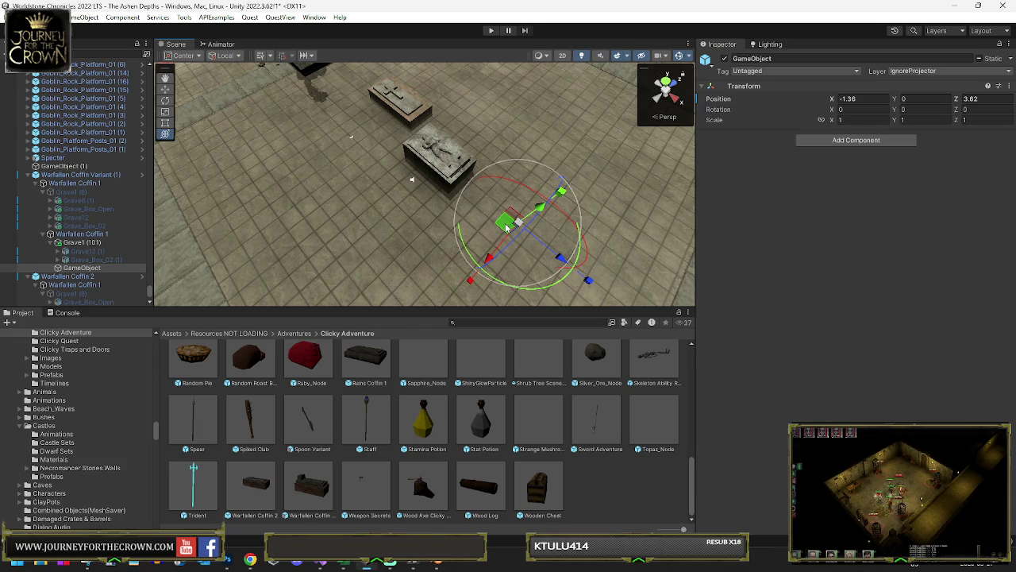
pyautogui.click(79, 234)
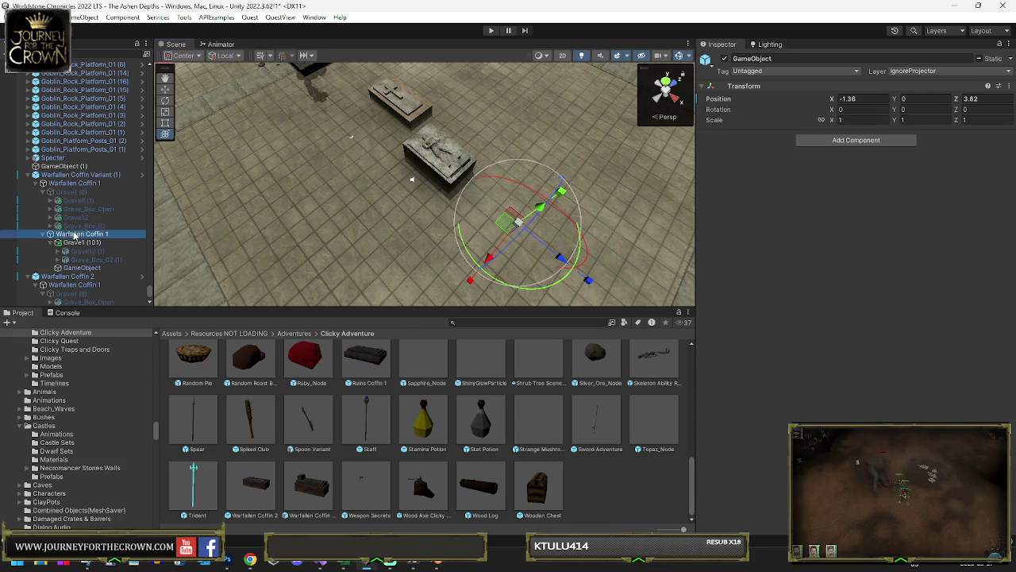
pyautogui.click(79, 236)
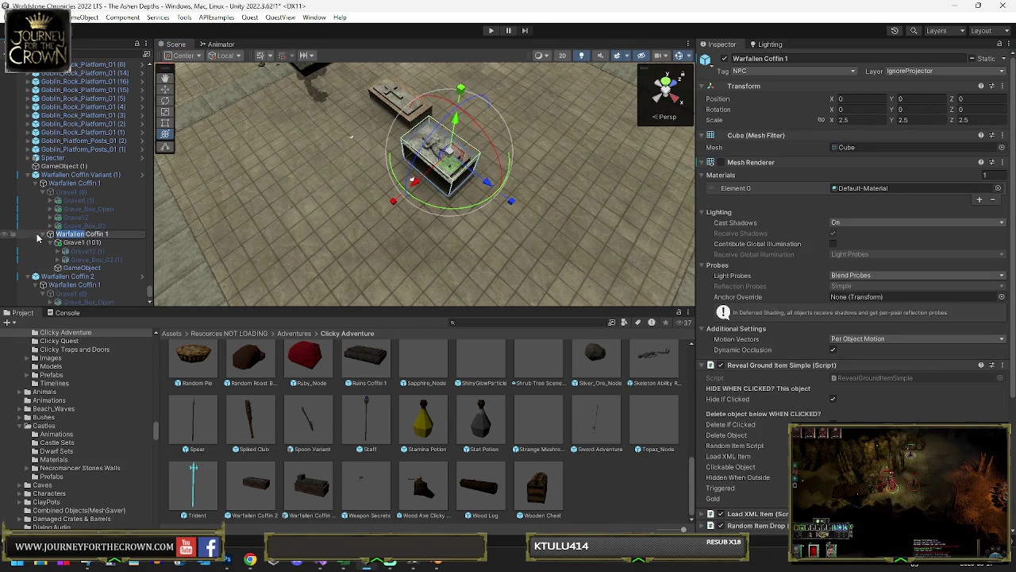
pyautogui.write('Ashens')
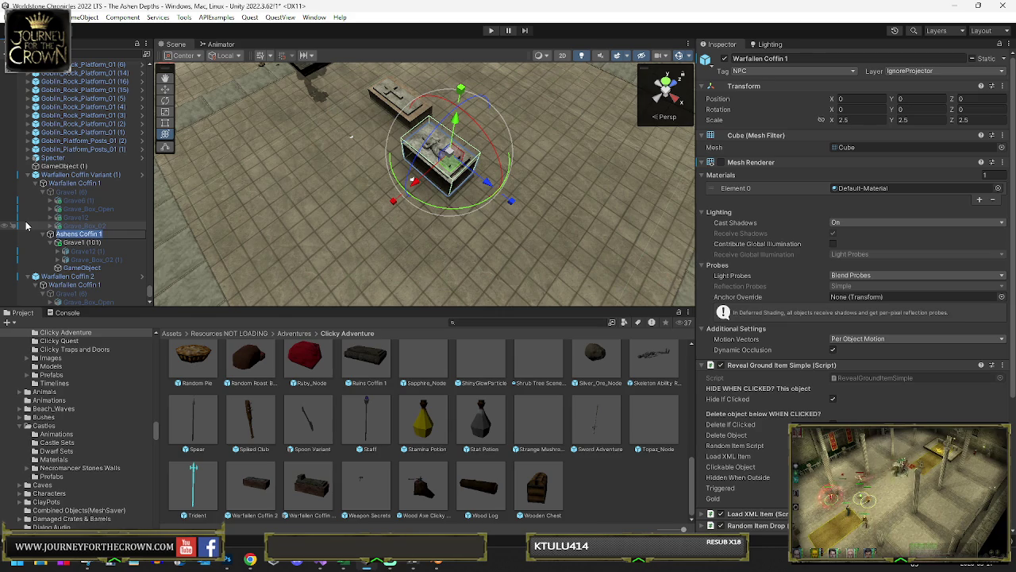
# Step: Rename the top-level Warfallen Coffin Variant (1) to Ashens Coffin 1 as well
pyautogui.click(75, 174)
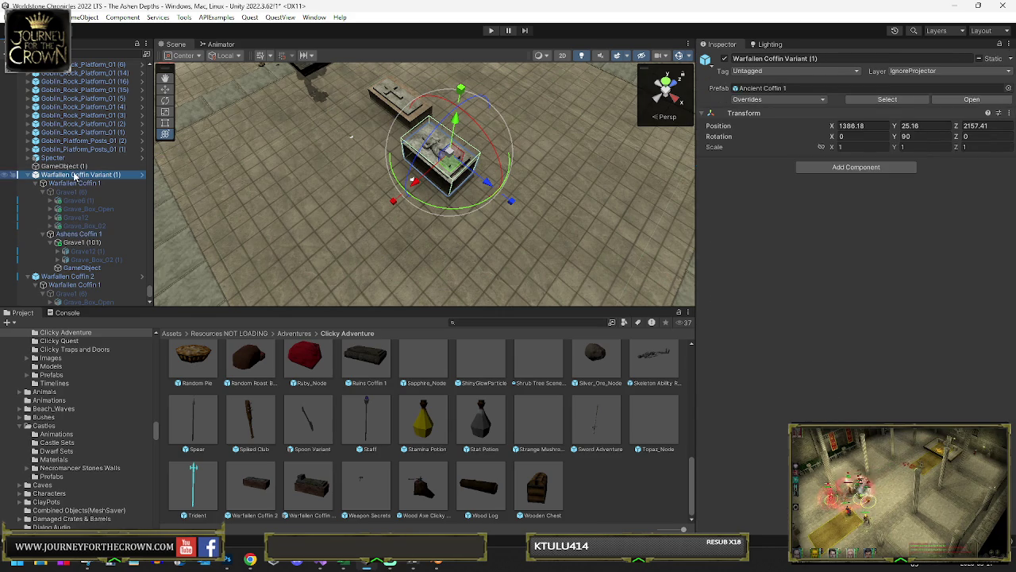
pyautogui.press('F2')
pyautogui.write('Ashens Coffin 1')
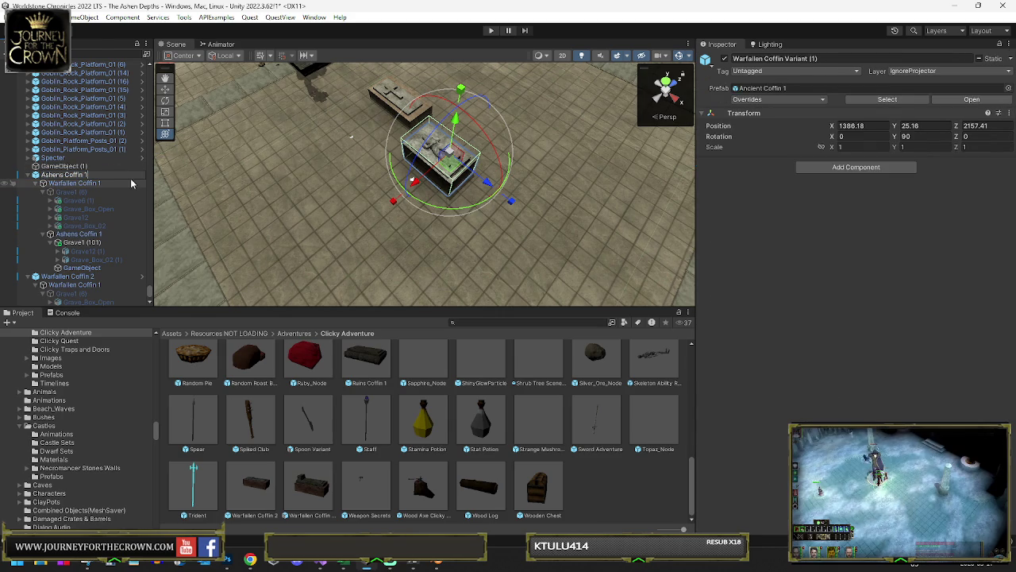
pyautogui.press('Escape')
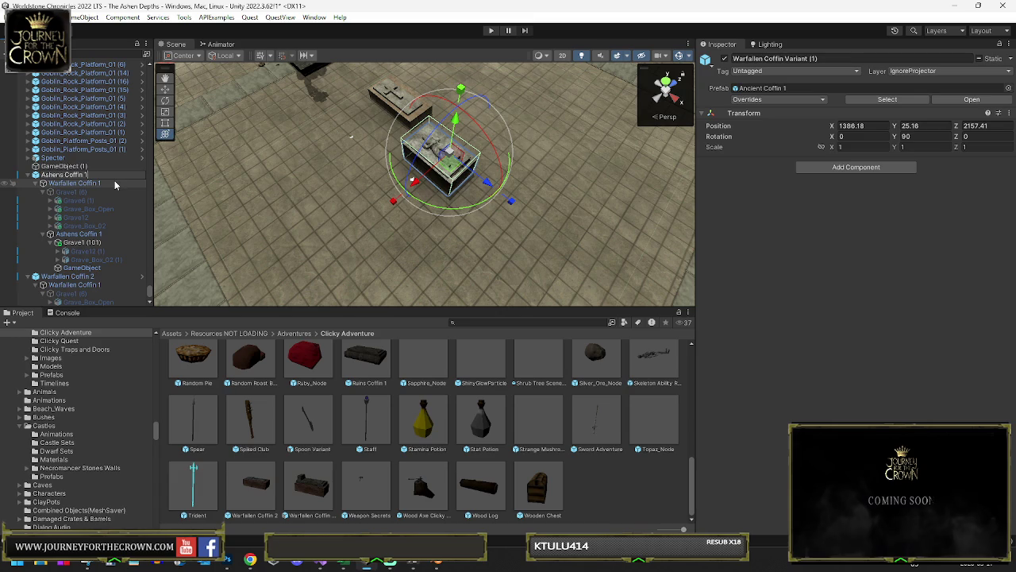
pyautogui.press('Return')
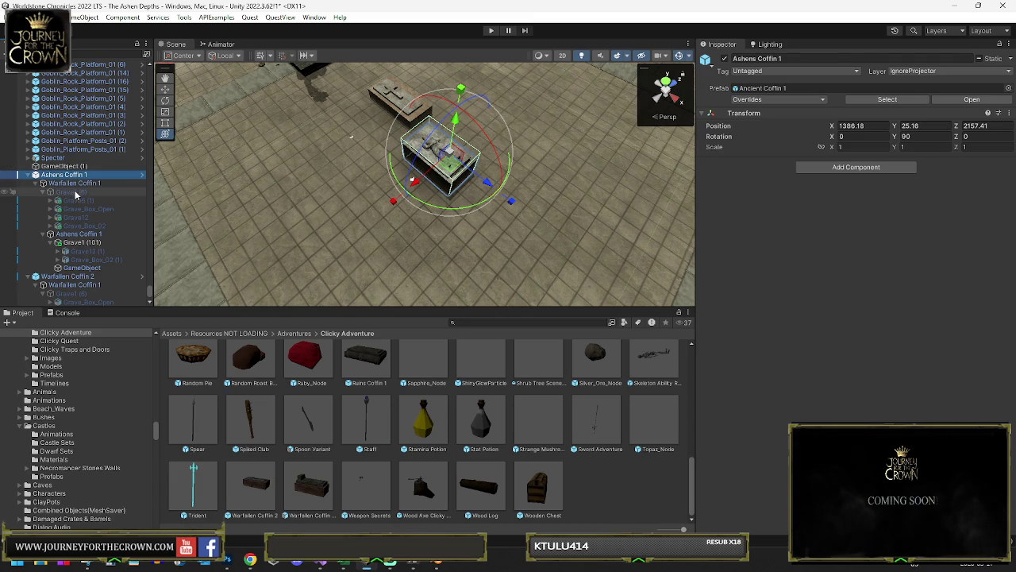
# Step: Enable Grave1 (6), delete the old Grave6 (1) and Grave_Box_Open, and hide its own mesh
pyautogui.click(76, 192)
pyautogui.click(725, 58)
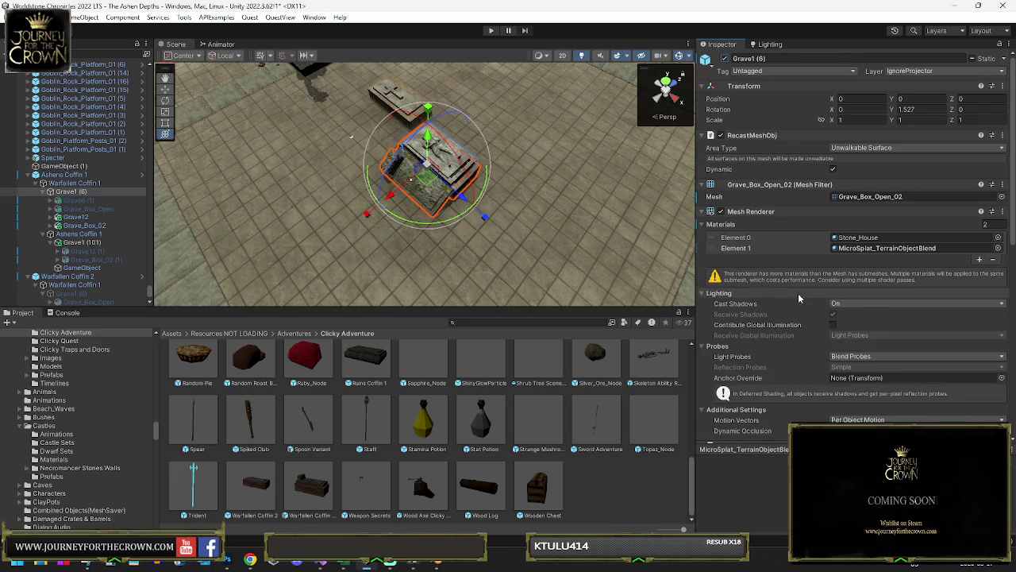
pyautogui.scroll(-3, 813, 374)
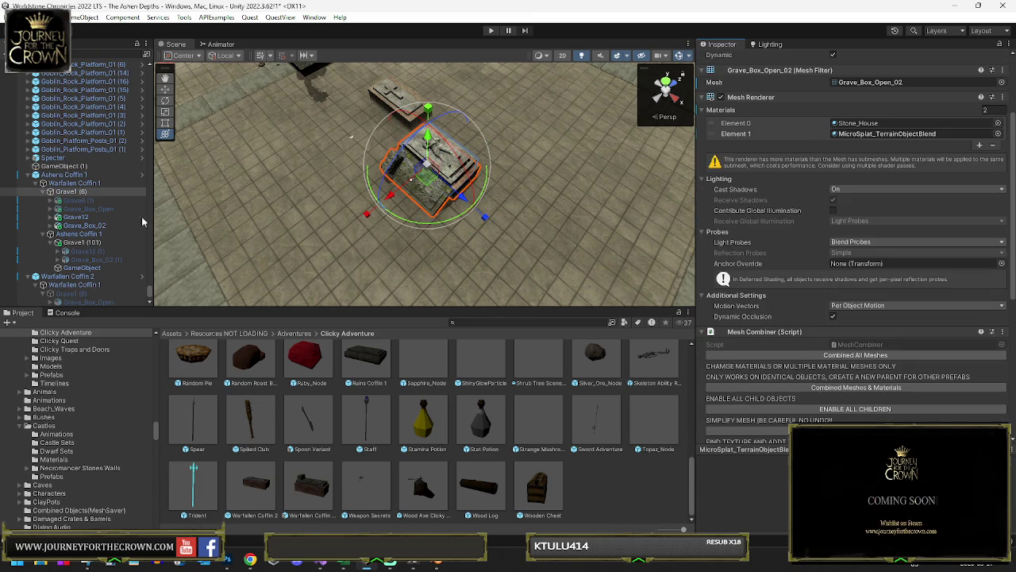
pyautogui.keyDown('ctrl'); pyautogui.click(92, 209); pyautogui.keyUp('ctrl')
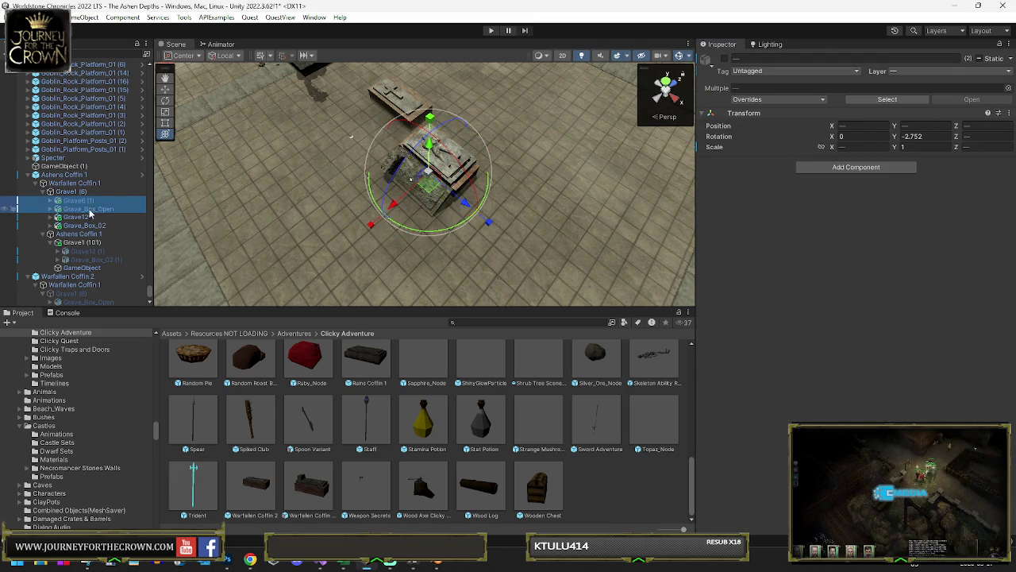
pyautogui.press('Delete')
pyautogui.click(111, 191)
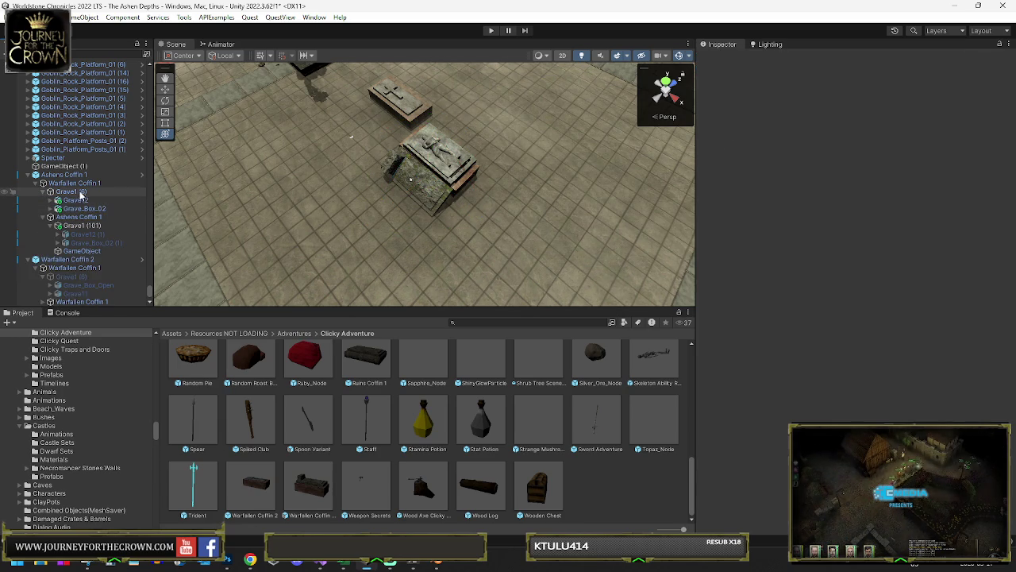
pyautogui.click(720, 211)
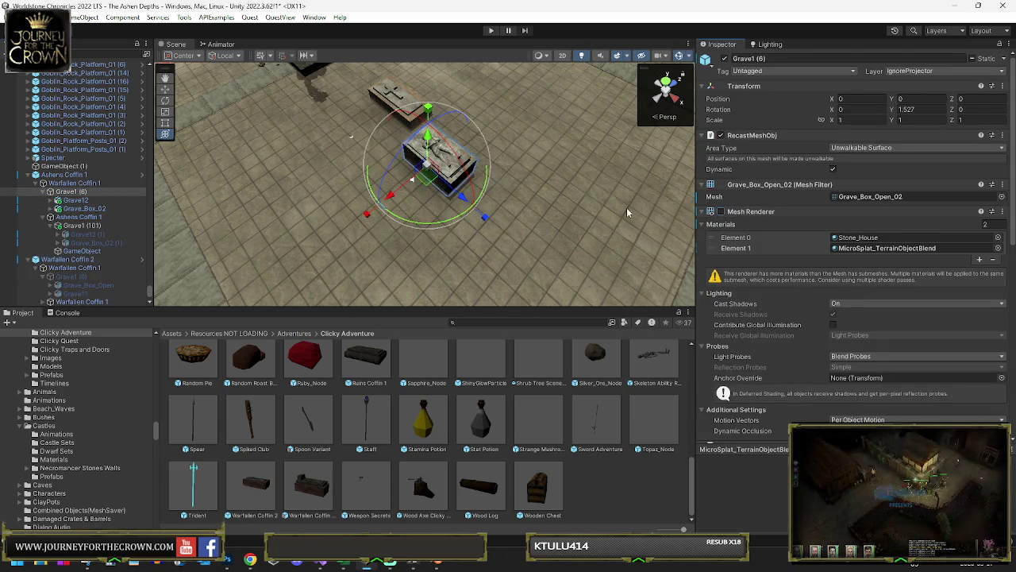
# Step: Rotate Grave12 -43.414° on Z onto the coffin, then combine Grave1 (6)'s meshes
pyautogui.click(74, 200)
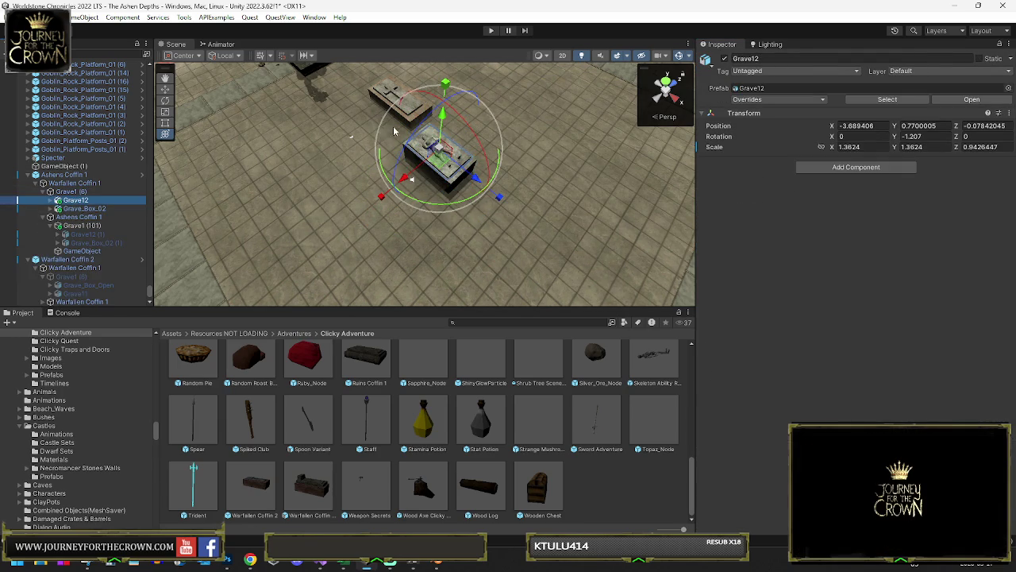
pyautogui.moveTo(441, 127)
pyautogui.mouseDown()
pyautogui.moveTo(341, 200)
pyautogui.moveTo(455, 120)
pyautogui.mouseUp()
pyautogui.moveTo(417, 187); pyautogui.dragTo(401, 188)
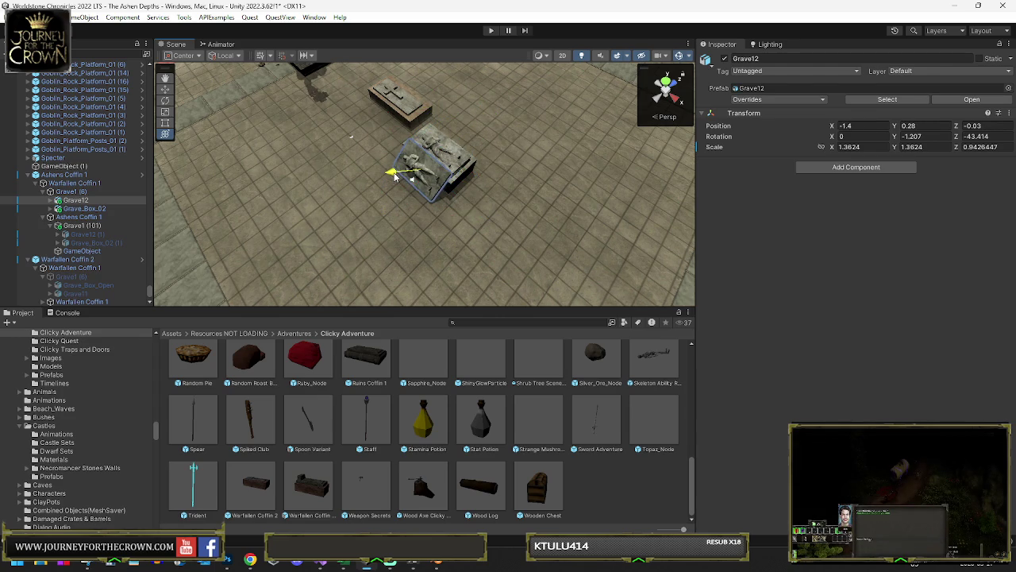
pyautogui.click(401, 173)
pyautogui.click(67, 193)
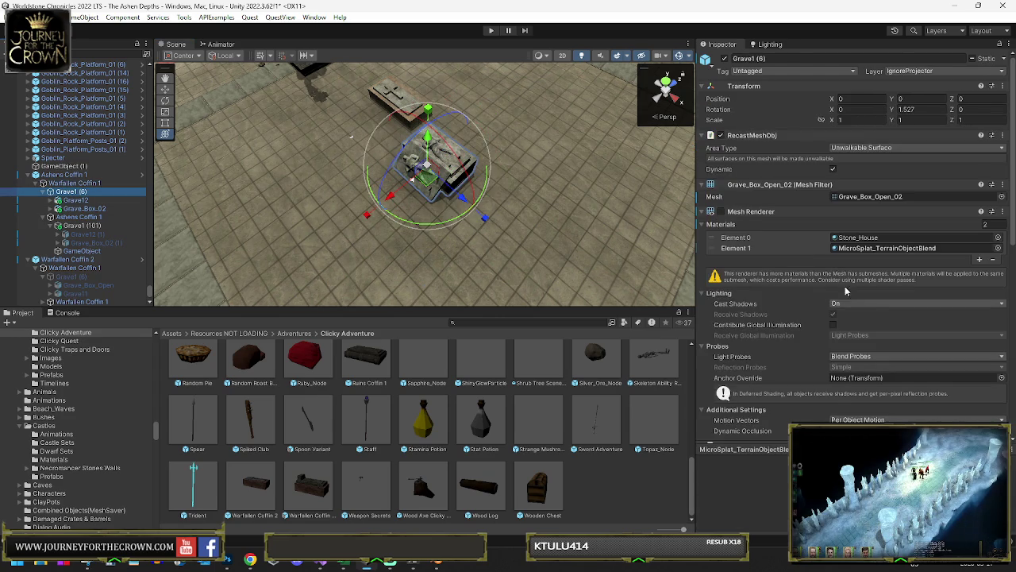
pyautogui.scroll(-4, 794, 254)
pyautogui.click(825, 327)
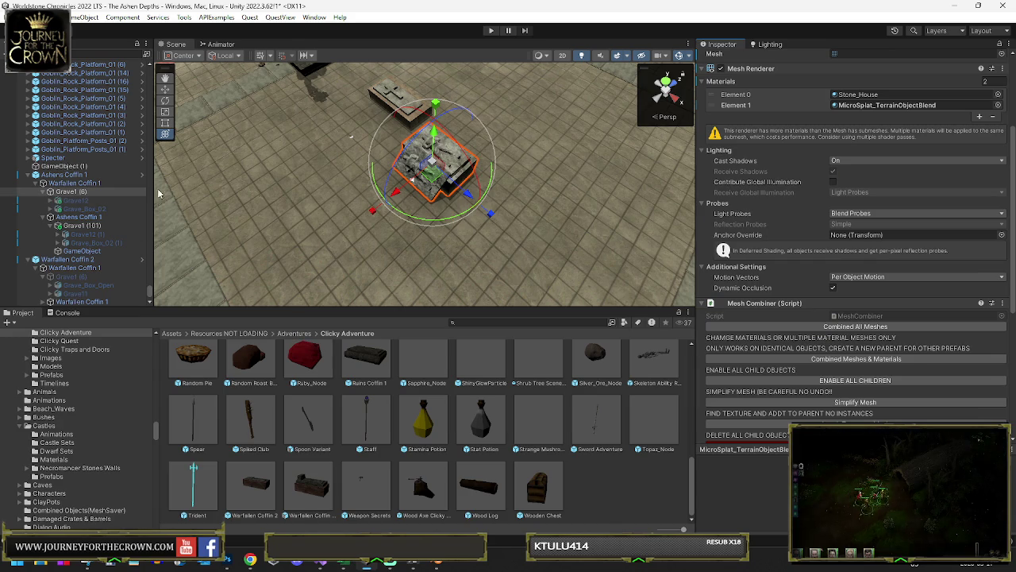
# Step: Reposition the Grave12 body along and down onto the Grave1 (6) lid
pyautogui.click(80, 191)
pyautogui.press('f')
pyautogui.moveTo(379, 169); pyautogui.dragTo(452, 212)
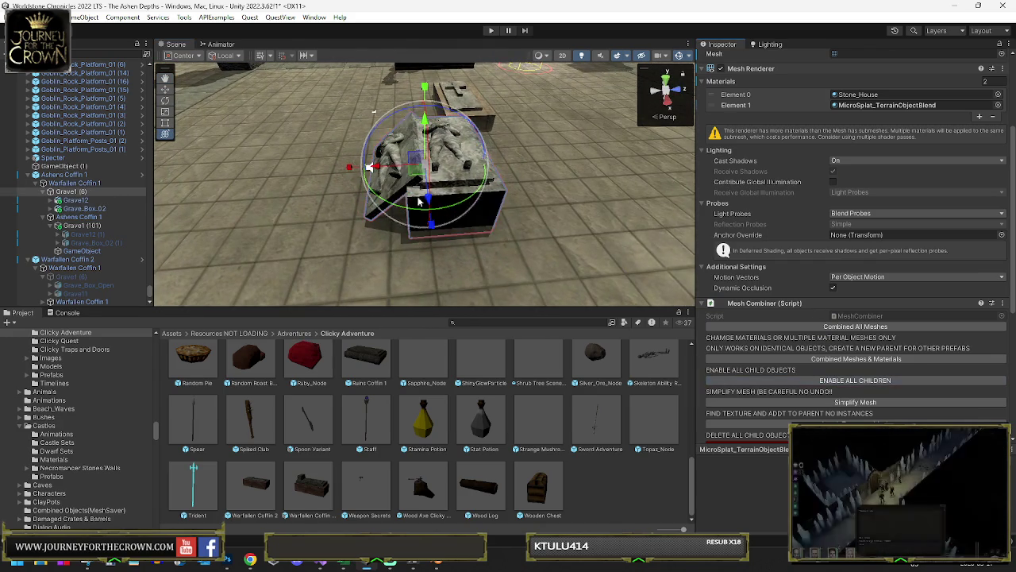
pyautogui.click(80, 201)
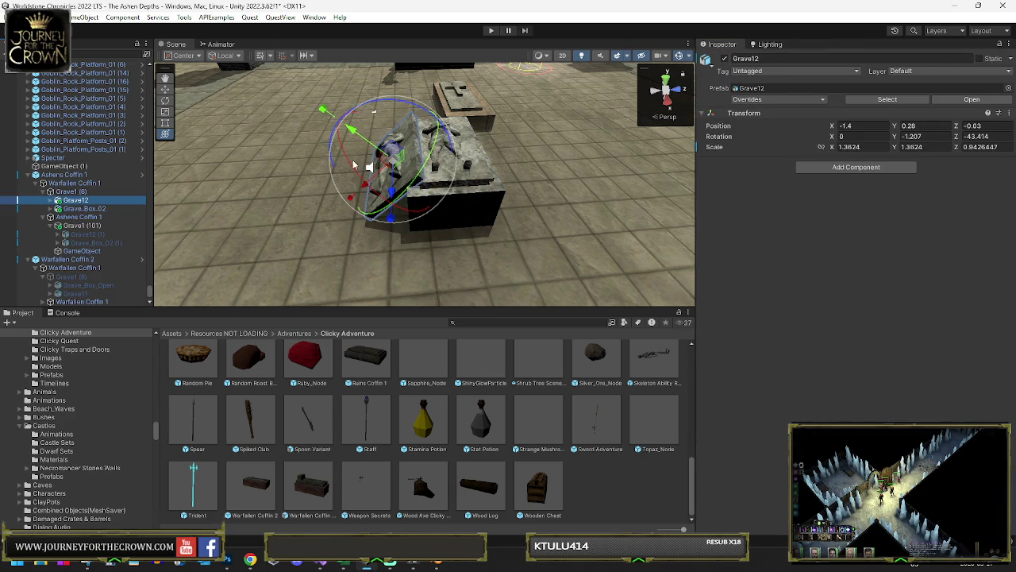
pyautogui.moveTo(347, 169); pyautogui.dragTo(381, 148)
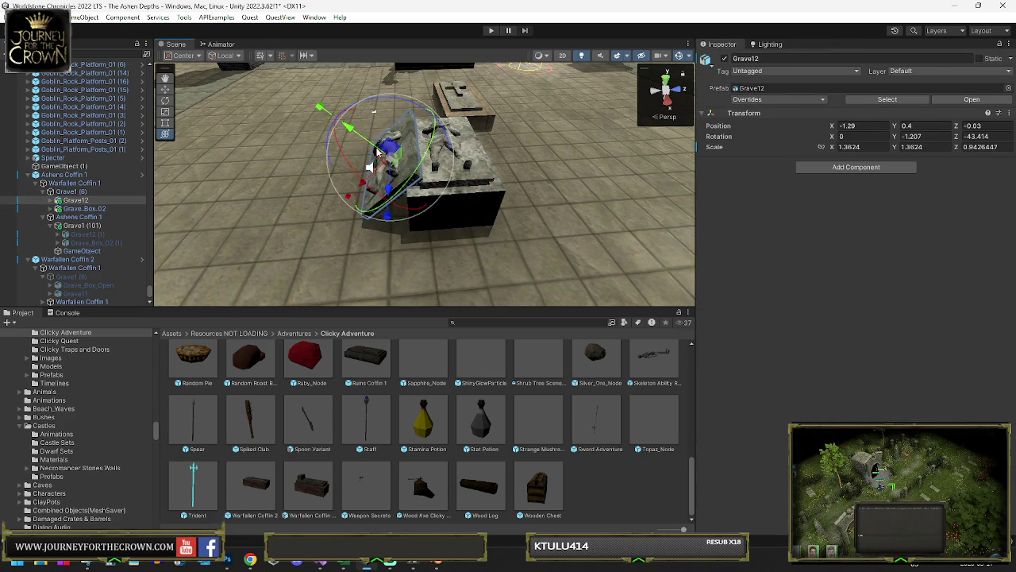
pyautogui.moveTo(367, 185); pyautogui.dragTo(372, 194)
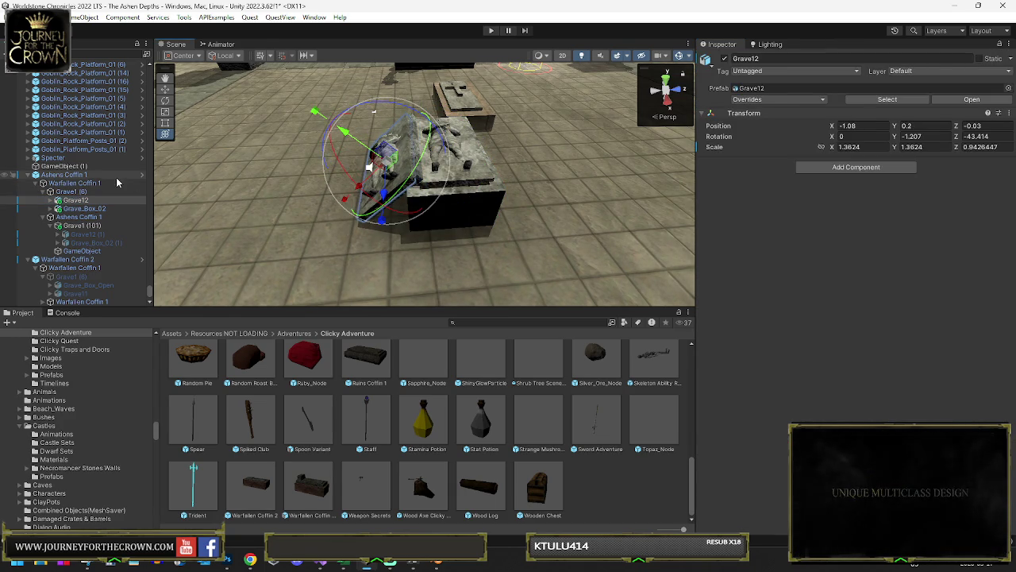
# Step: Recombine Grave1 (6)'s meshes, disable the original Grave1 (6), and select Ashens Coffin 1
pyautogui.click(78, 191)
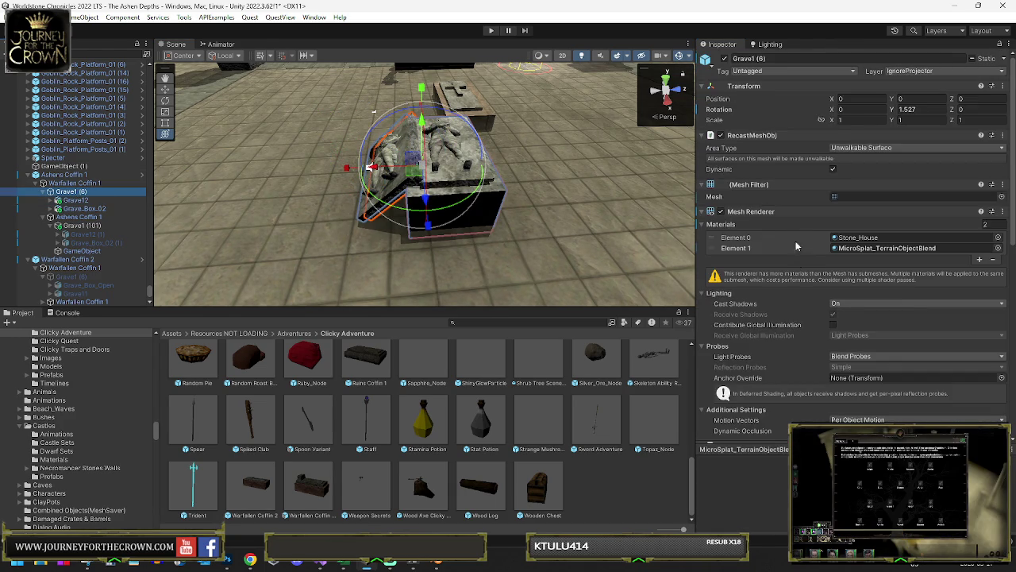
pyautogui.scroll(-3, 790, 278)
pyautogui.click(856, 355)
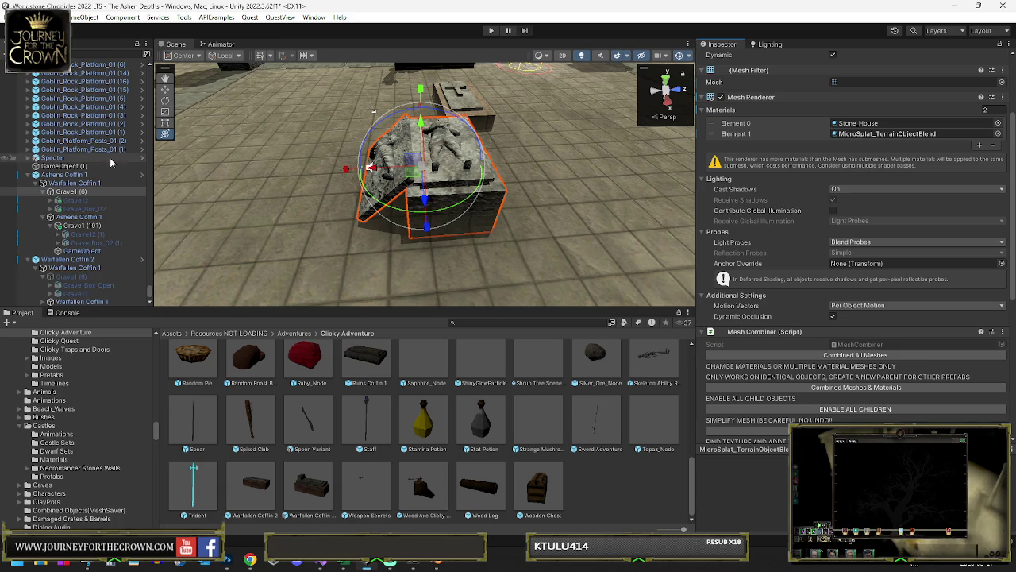
pyautogui.scroll(3, 723, 124)
pyautogui.click(724, 59)
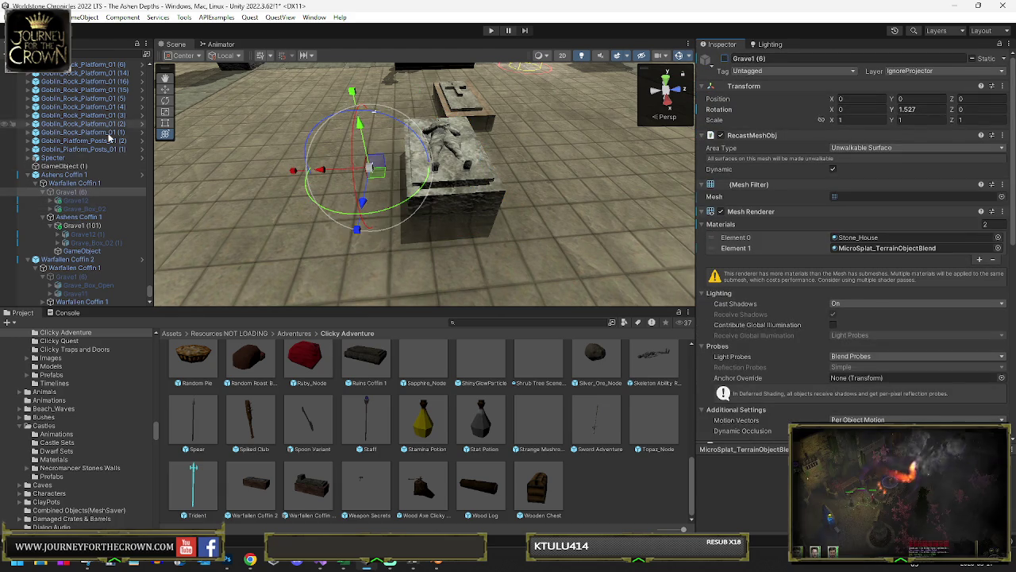
pyautogui.click(73, 174)
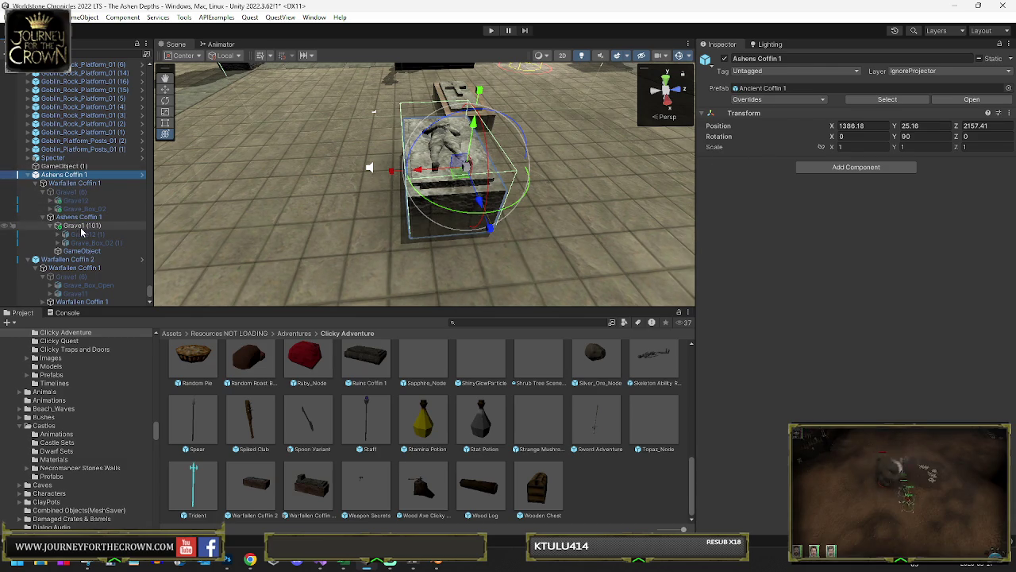
# Step: Paste Ashens Coffin 1 into Grave1 (101)'s Adventure Name, then frame the Ashens Coffin 1 object
pyautogui.click(93, 225)
pyautogui.scroll(-10, 826, 289)
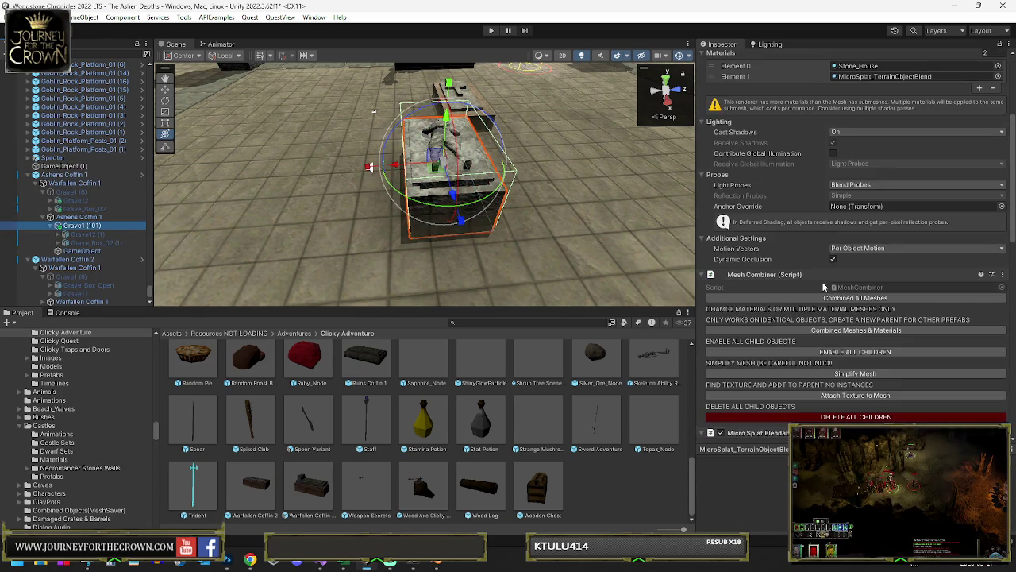
pyautogui.scroll(-10, 826, 289)
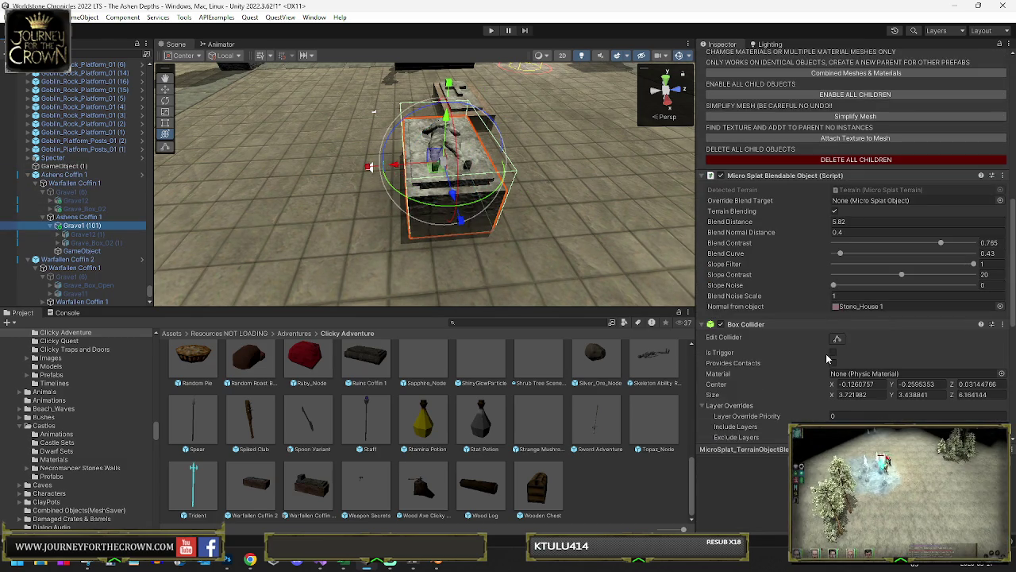
pyautogui.click(912, 371)
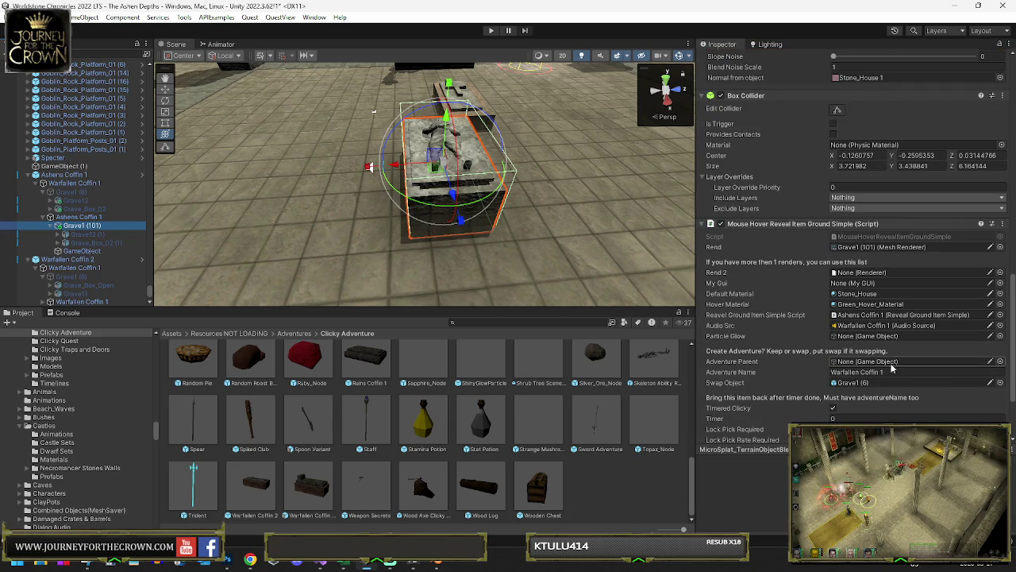
pyautogui.write('Ashens Coffin 1')
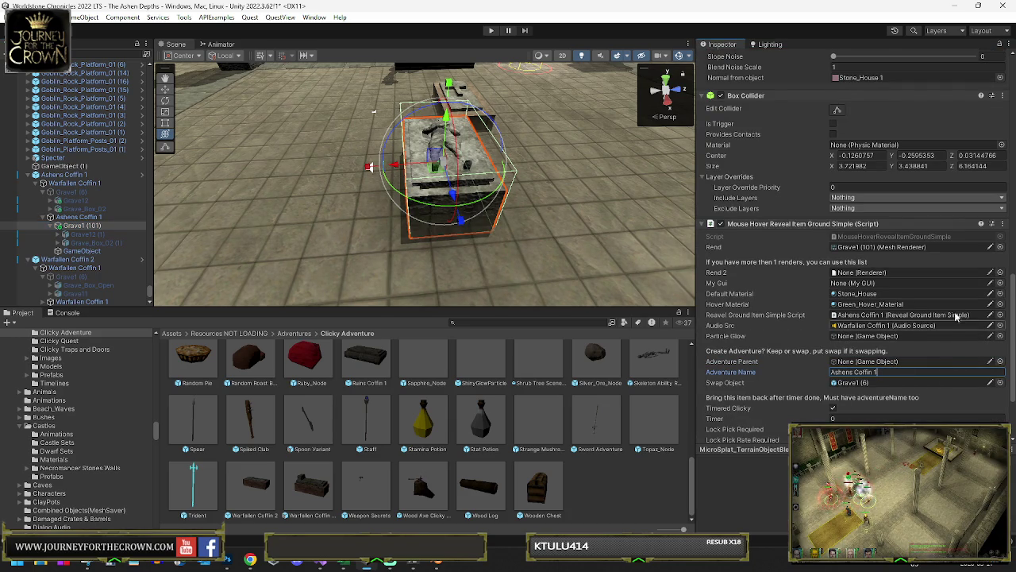
pyautogui.scroll(-3, 834, 278)
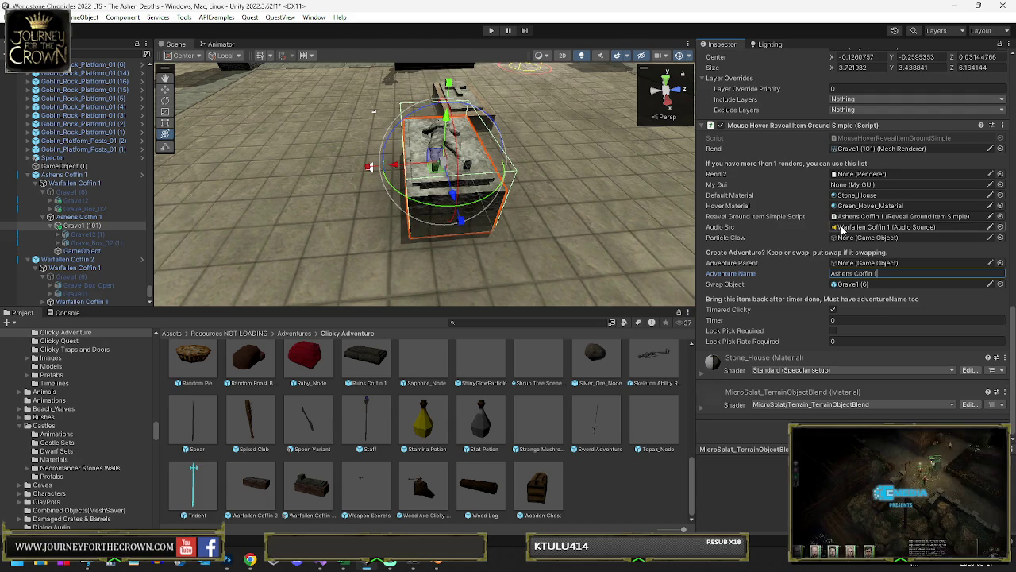
pyautogui.click(850, 221)
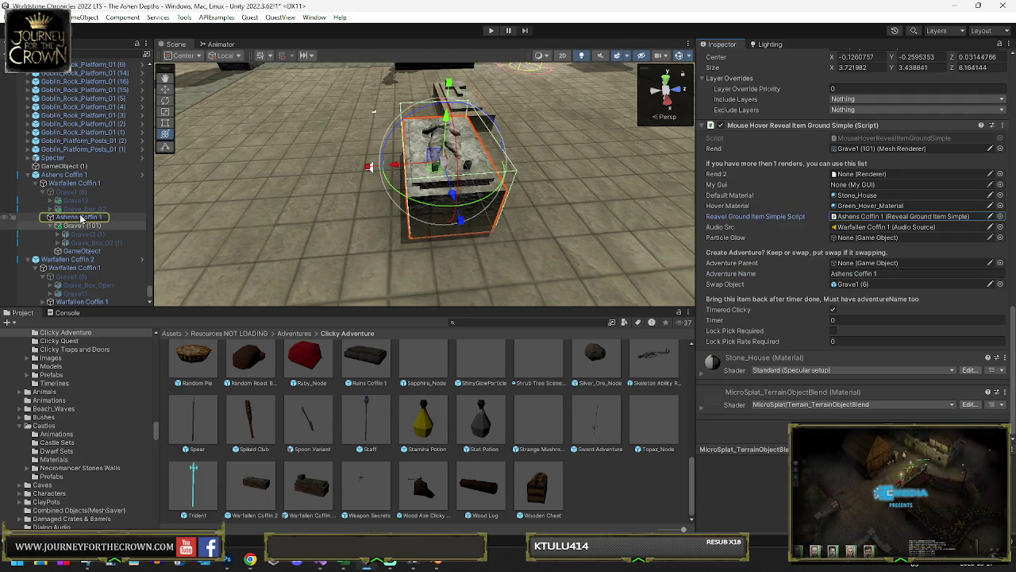
pyautogui.doubleClick(850, 221)
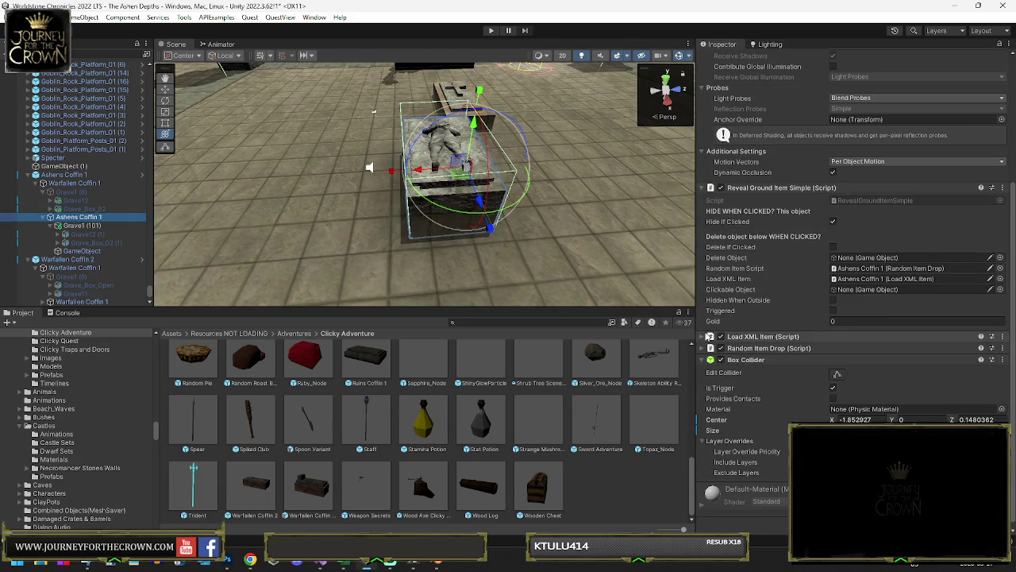
# Step: Remove the Bone Flute and Harbinger's Horn entries from the Load XML Item list
pyautogui.click(763, 336)
pyautogui.scroll(-1, 769, 345)
pyautogui.scroll(-3, 770, 345)
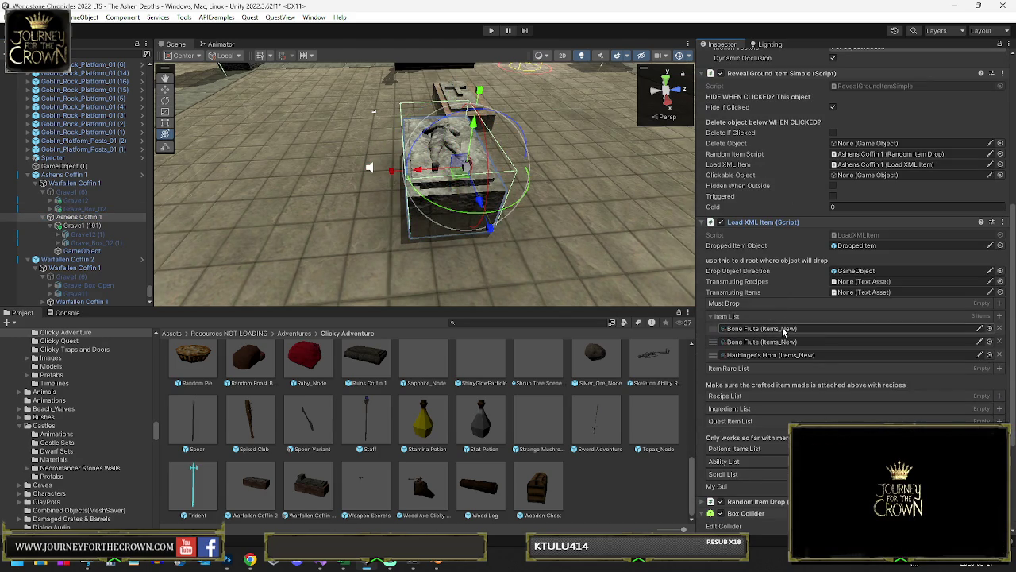
pyautogui.click(782, 328)
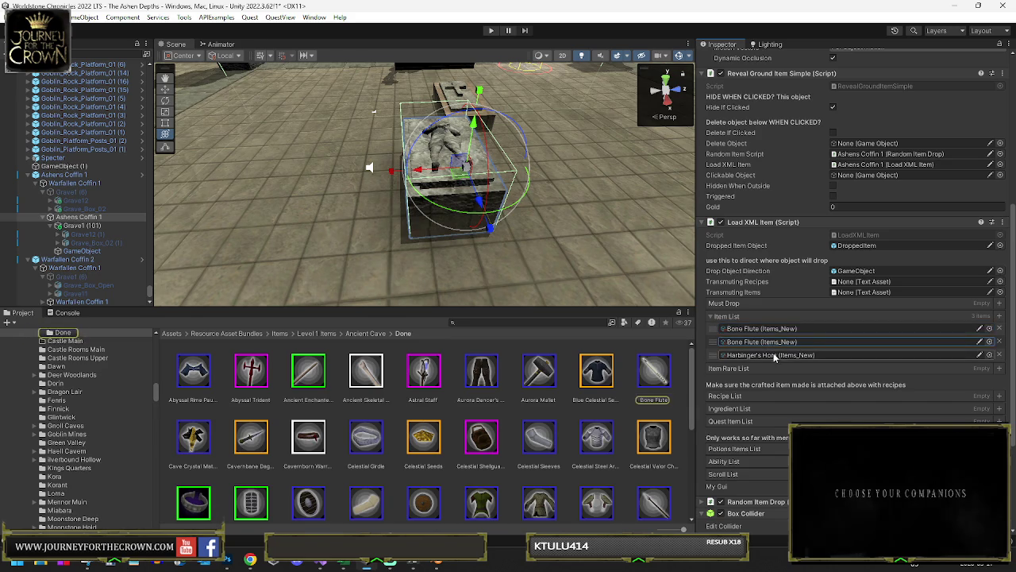
pyautogui.click(775, 355)
pyautogui.click(999, 355)
pyautogui.click(999, 342)
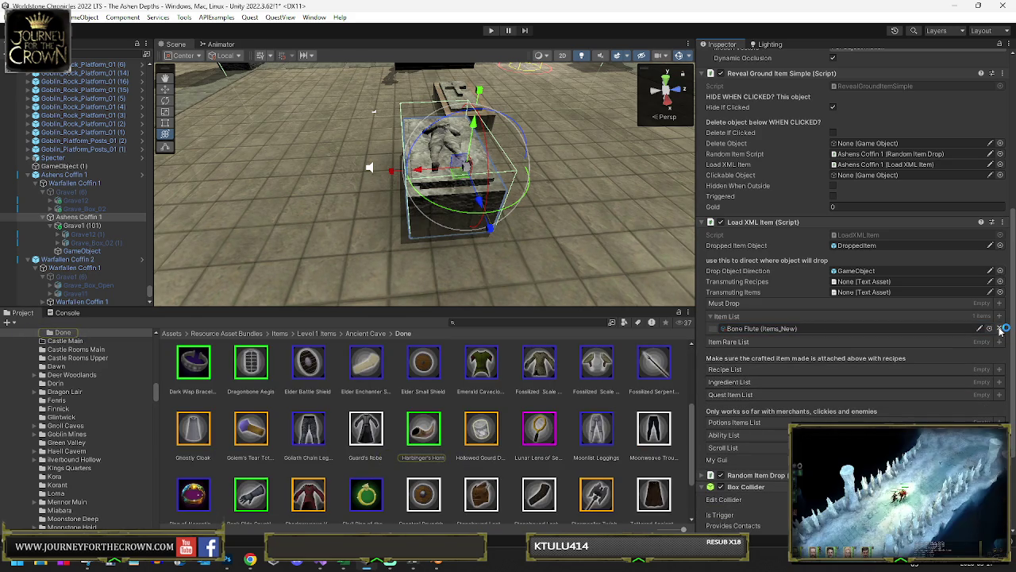
pyautogui.click(1000, 329)
# Step: Browse the Project from Ancient Cave through 1 The Ashen Depths into the Dwarf Area folder
pyautogui.moveTo(1002, 56); pyautogui.dragTo(1008, 32)
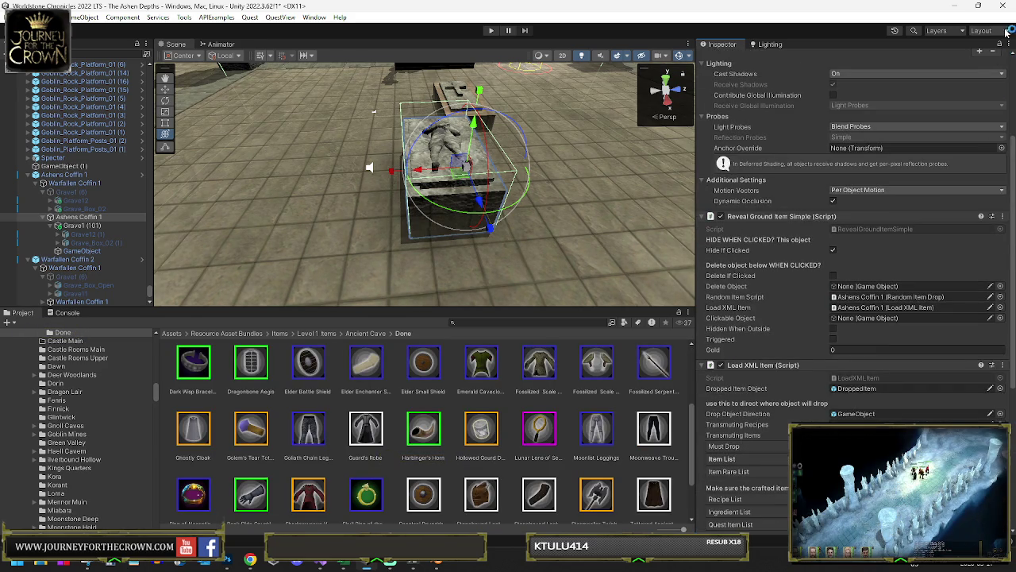
pyautogui.scroll(-5, 856, 267)
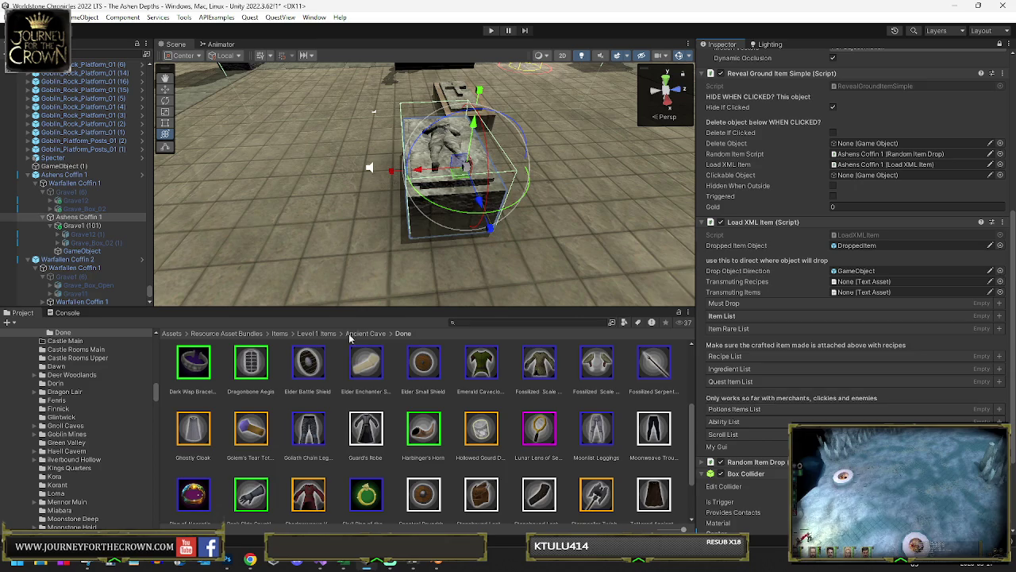
pyautogui.click(362, 334)
pyautogui.click(324, 337)
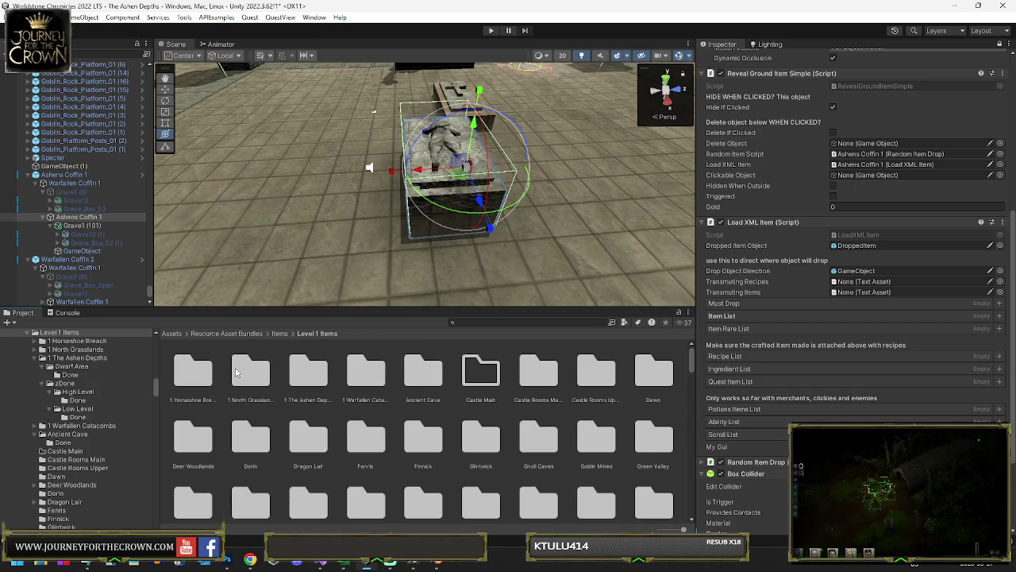
pyautogui.doubleClick(309, 372)
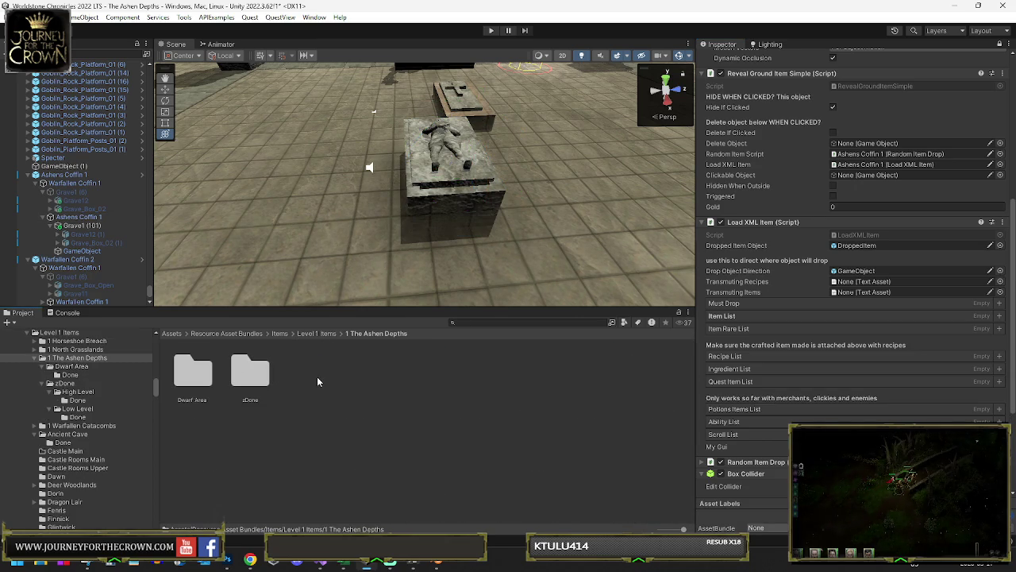
pyautogui.doubleClick(193, 371)
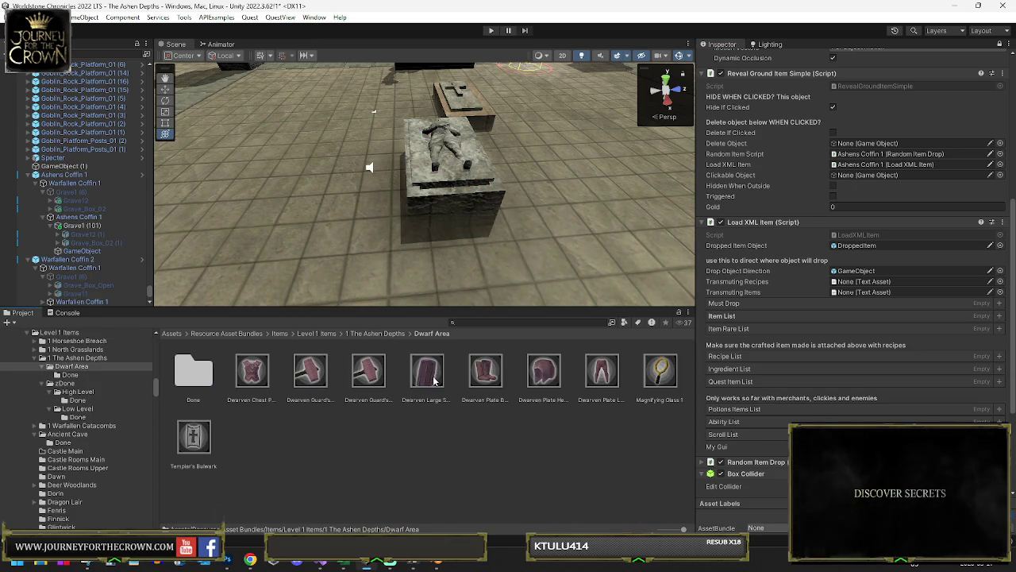
# Step: Fill the Item List with seven Dwarven items, replacing a lone Dwarven Large Shield 1 entry
pyautogui.moveTo(428, 381); pyautogui.dragTo(734, 323)
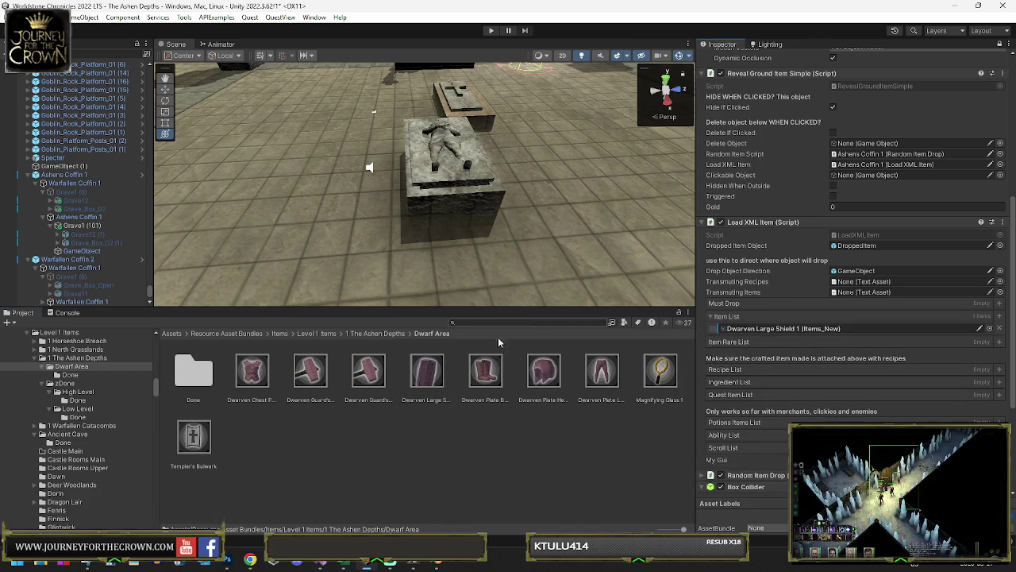
pyautogui.click(999, 328)
pyautogui.click(240, 372)
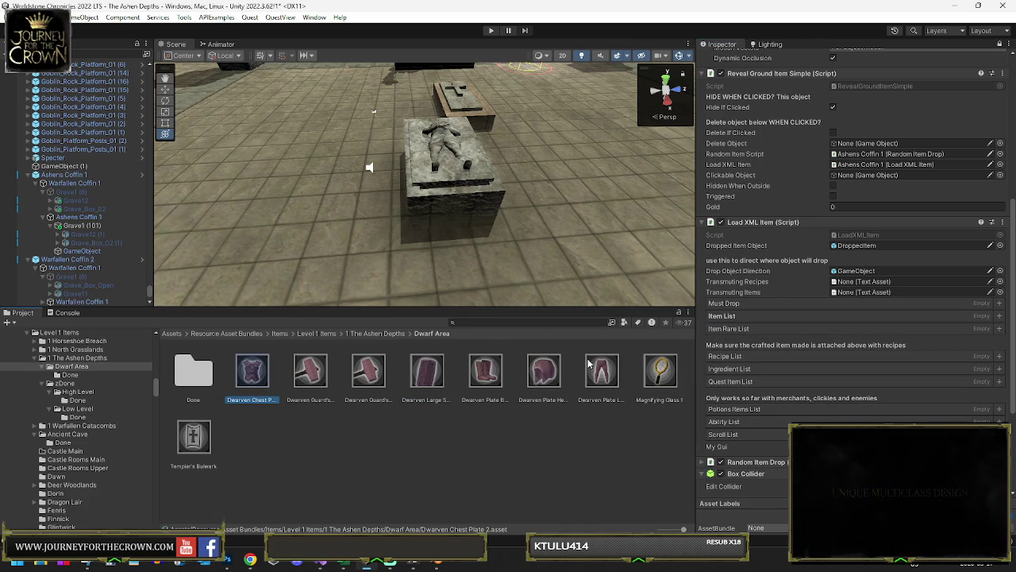
pyautogui.keyDown('shift'); pyautogui.click(601, 373); pyautogui.keyUp('shift')
pyautogui.moveTo(254, 372)
pyautogui.mouseDown()
pyautogui.moveTo(746, 334)
pyautogui.moveTo(736, 321)
pyautogui.mouseUp()
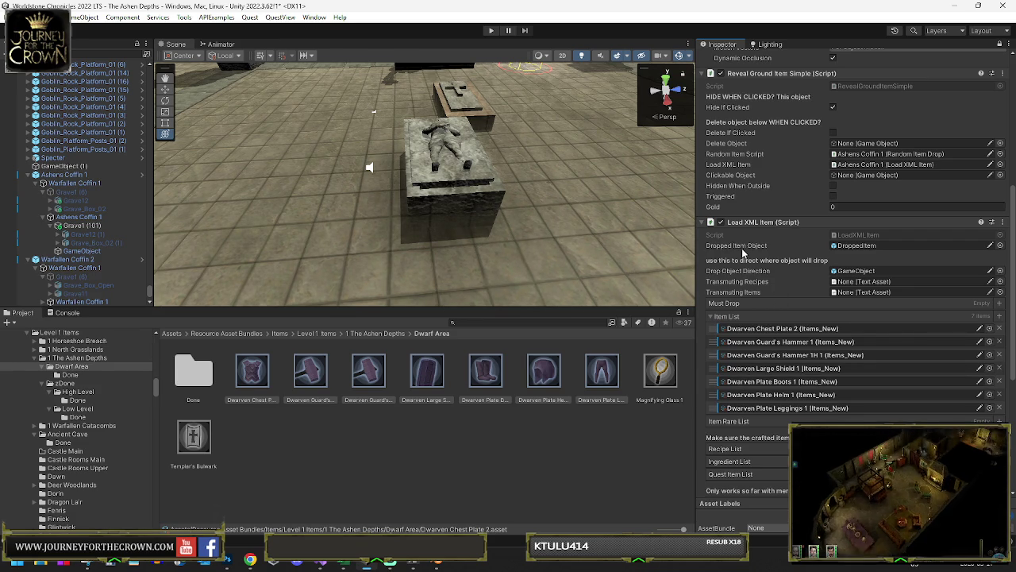
# Step: Expand Random Item Drop and confirm a Trash Random Quantity of 1
pyautogui.scroll(-2, 742, 251)
pyautogui.scroll(-5, 742, 251)
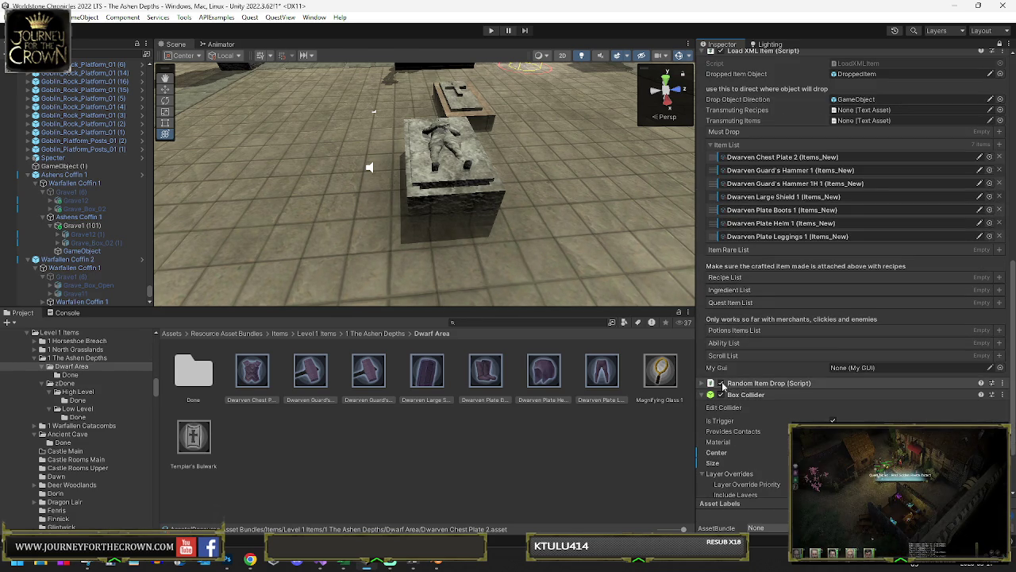
pyautogui.click(724, 384)
pyautogui.scroll(-6, 796, 374)
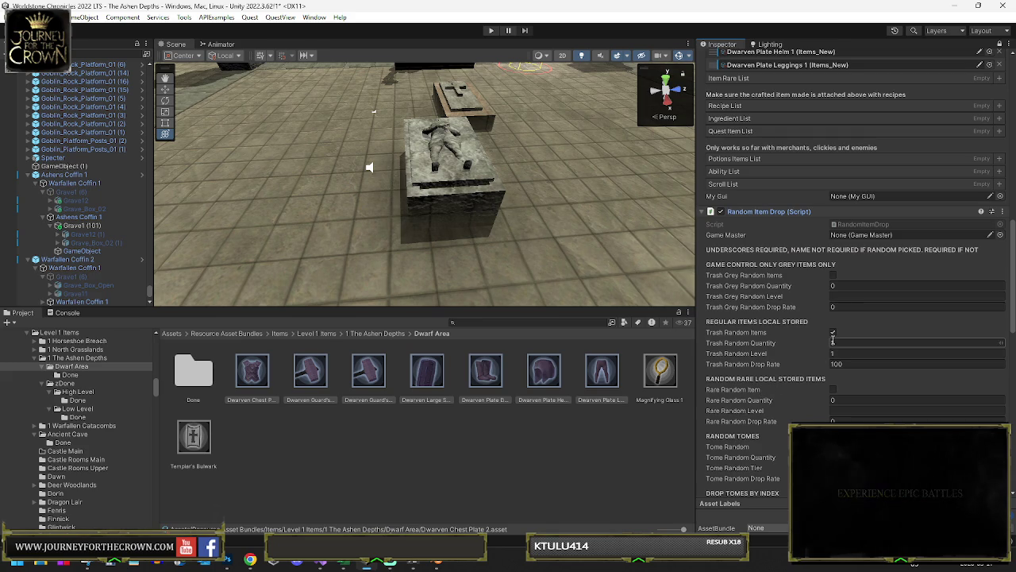
pyautogui.press('Return')
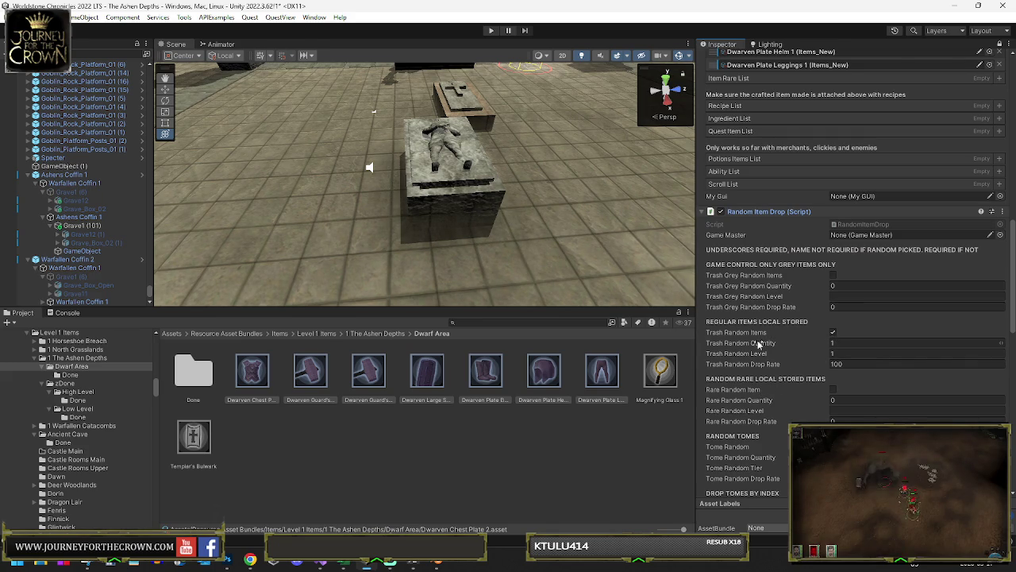
# Step: Enable Tome Random so the grave can drop random tomes
pyautogui.scroll(-6, 796, 352)
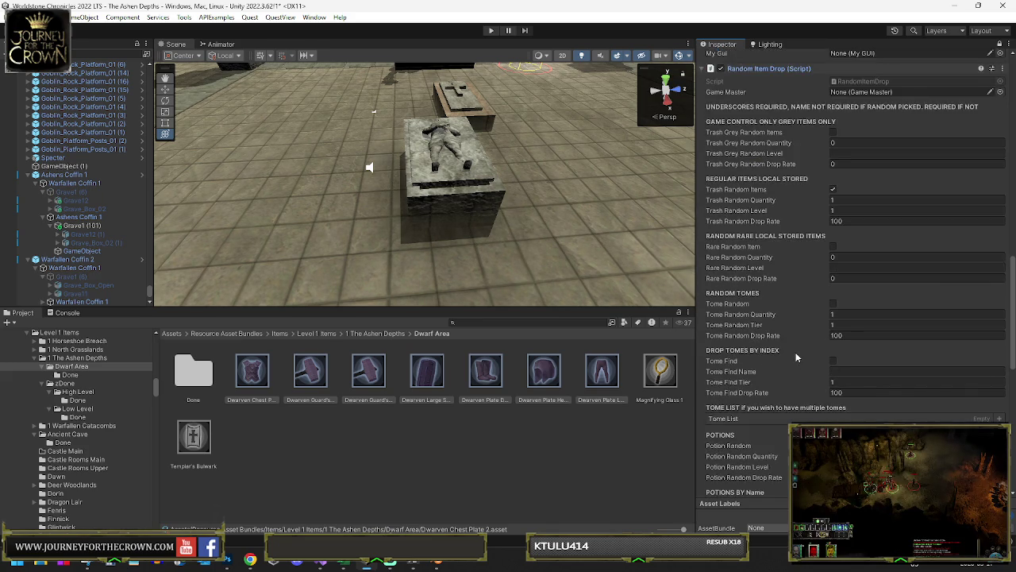
pyautogui.scroll(-3, 795, 354)
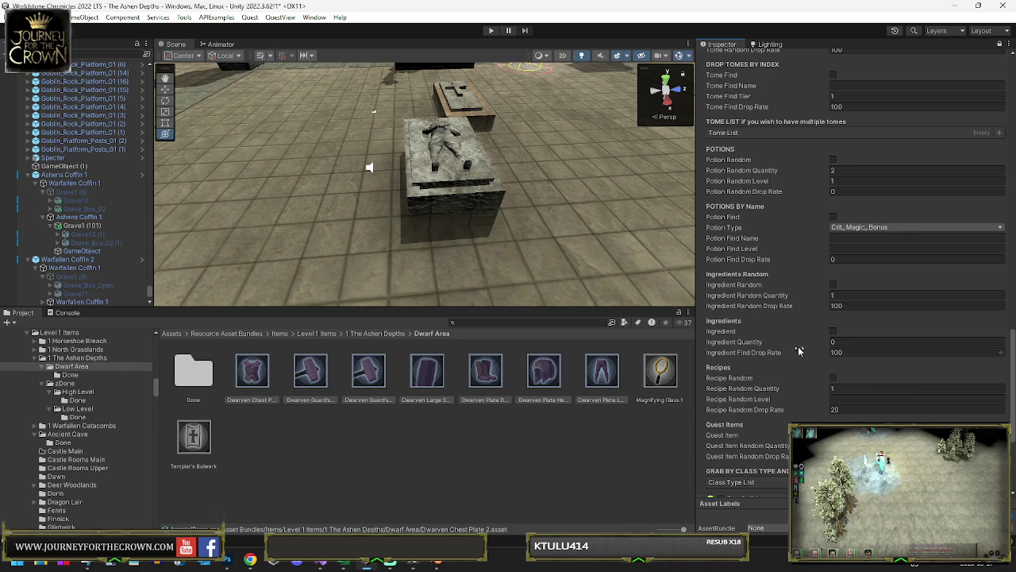
pyautogui.scroll(-2, 807, 350)
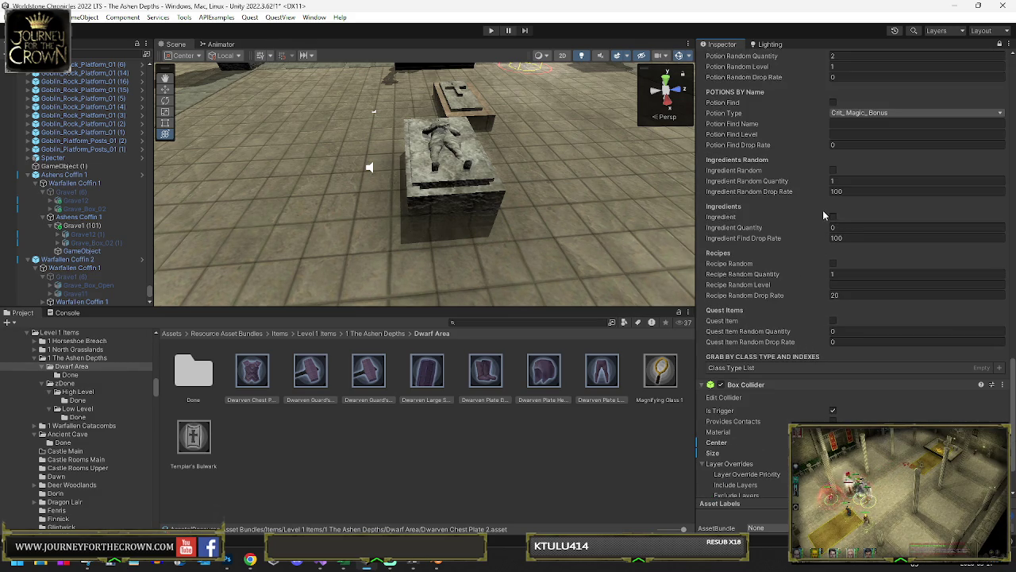
pyautogui.scroll(2, 858, 263)
pyautogui.scroll(1, 845, 230)
pyautogui.scroll(1, 845, 231)
pyautogui.scroll(1, 845, 228)
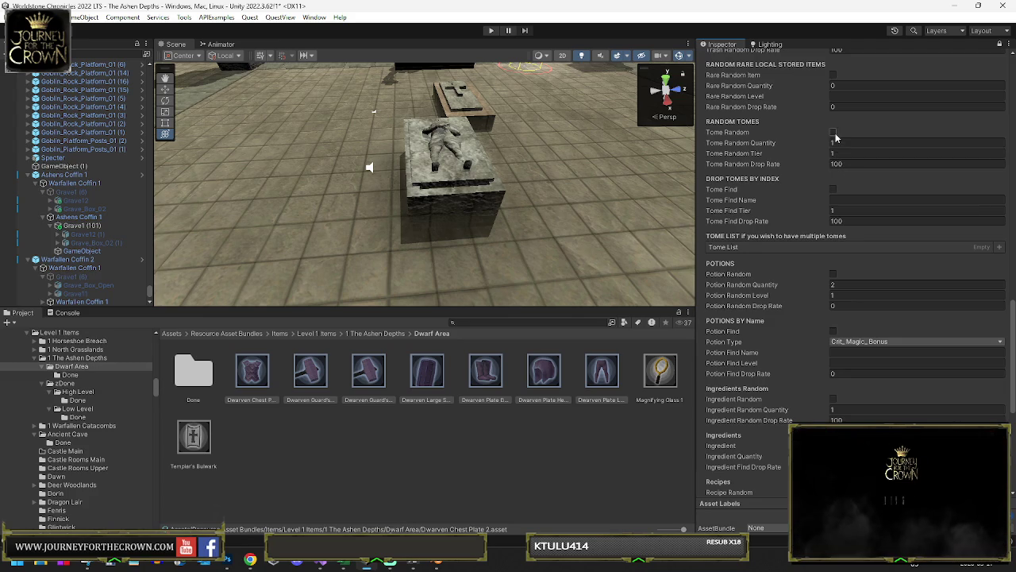
pyautogui.click(833, 133)
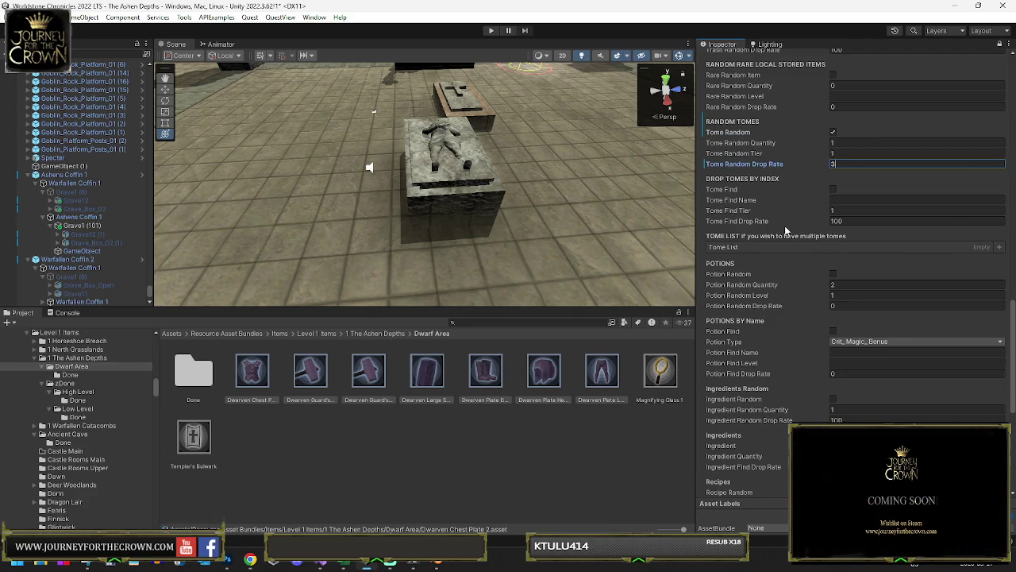
pyautogui.scroll(3, 865, 188)
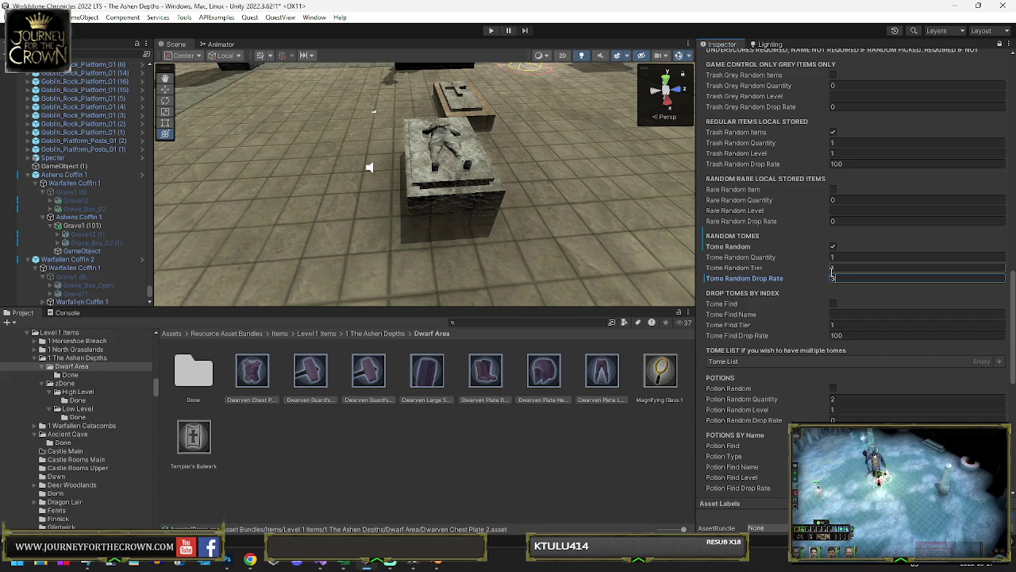
# Step: Commit the tome drop rate of 3 and reframe the view over the coffin room
pyautogui.press('Return')
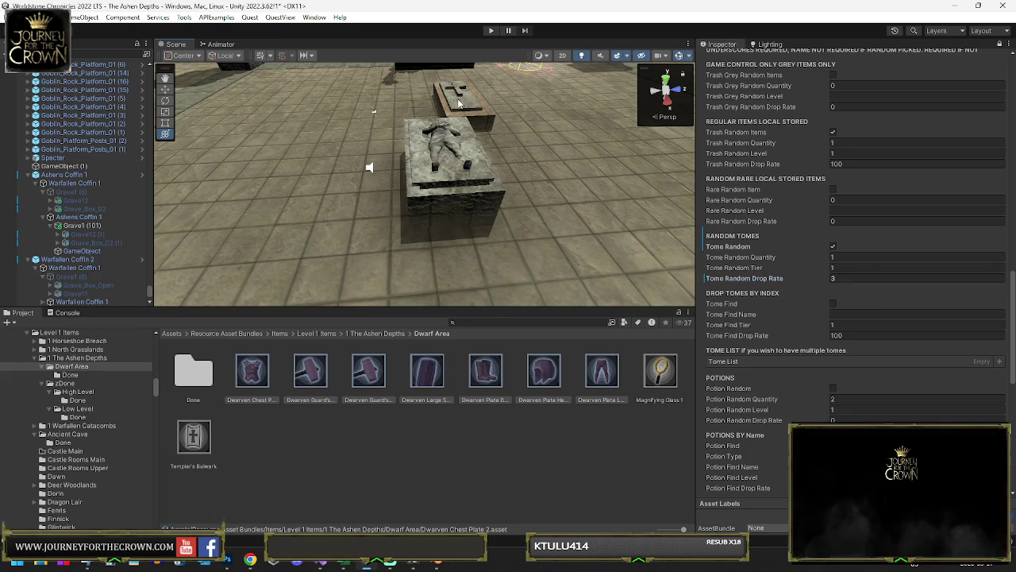
pyautogui.click(458, 101)
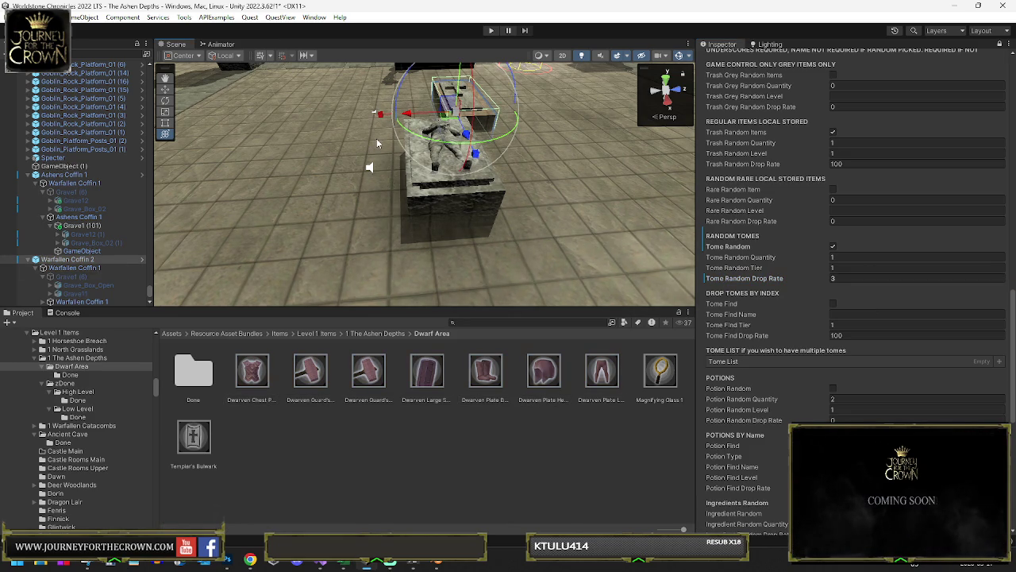
pyautogui.click(355, 166)
pyautogui.moveTo(355, 166); pyautogui.dragTo(420, 196)
pyautogui.click(413, 200)
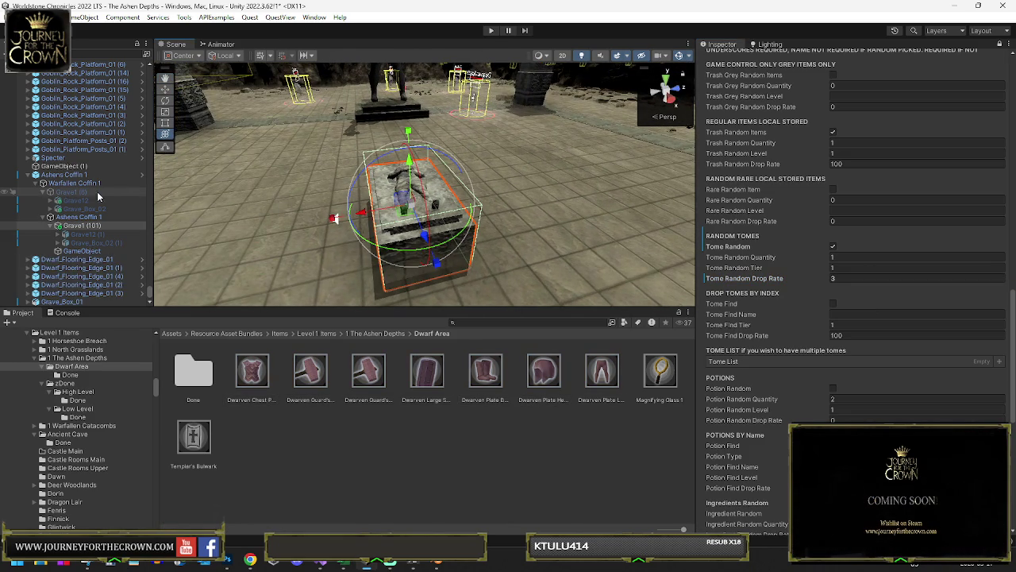
pyautogui.click(58, 179)
pyautogui.moveTo(427, 222)
pyautogui.mouseDown()
pyautogui.moveTo(487, 139)
pyautogui.moveTo(490, 219)
pyautogui.mouseUp()
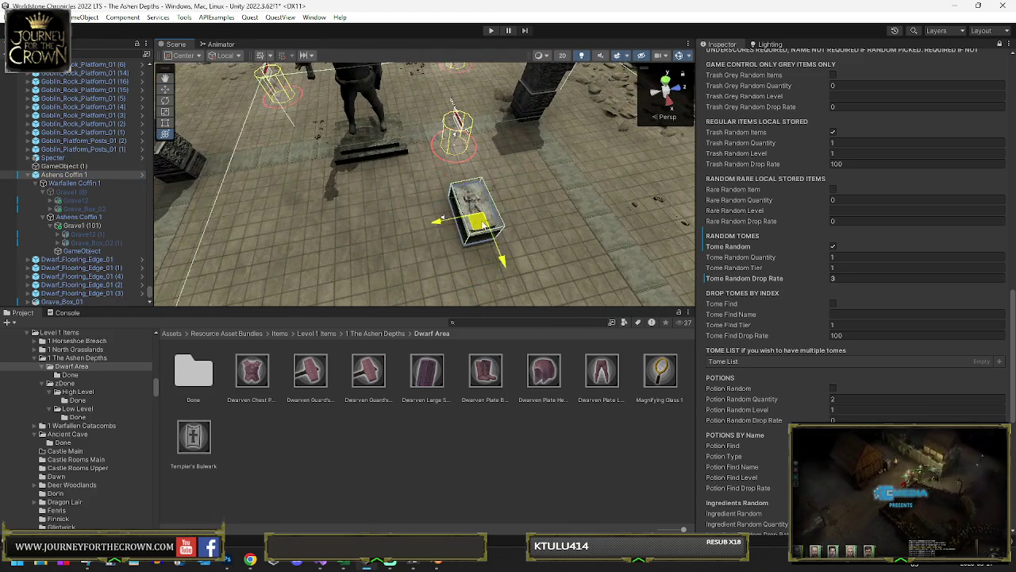
pyautogui.scroll(-5, 441, 208)
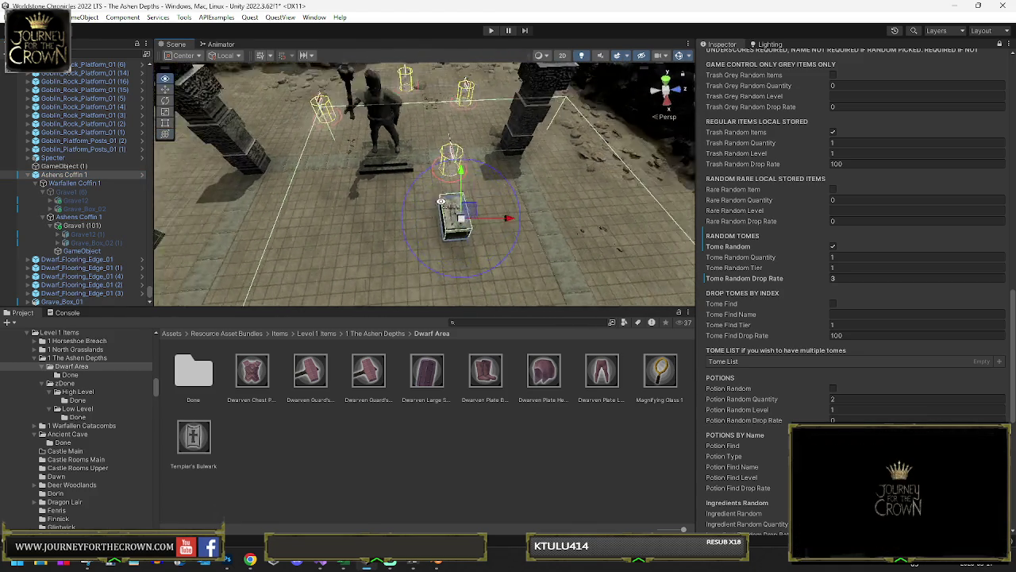
pyautogui.moveTo(436, 207); pyautogui.dragTo(402, 208)
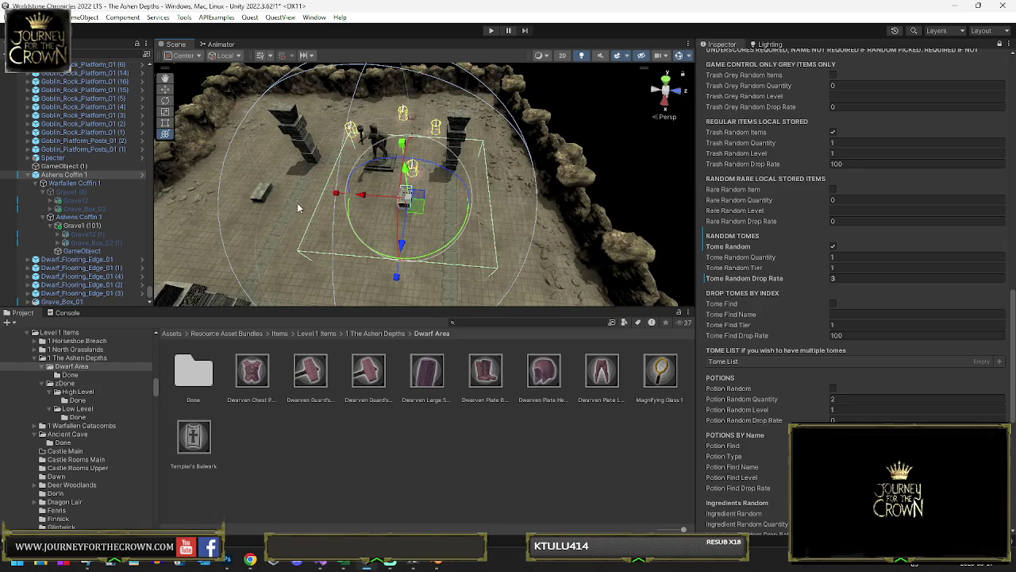
# Step: Duplicate Grave12 as Grave12 (2) at the Hierarchy root and delete GameObject (1)
pyautogui.click(84, 201)
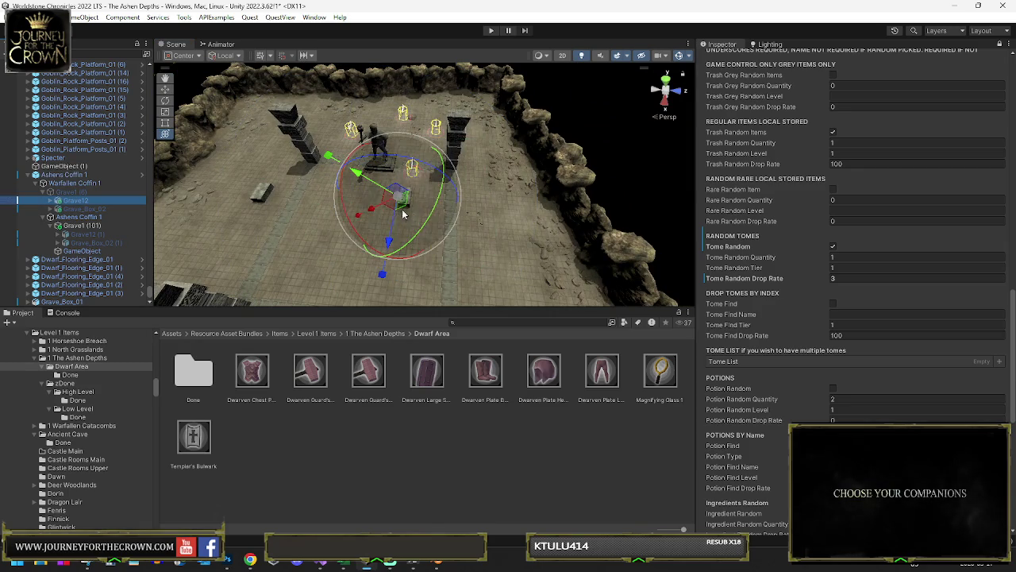
pyautogui.click(88, 236)
pyautogui.hotkey('ctrl', 'd')
pyautogui.moveTo(401, 208); pyautogui.dragTo(262, 197)
pyautogui.moveTo(84, 243); pyautogui.dragTo(81, 167)
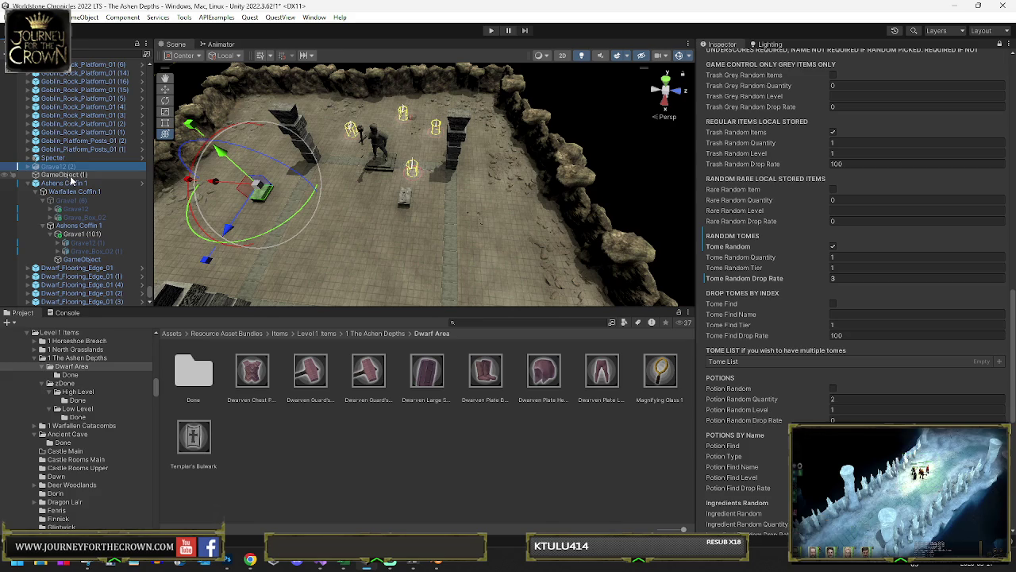
pyautogui.click(70, 175)
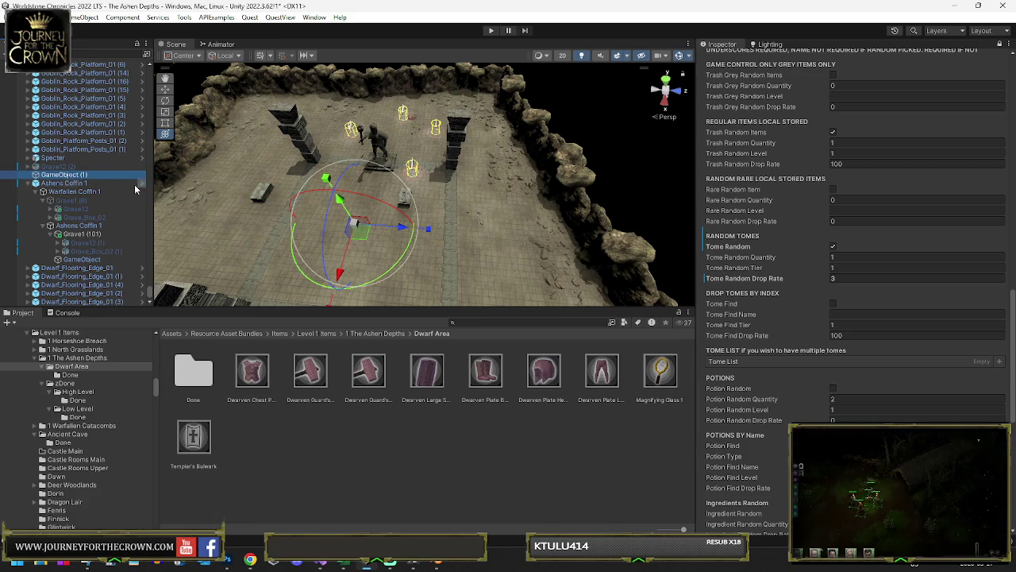
pyautogui.press('Delete')
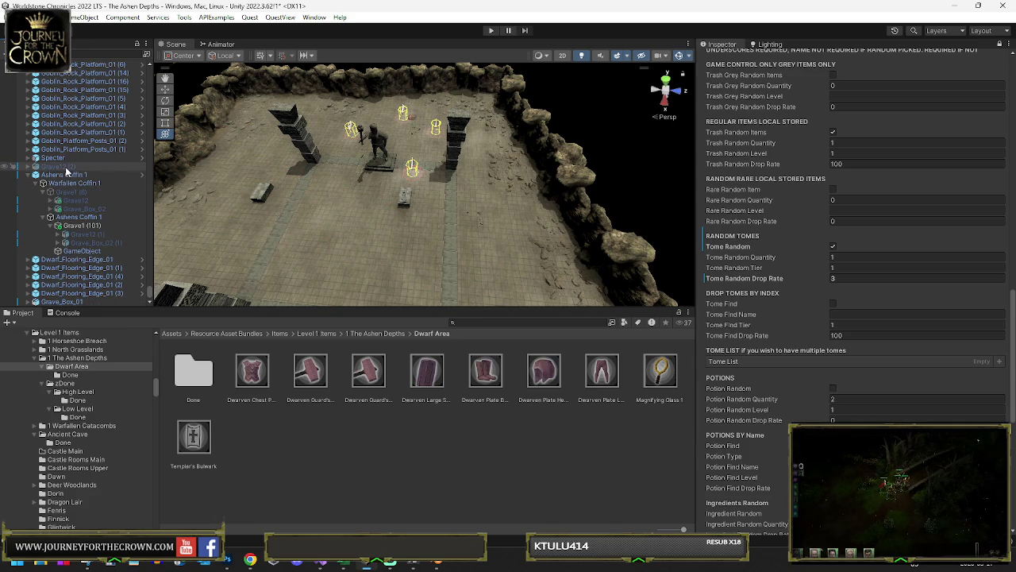
# Step: Select Grave12 (2) together with the Grave_Box_01 stone box
pyautogui.click(65, 303)
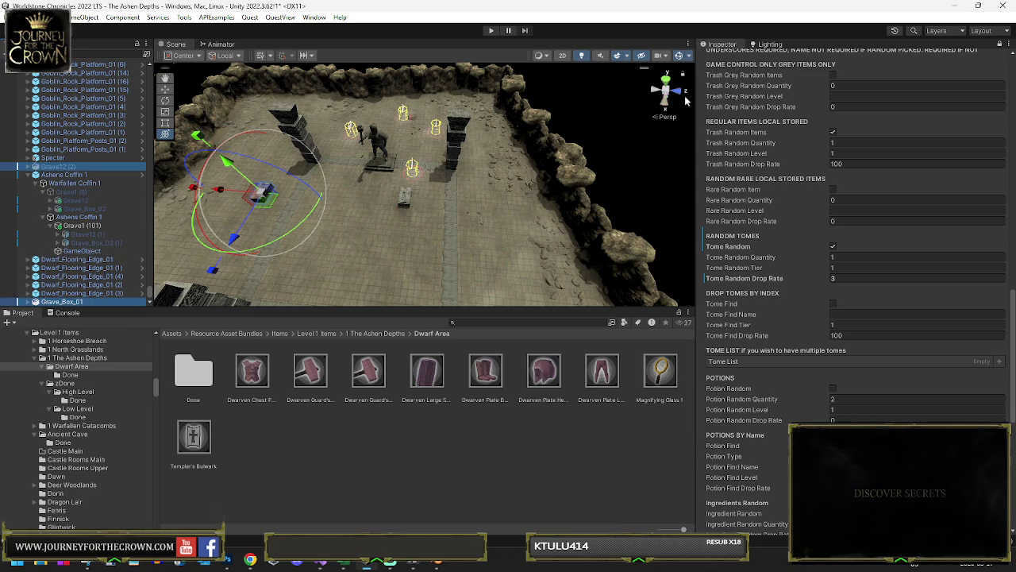
pyautogui.scroll(5, 743, 114)
pyautogui.click(804, 39)
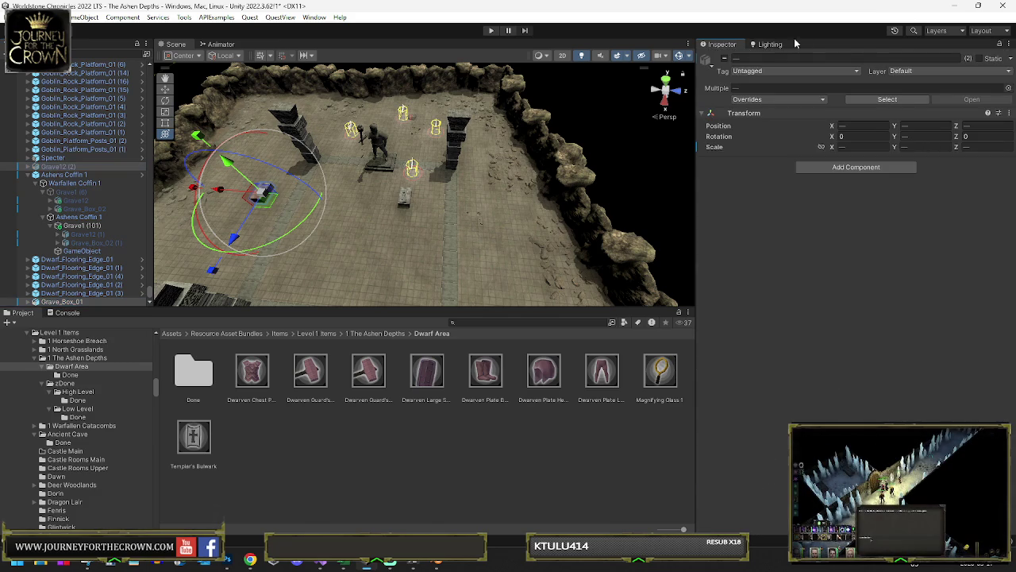
pyautogui.click(725, 59)
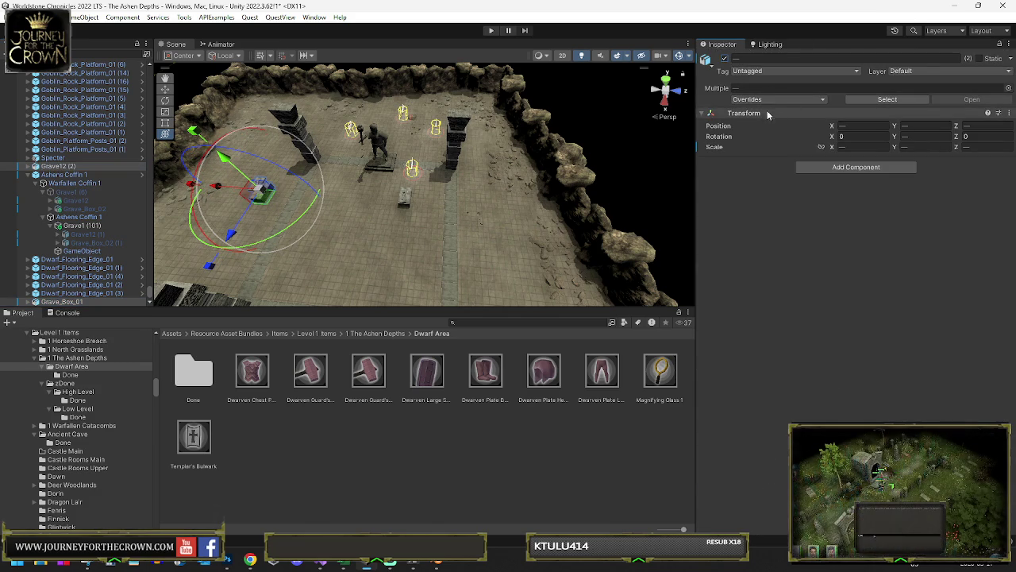
pyautogui.rightClick(63, 170)
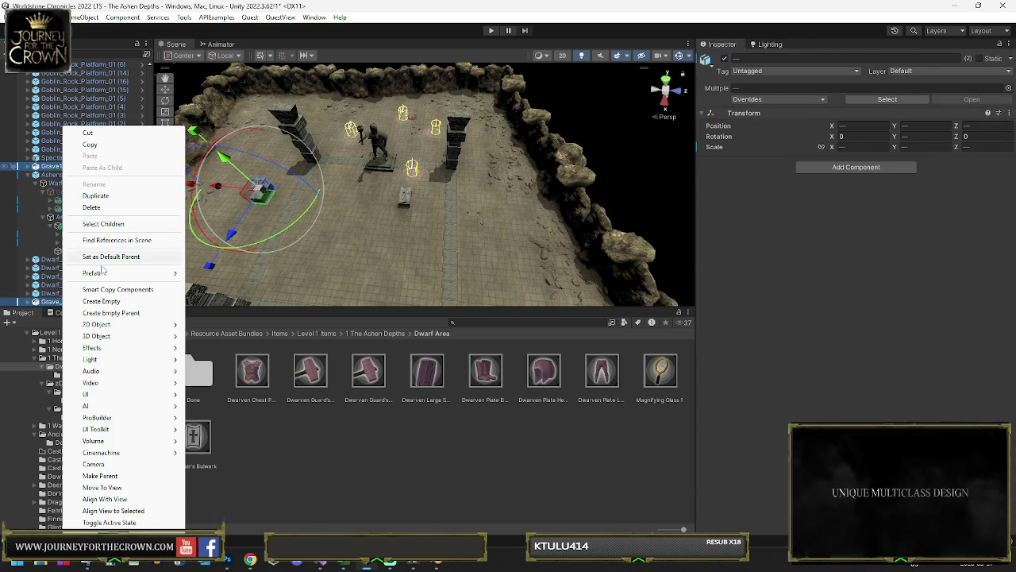
# Step: Group the figure and box under a new empty parent and seat the figure on its slab
pyautogui.click(117, 315)
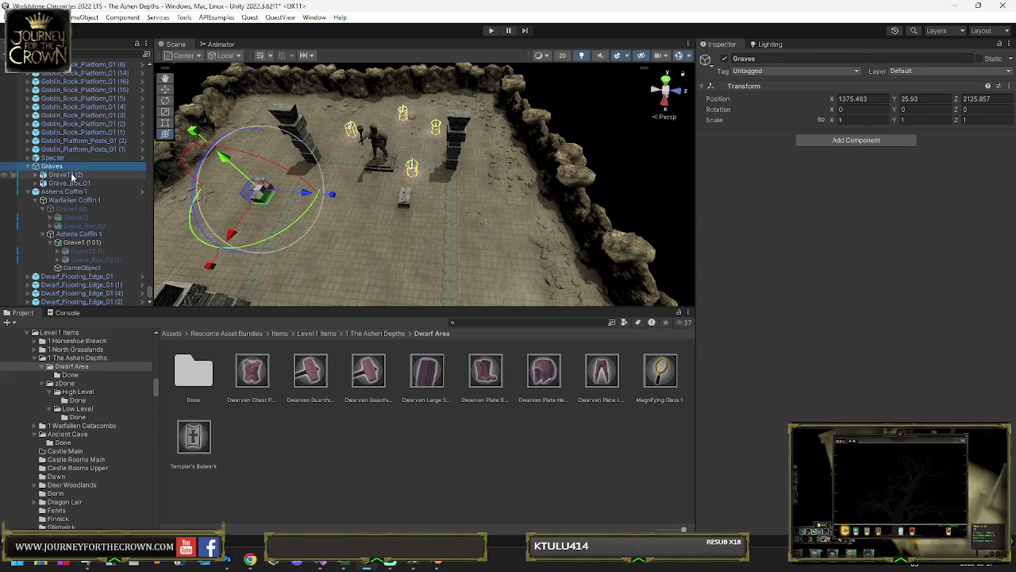
pyautogui.click(71, 175)
pyautogui.press('f')
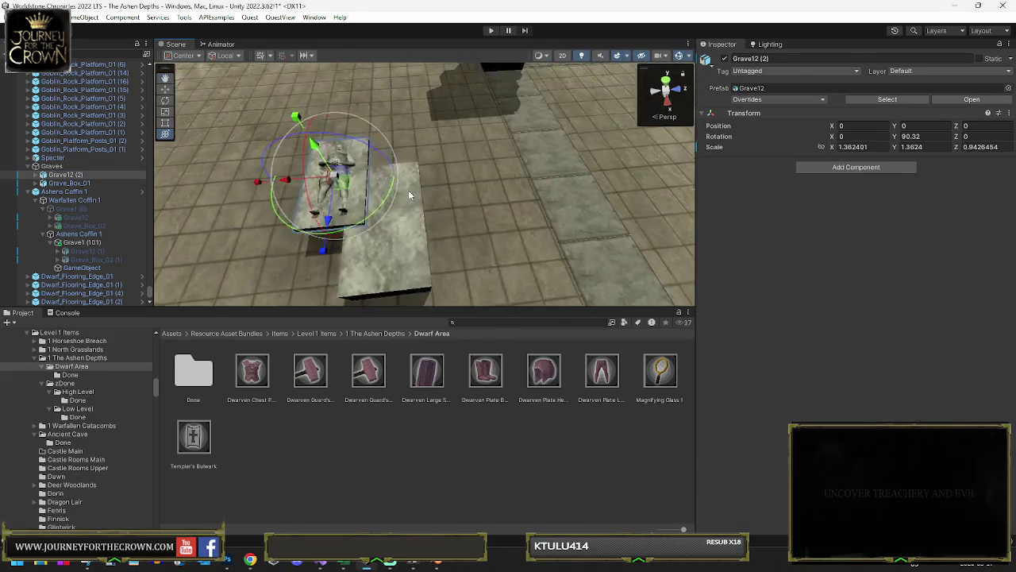
pyautogui.moveTo(326, 178); pyautogui.dragTo(391, 228)
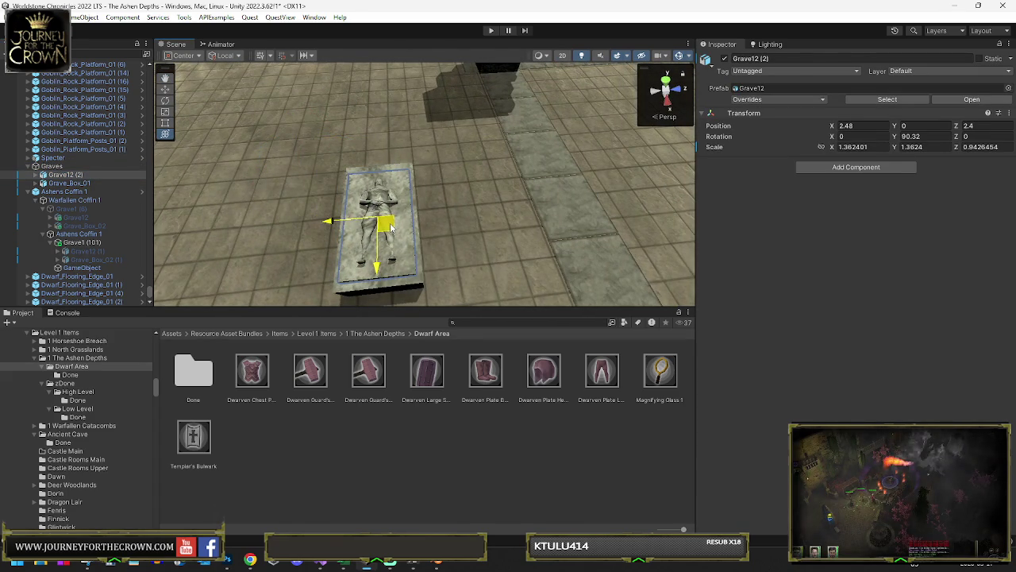
pyautogui.keyDown('ctrl'); pyautogui.click(63, 183); pyautogui.keyUp('ctrl')
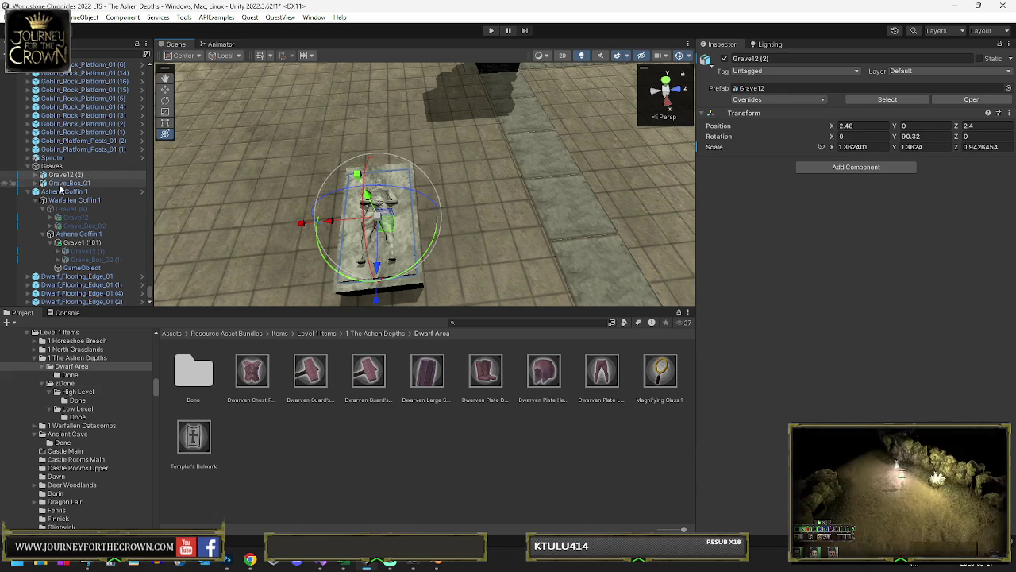
# Step: Move the grave and box across the floor and make several copies along the row
pyautogui.scroll(-8, 388, 224)
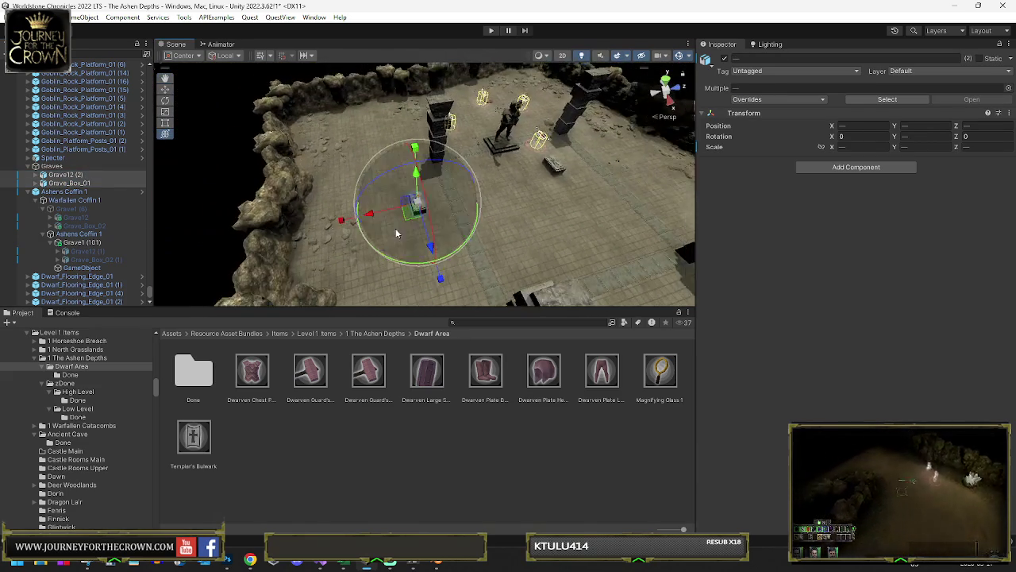
pyautogui.moveTo(387, 225); pyautogui.dragTo(362, 145)
pyautogui.press('e')
pyautogui.hotkey('ctrl', 'd')
pyautogui.press('w')
pyautogui.hotkey('ctrl', 'd')
pyautogui.moveTo(380, 131); pyautogui.dragTo(384, 129)
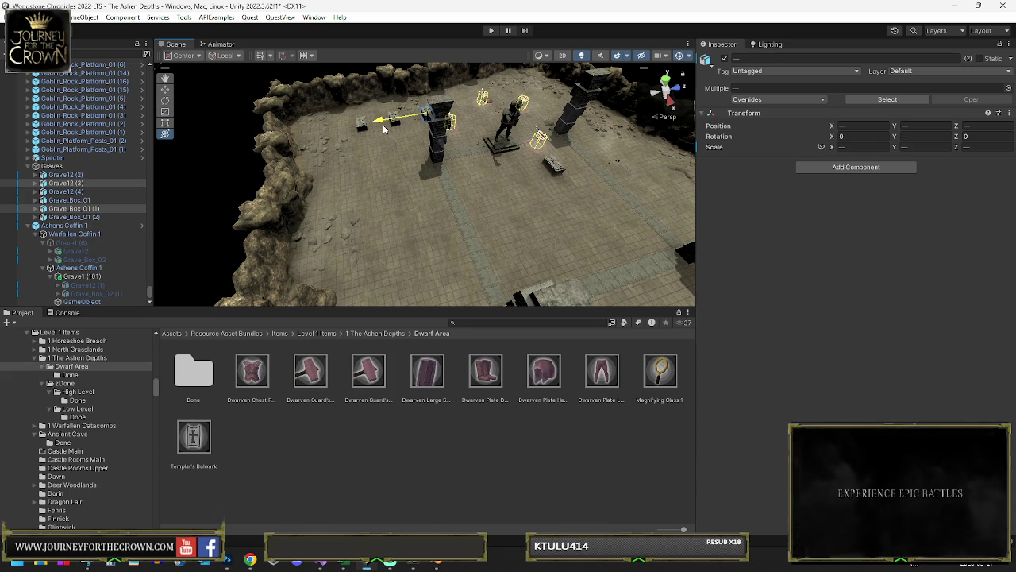
pyautogui.hotkey('ctrl', 'd')
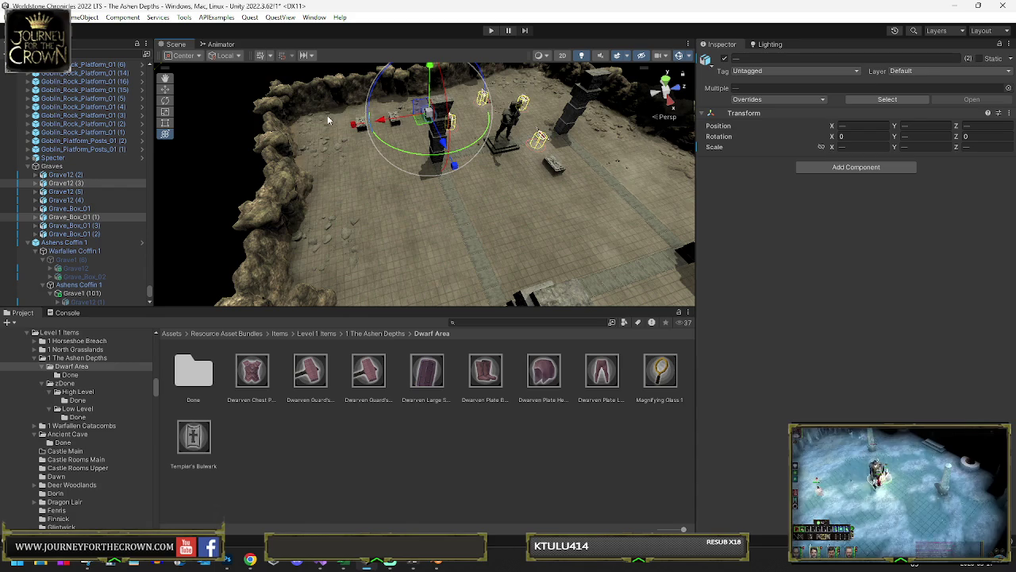
# Step: Reposition a grave on the floor and duplicate it to start a new row
pyautogui.moveTo(425, 115)
pyautogui.mouseDown()
pyautogui.moveTo(405, 186)
pyautogui.moveTo(390, 180)
pyautogui.mouseUp()
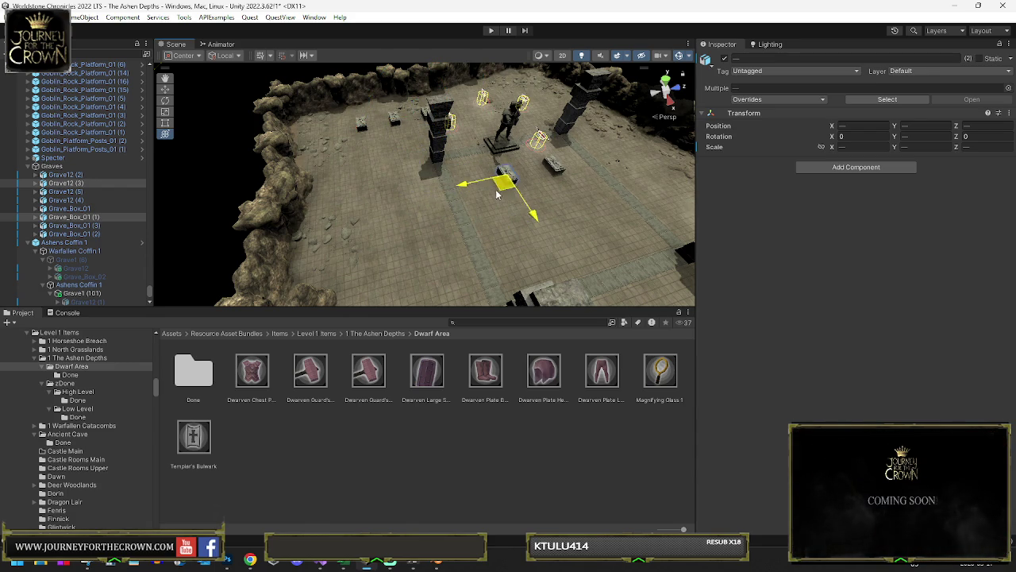
pyautogui.press('f')
pyautogui.scroll(-2, 392, 189)
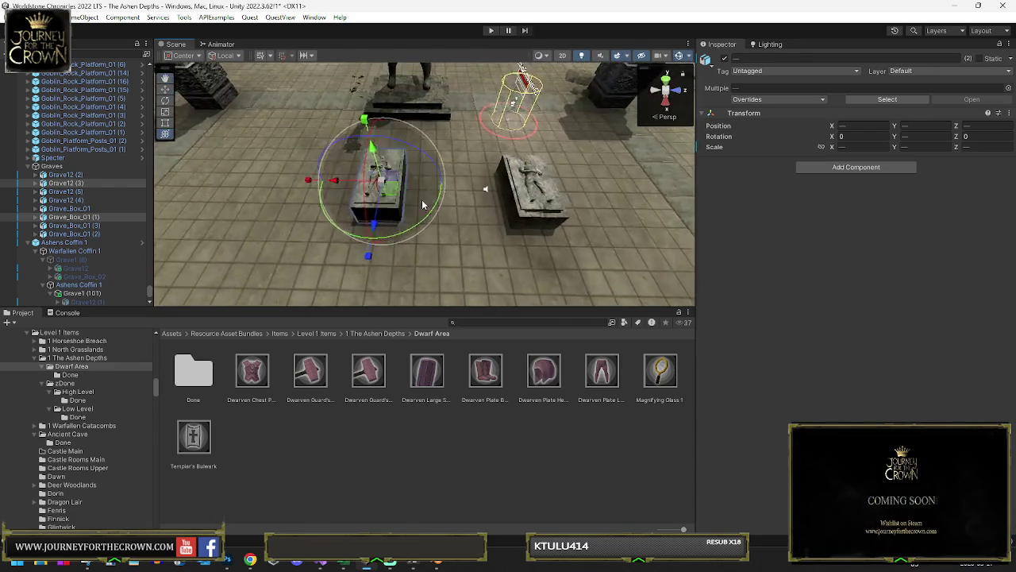
pyautogui.moveTo(393, 189)
pyautogui.mouseDown()
pyautogui.moveTo(406, 191)
pyautogui.moveTo(238, 189)
pyautogui.mouseUp()
pyautogui.press('y')
pyautogui.hotkey('ctrl', 'd')
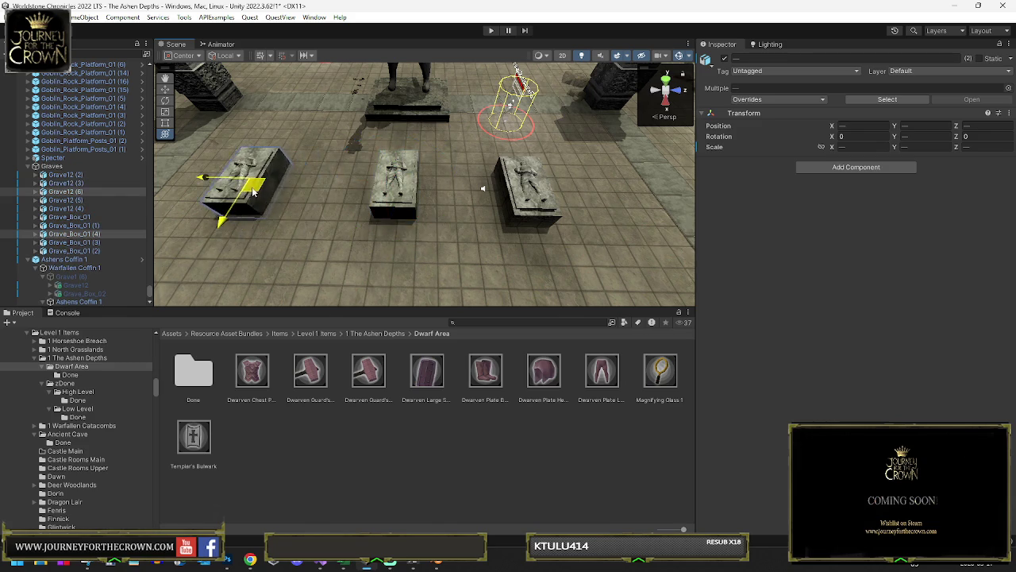
pyautogui.scroll(-4, 338, 199)
pyautogui.moveTo(373, 176); pyautogui.dragTo(365, 285)
# Step: Add more grave copies, sliding each forward or sideways into the row
pyautogui.hotkey('ctrl', 'd')
pyautogui.scroll(-2, 373, 207)
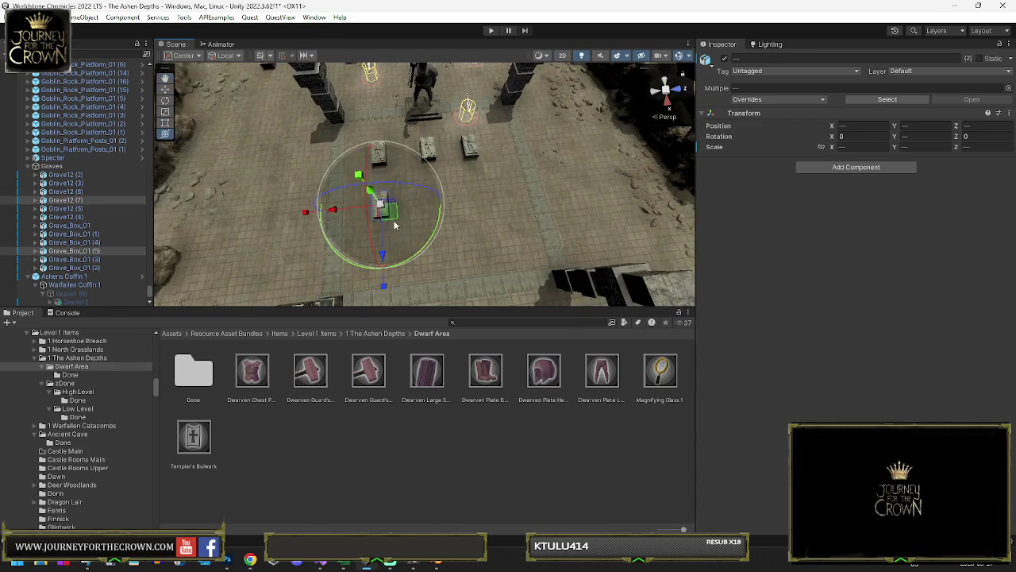
pyautogui.moveTo(381, 239); pyautogui.dragTo(384, 287)
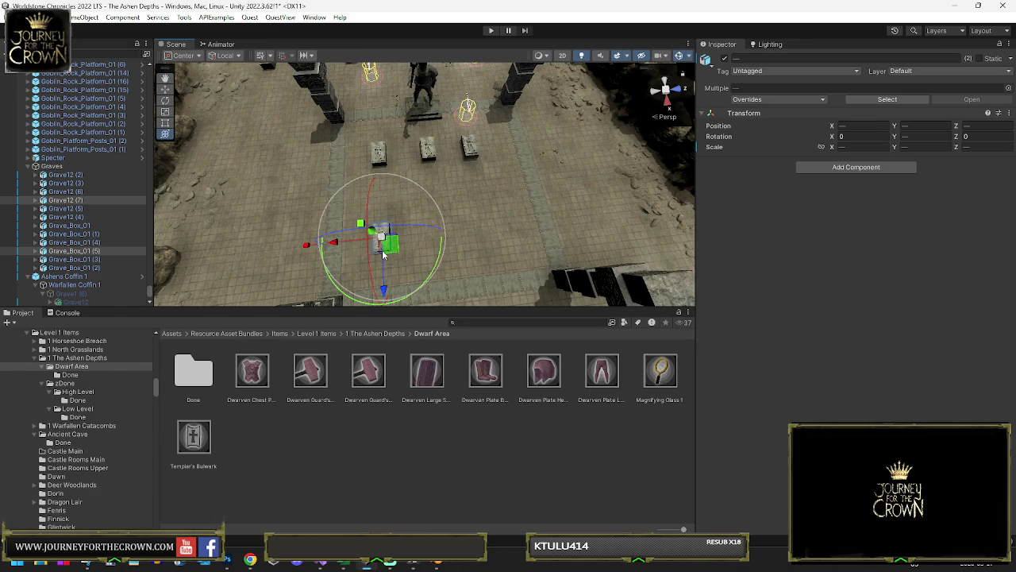
pyautogui.hotkey('ctrl', 'd')
pyautogui.moveTo(341, 243); pyautogui.dragTo(452, 244)
pyautogui.hotkey('ctrl', 'd')
# Step: Rotate a grave around its vertical axis, then pick Grave12 (9) and Grave_Box_01 (7)
pyautogui.press('e')
pyautogui.moveTo(548, 264)
pyautogui.mouseDown()
pyautogui.moveTo(562, 284)
pyautogui.moveTo(533, 276)
pyautogui.mouseUp()
pyautogui.press('f')
pyautogui.moveTo(490, 234)
pyautogui.keyDown('alt'); pyautogui.mouseDown()
pyautogui.moveTo(464, 149)
pyautogui.moveTo(377, 176)
pyautogui.moveTo(387, 168)
pyautogui.moveTo(375, 142)
pyautogui.moveTo(363, 170)
pyautogui.moveTo(404, 163)
pyautogui.moveTo(403, 172)
pyautogui.mouseUp(); pyautogui.keyUp('alt')
pyautogui.click(387, 169)
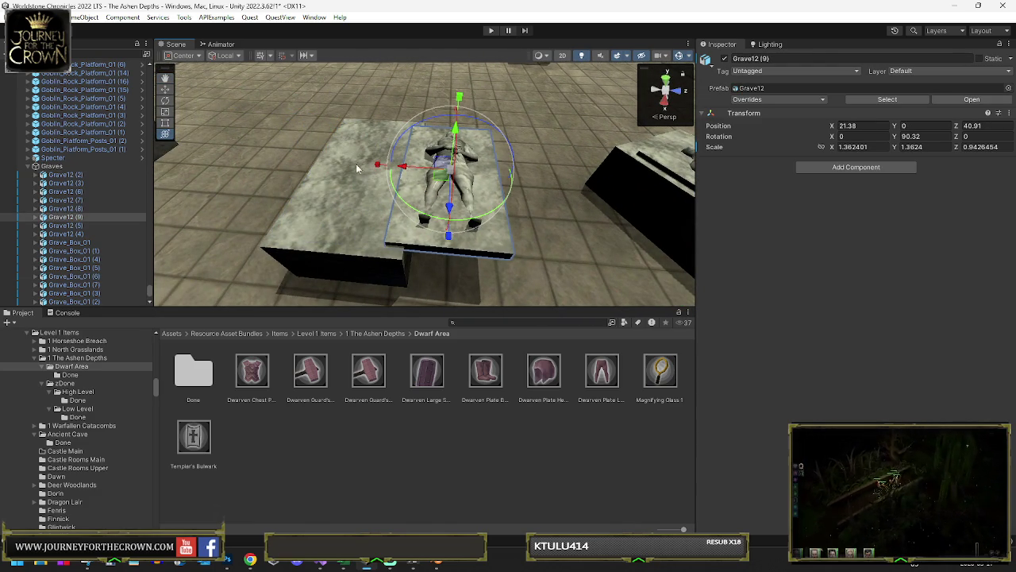
pyautogui.click(326, 180)
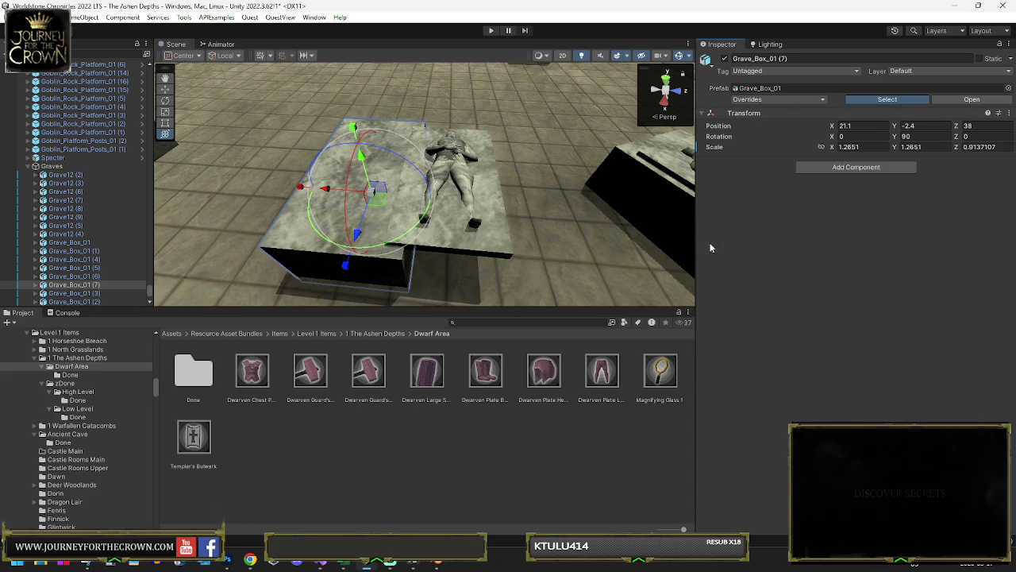
# Step: Copy the world transform of the solid Grave_Box_01 (7) under the body slab
pyautogui.click(887, 99)
pyautogui.click(340, 222)
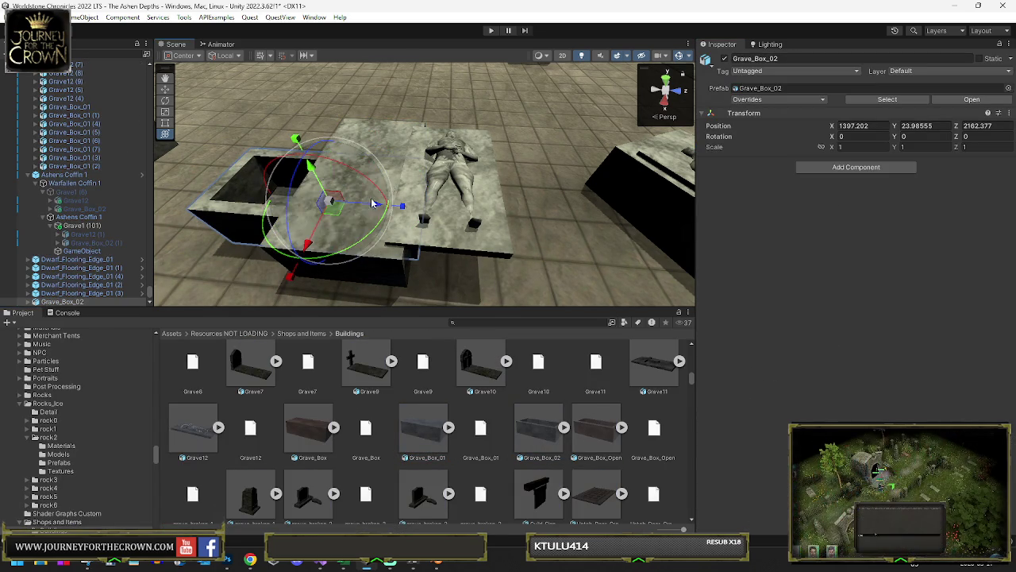
pyautogui.click(396, 145)
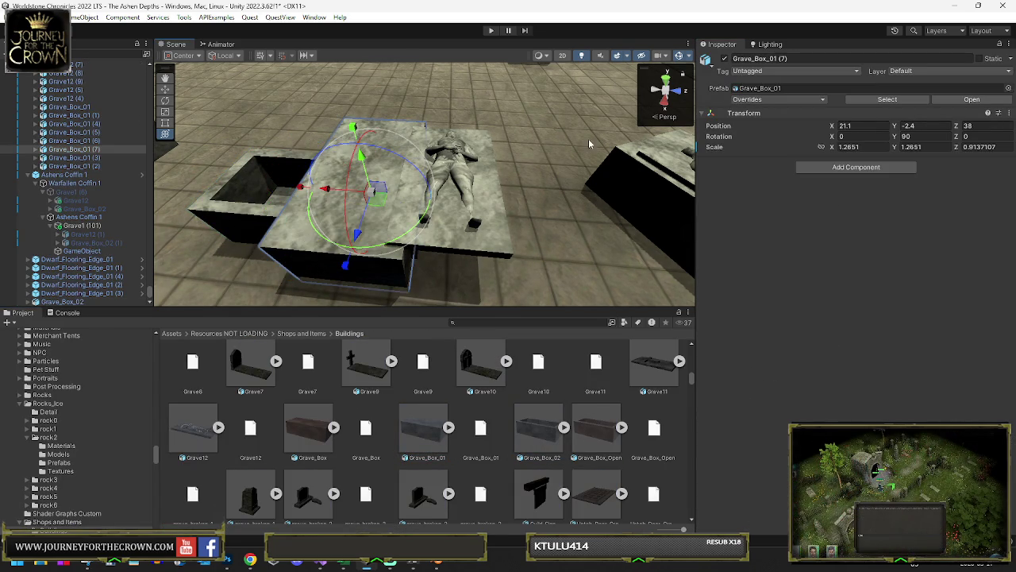
pyautogui.rightClick(752, 114)
pyautogui.moveTo(777, 233)
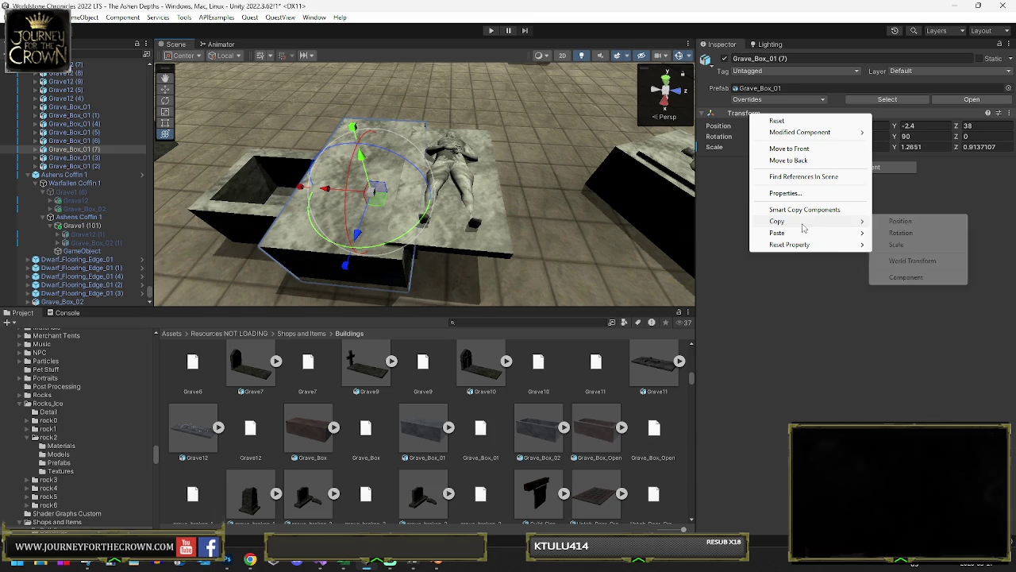
pyautogui.click(913, 261)
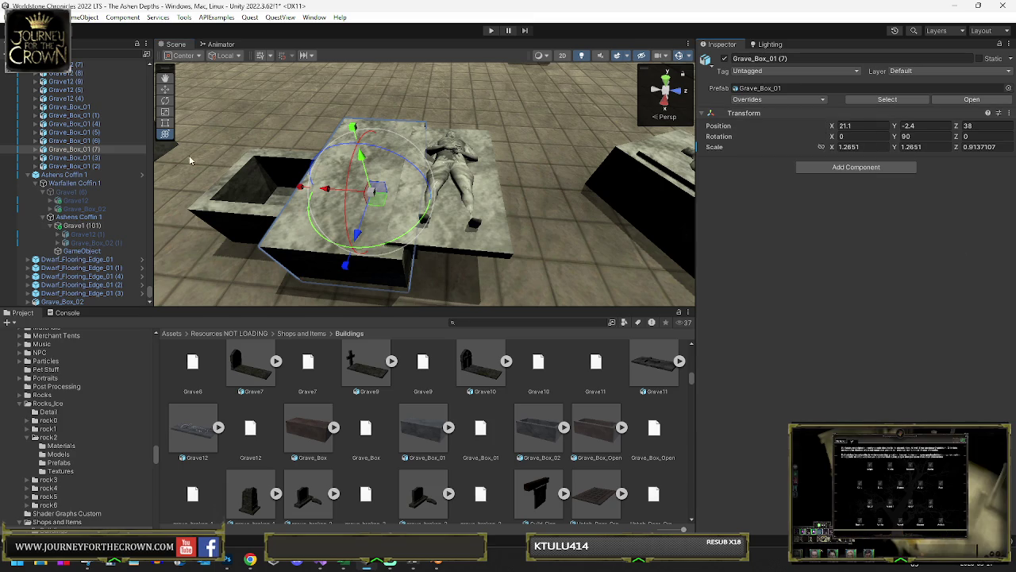
# Step: Move Grave_Box_02 into the Graves group and paste the copied world transform onto it
pyautogui.click(246, 172)
pyautogui.moveTo(71, 307)
pyautogui.mouseDown()
pyautogui.moveTo(71, 246)
pyautogui.moveTo(70, 321)
pyautogui.mouseUp()
pyautogui.moveTo(74, 197); pyautogui.dragTo(73, 186)
pyautogui.rightClick(739, 114)
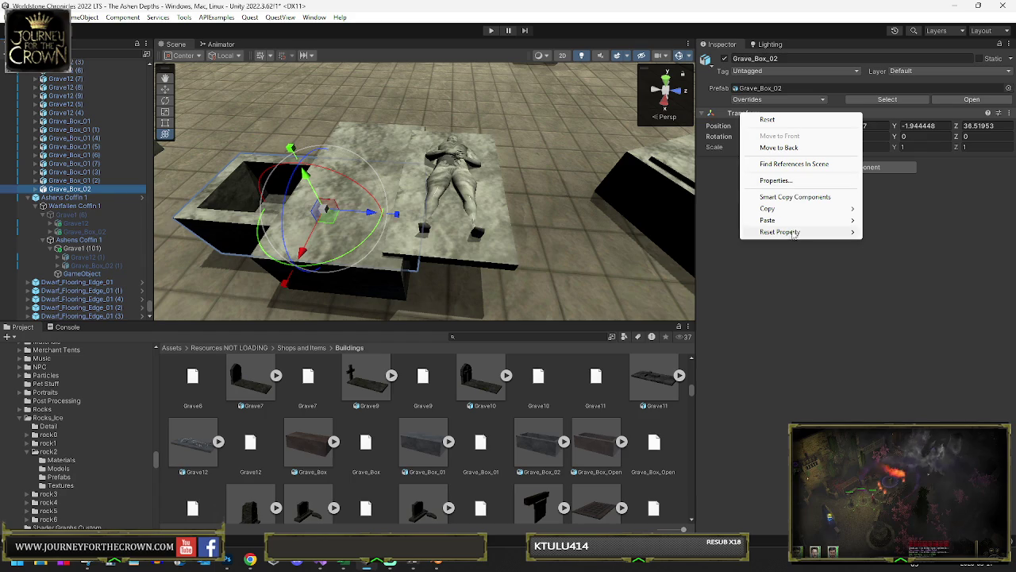
pyautogui.moveTo(791, 222)
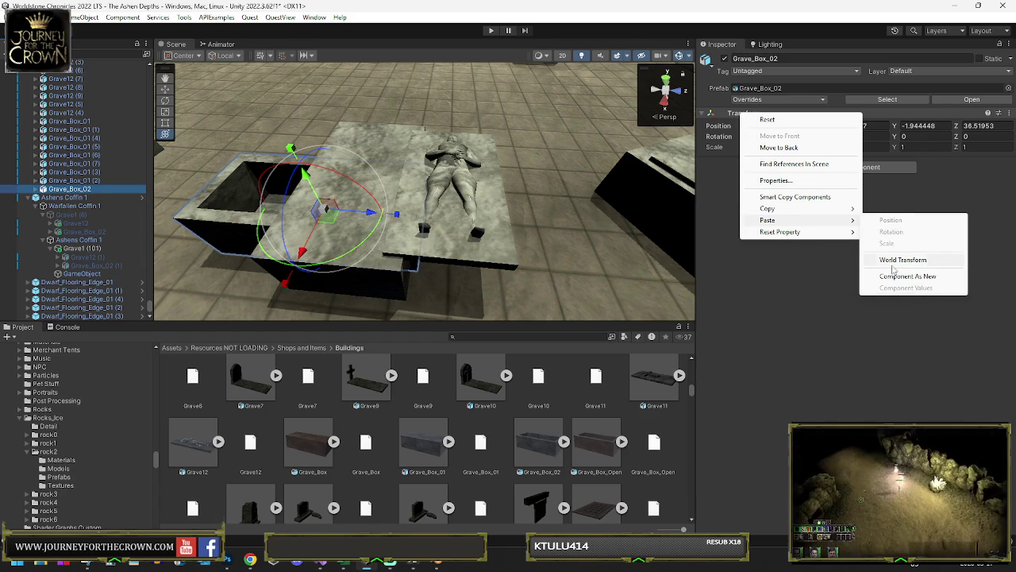
pyautogui.click(897, 260)
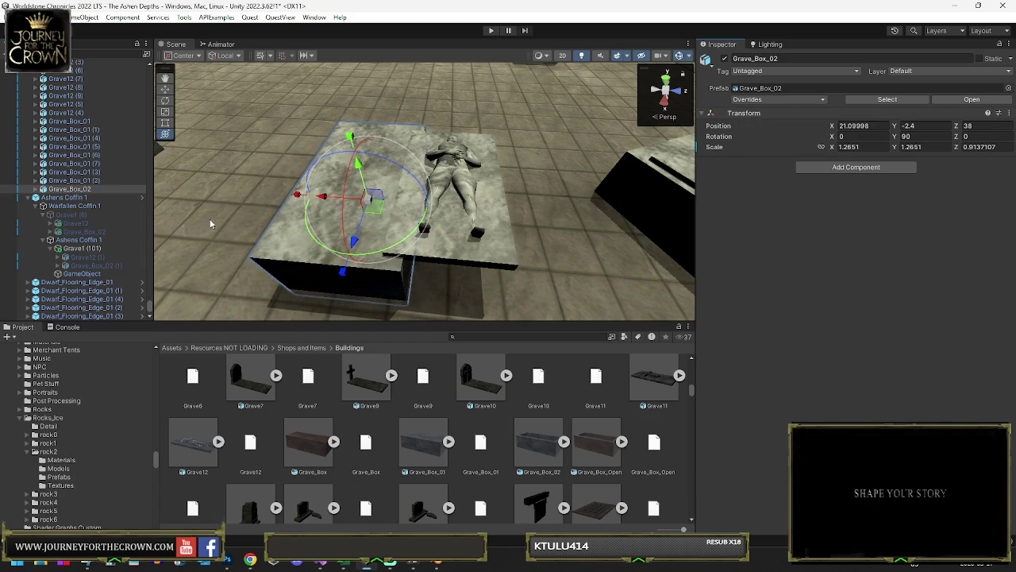
# Step: Delete the redundant solid grave box overlapping the open one
pyautogui.click(81, 181)
pyautogui.click(326, 188)
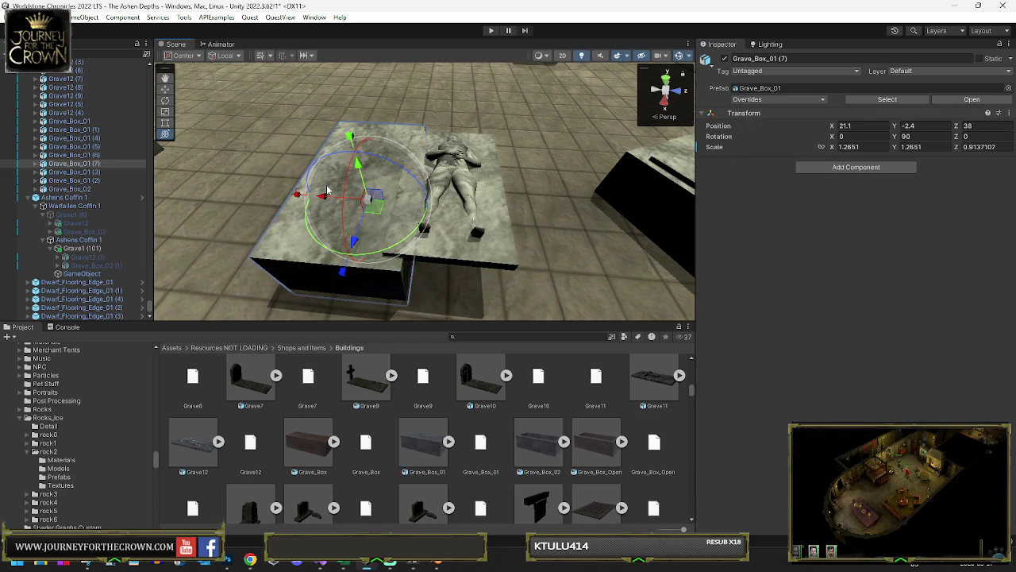
pyautogui.press('Delete')
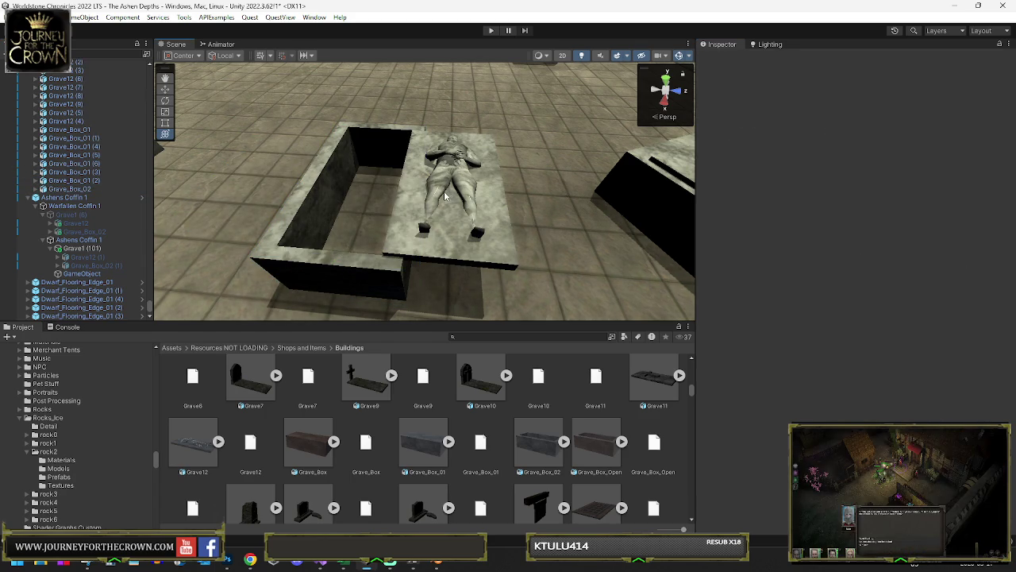
# Step: Select the body slab, open grave box and the rest of the grave objects
pyautogui.click(449, 194)
pyautogui.click(350, 168)
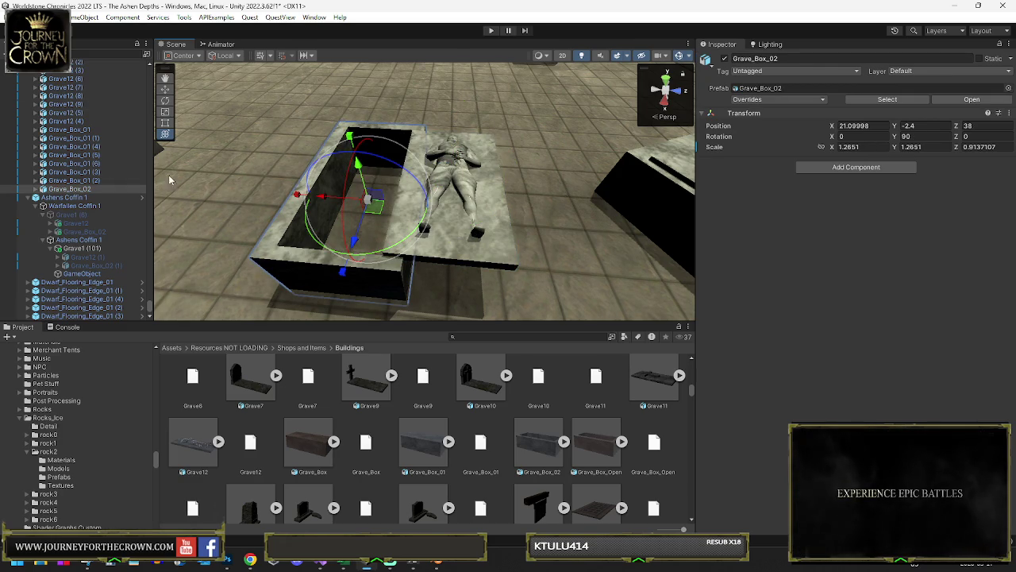
pyautogui.keyDown('shift'); pyautogui.click(79, 129); pyautogui.keyUp('shift')
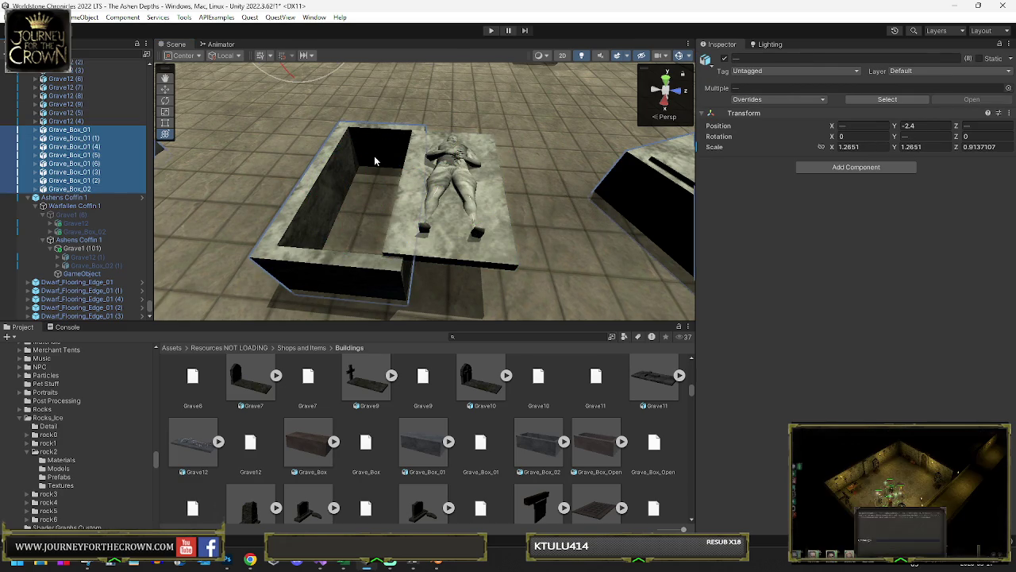
pyautogui.scroll(3, 91, 112)
pyautogui.keyDown('shift'); pyautogui.click(69, 127); pyautogui.keyUp('shift')
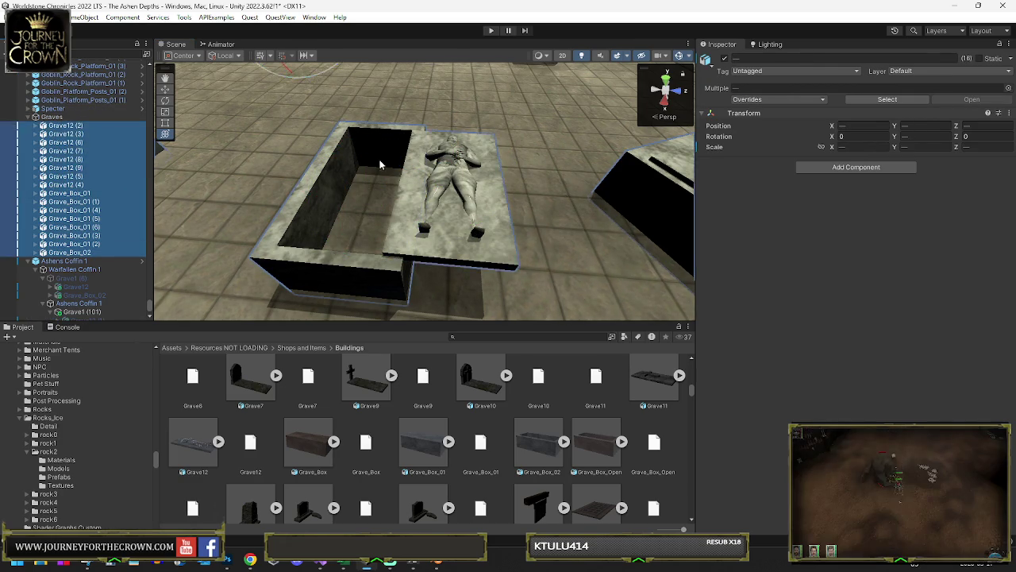
pyautogui.scroll(-2, 305, 72)
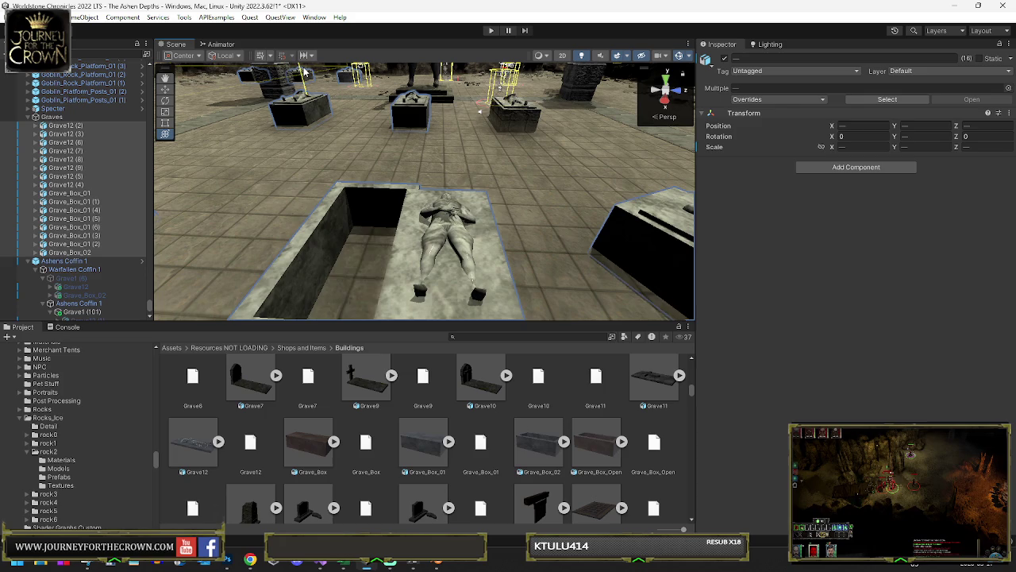
# Step: Tilt Grave12 (9) over and sink it deep inside the open grave box
pyautogui.click(458, 217)
pyautogui.press('f')
pyautogui.moveTo(455, 159)
pyautogui.mouseDown()
pyautogui.moveTo(529, 178)
pyautogui.moveTo(761, 310)
pyautogui.moveTo(813, 365)
pyautogui.moveTo(516, 237)
pyautogui.mouseUp()
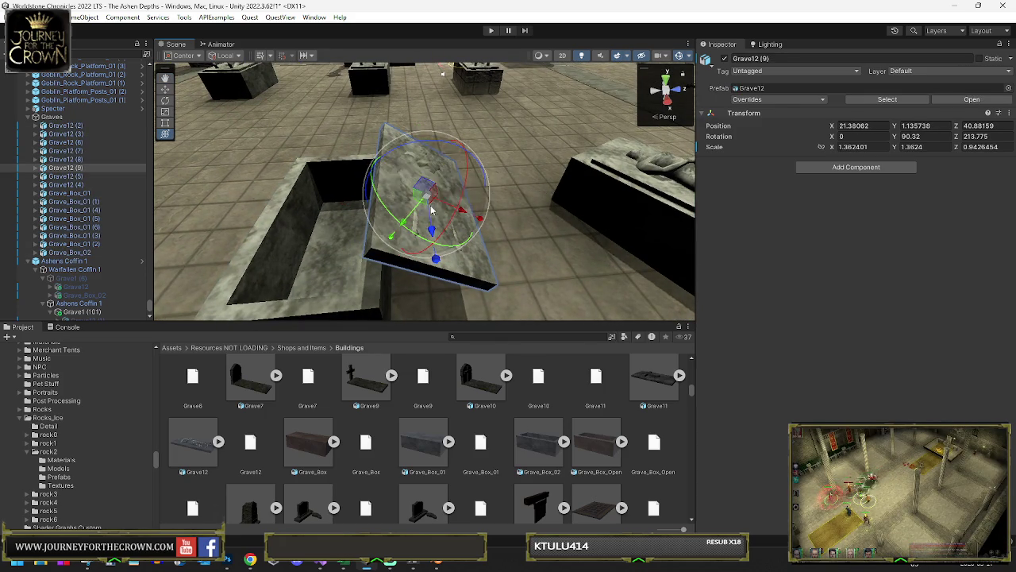
pyautogui.moveTo(411, 223)
pyautogui.mouseDown()
pyautogui.moveTo(385, 193)
pyautogui.moveTo(508, 230)
pyautogui.moveTo(696, 263)
pyautogui.moveTo(909, 397)
pyautogui.moveTo(544, 285)
pyautogui.mouseUp()
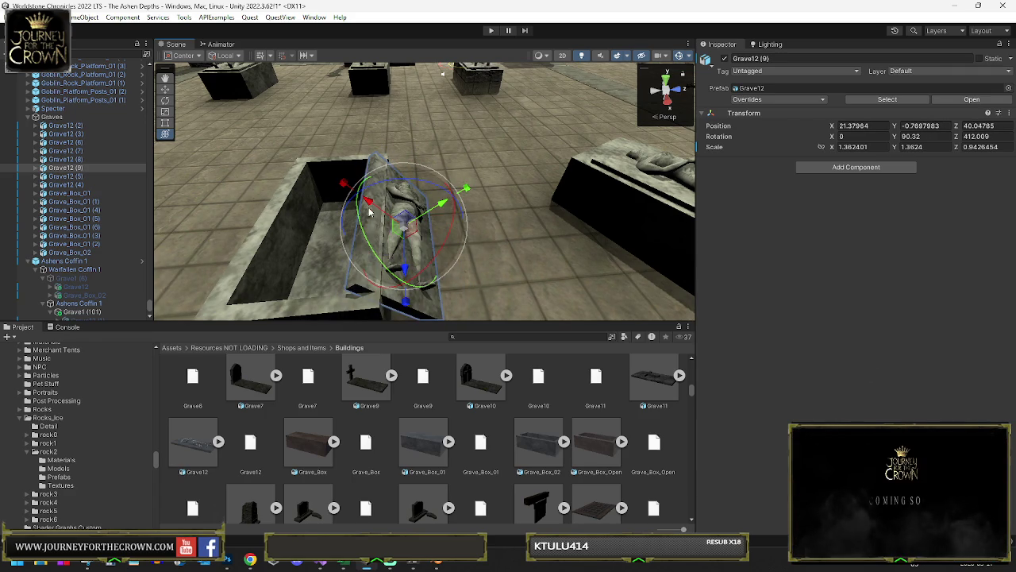
pyautogui.moveTo(405, 227)
pyautogui.mouseDown()
pyautogui.moveTo(401, 237)
pyautogui.moveTo(459, 200)
pyautogui.moveTo(428, 219)
pyautogui.moveTo(188, 169)
pyautogui.moveTo(414, 222)
pyautogui.moveTo(371, 210)
pyautogui.moveTo(349, 248)
pyautogui.moveTo(389, 210)
pyautogui.mouseUp()
# Step: Select the next slab Grave12 (7) and its solid box Grave_Box_01 (5)
pyautogui.click(224, 169)
pyautogui.press('y')
pyautogui.click(390, 206)
# Step: Copy Grave_Box_01 (5)'s world transform and delete that solid box
pyautogui.rightClick(742, 113)
pyautogui.moveTo(768, 223)
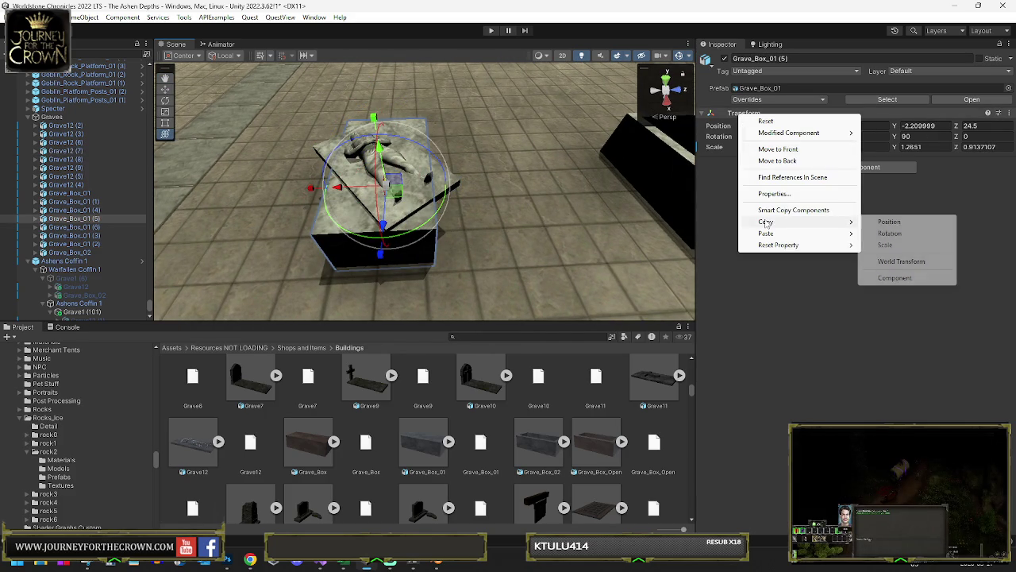
pyautogui.click(882, 263)
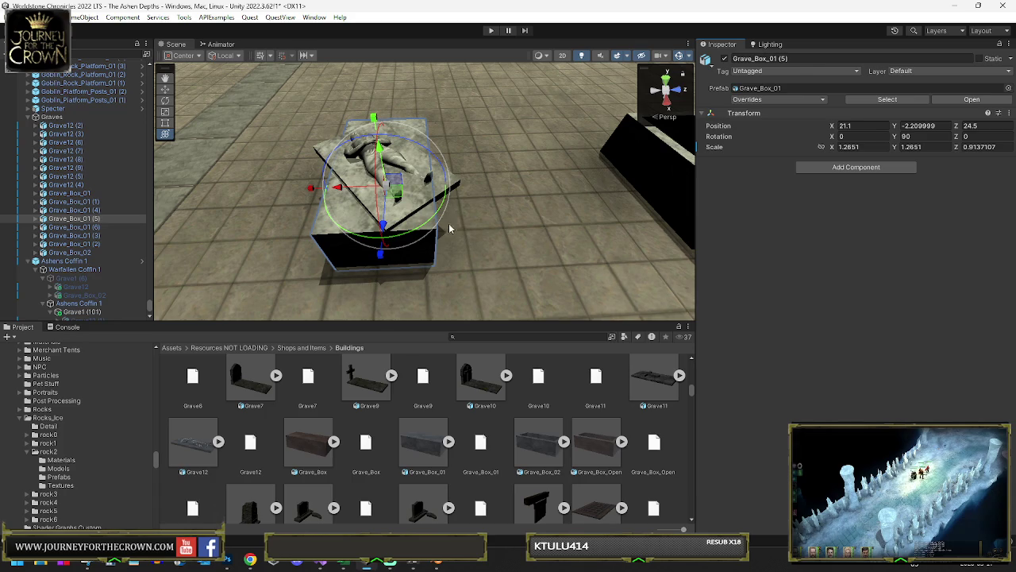
pyautogui.click(338, 256)
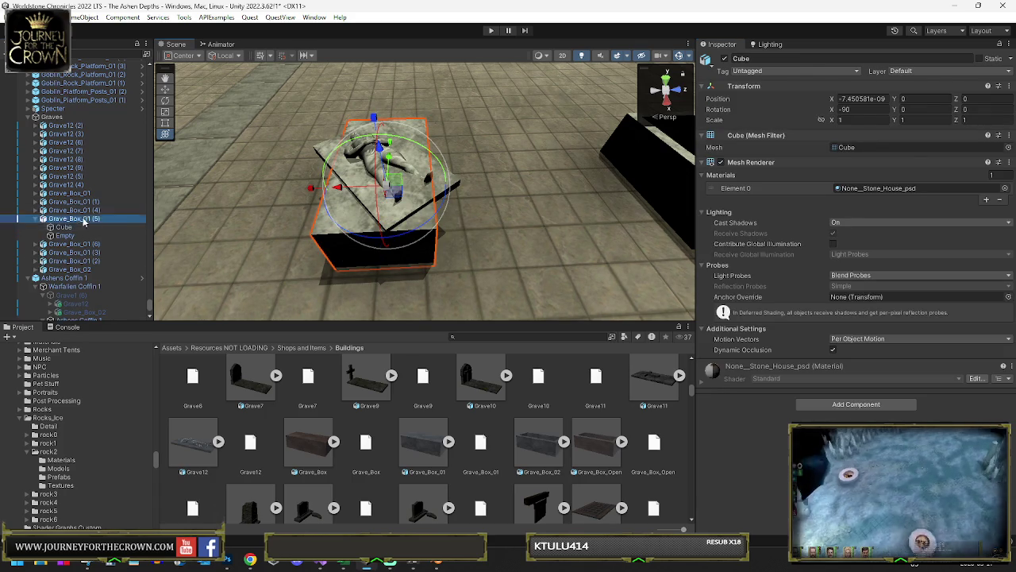
pyautogui.press('Delete')
# Step: Duplicate Grave_Box_02 and paste the copied world transform onto the new copy
pyautogui.click(673, 160)
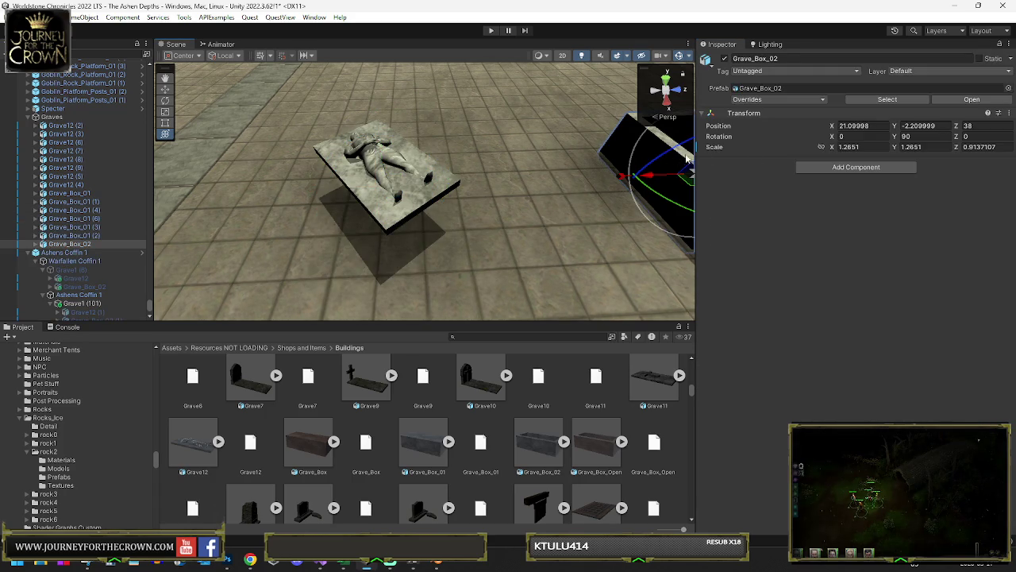
pyautogui.hotkey('ctrl', 'd')
pyautogui.rightClick(748, 116)
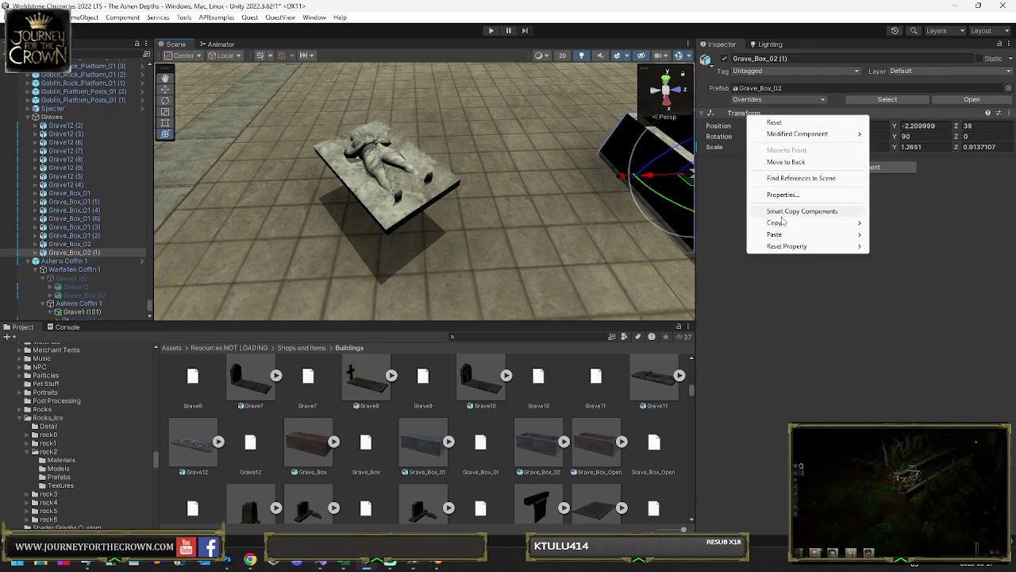
pyautogui.moveTo(782, 235)
pyautogui.click(854, 265)
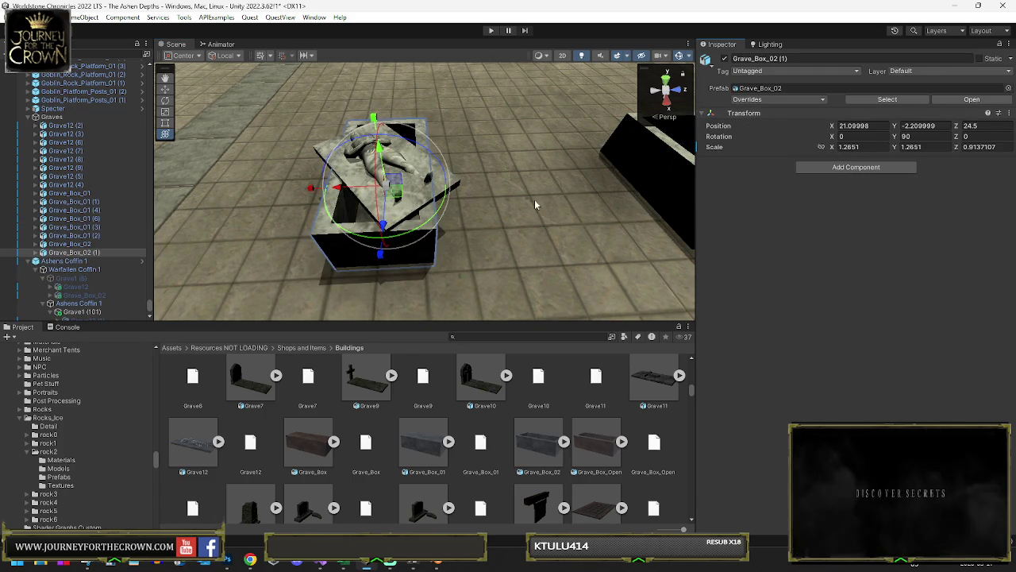
pyautogui.press('s')
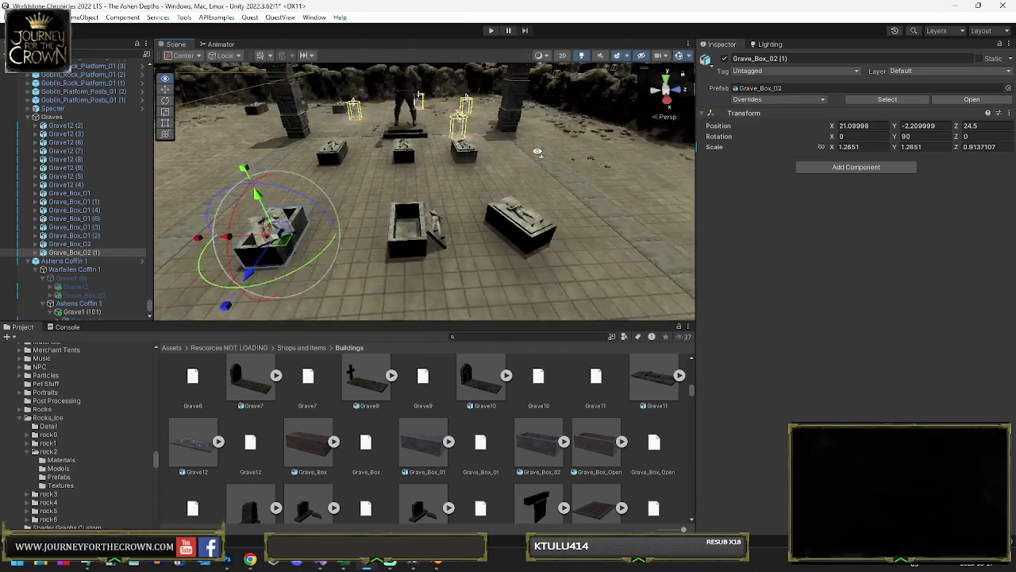
pyautogui.press('w')
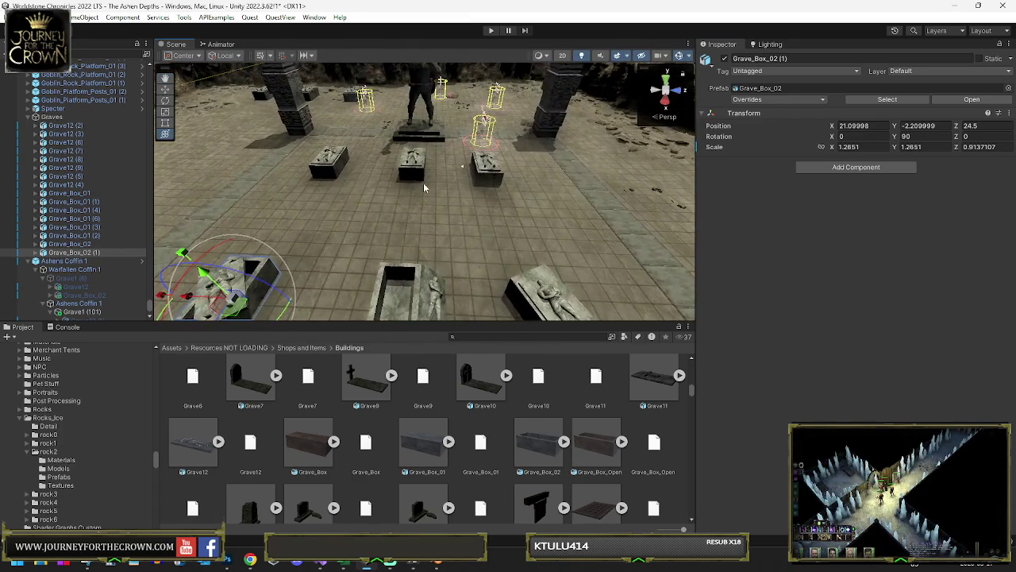
# Step: Straighten the grave box Grave_Box_01 (1) back to 90 degrees
pyautogui.click(408, 170)
pyautogui.moveTo(429, 204); pyautogui.dragTo(401, 204)
pyautogui.press('y')
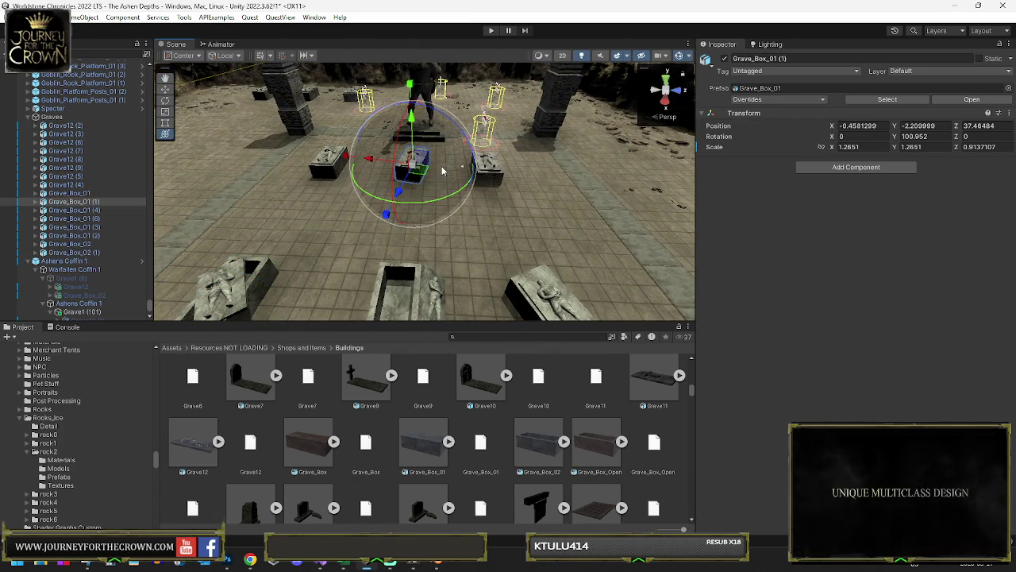
pyautogui.press('f')
pyautogui.moveTo(442, 170); pyautogui.dragTo(465, 185)
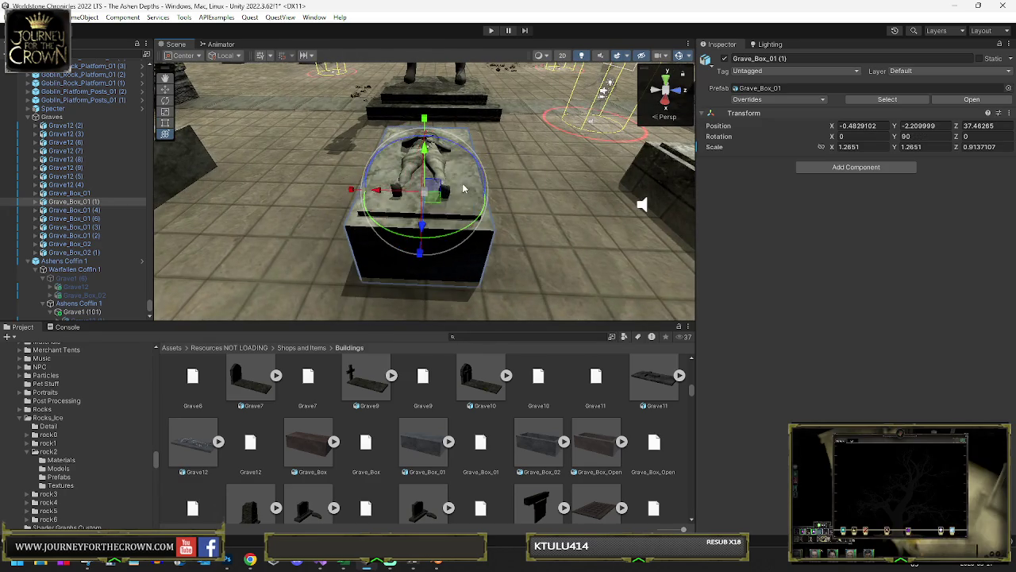
pyautogui.scroll(5, 465, 185)
pyautogui.scroll(-5, 581, 240)
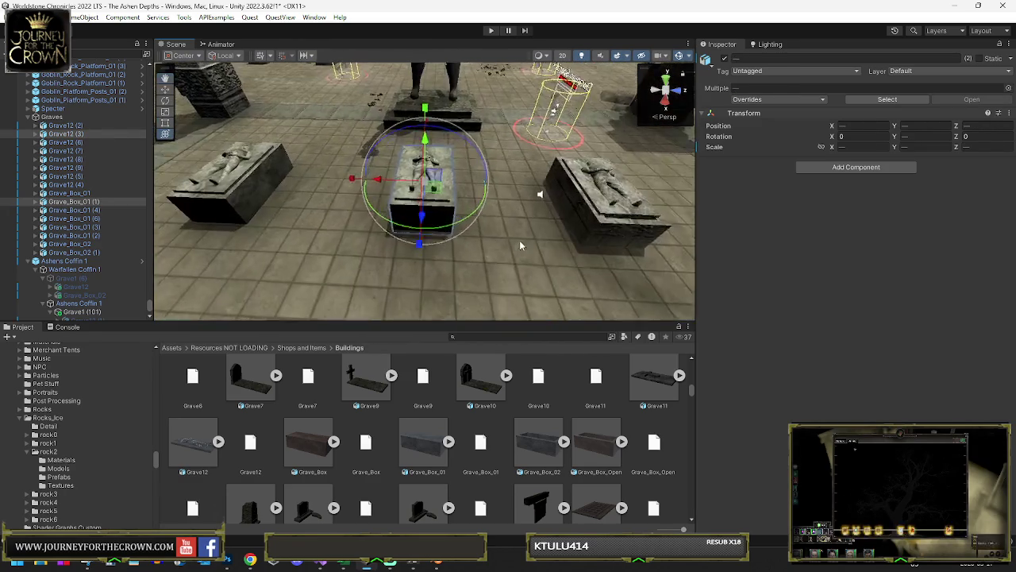
pyautogui.moveTo(445, 230)
pyautogui.mouseDown()
pyautogui.moveTo(380, 234)
pyautogui.moveTo(449, 236)
pyautogui.mouseUp()
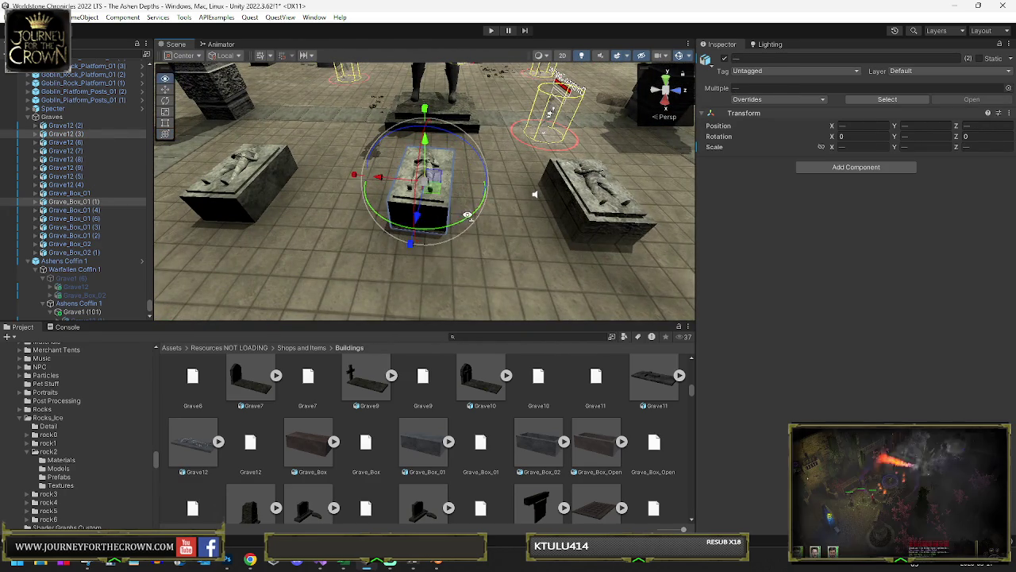
pyautogui.scroll(-5, 436, 201)
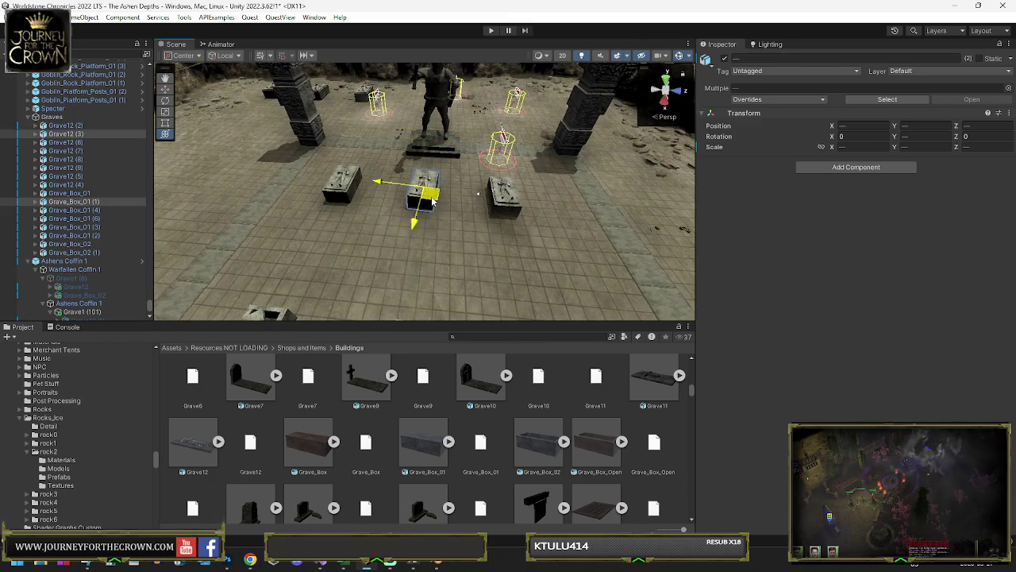
pyautogui.scroll(-5, 441, 202)
pyautogui.moveTo(441, 202)
pyautogui.mouseDown()
pyautogui.moveTo(437, 231)
pyautogui.moveTo(516, 230)
pyautogui.moveTo(495, 233)
pyautogui.moveTo(442, 205)
pyautogui.mouseUp()
# Step: Select the three graves Grave12 (2) through (4) and shift them left and back on the floor
pyautogui.click(442, 206)
pyautogui.press('f')
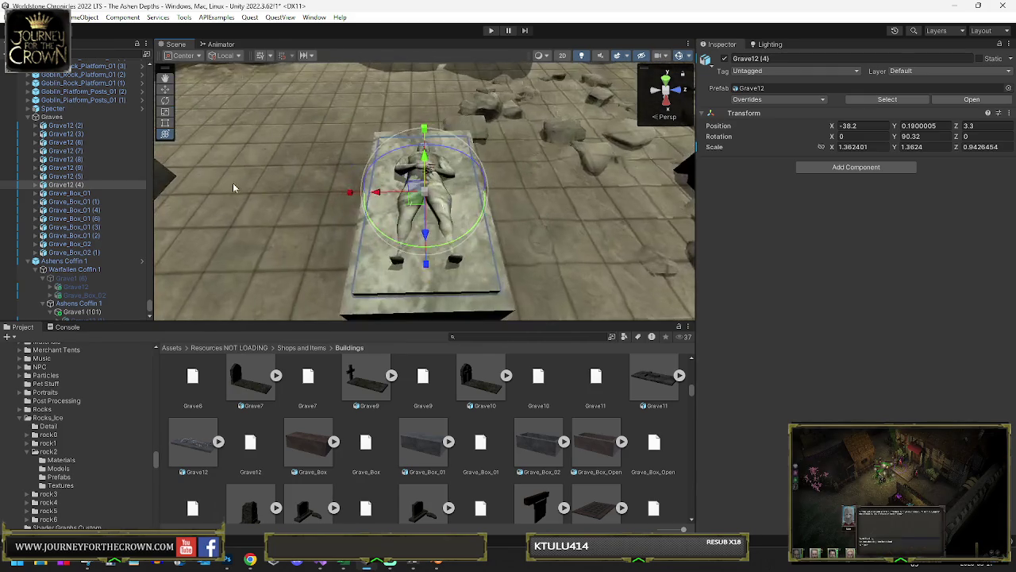
pyautogui.keyDown('shift'); pyautogui.click(67, 126); pyautogui.keyUp('shift')
pyautogui.press('f')
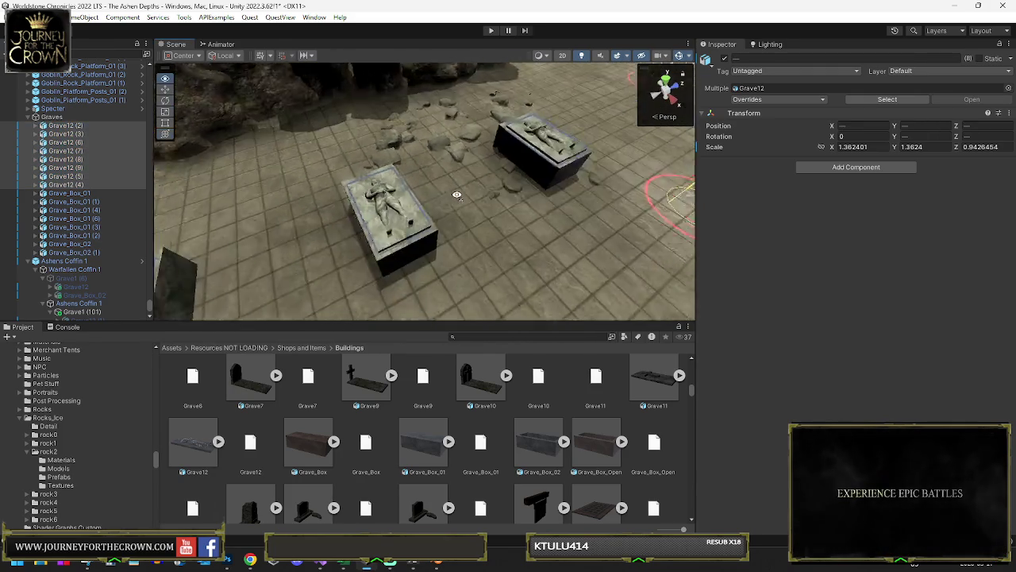
pyautogui.moveTo(550, 213); pyautogui.dragTo(276, 228)
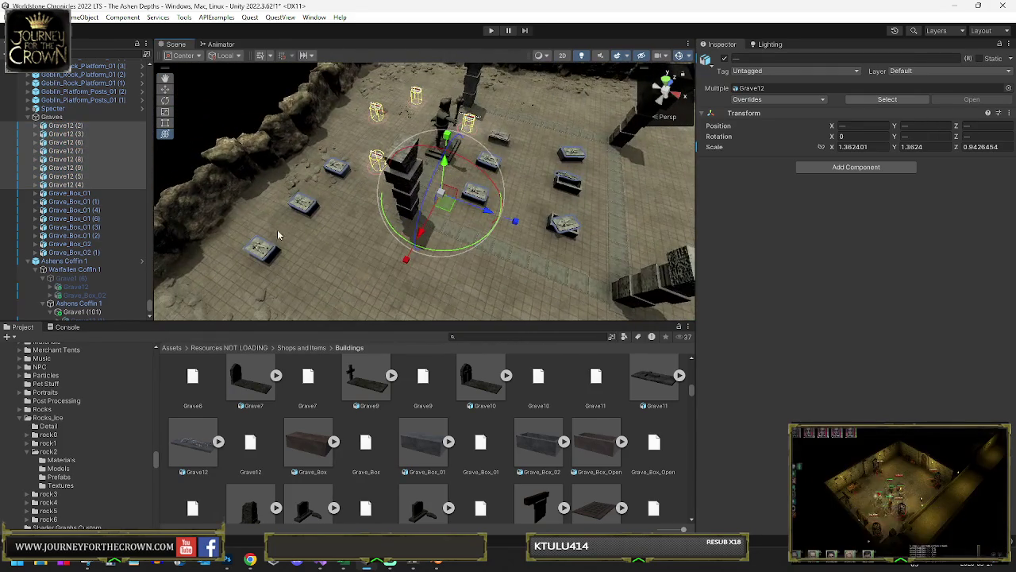
pyautogui.click(266, 253)
pyautogui.press('f')
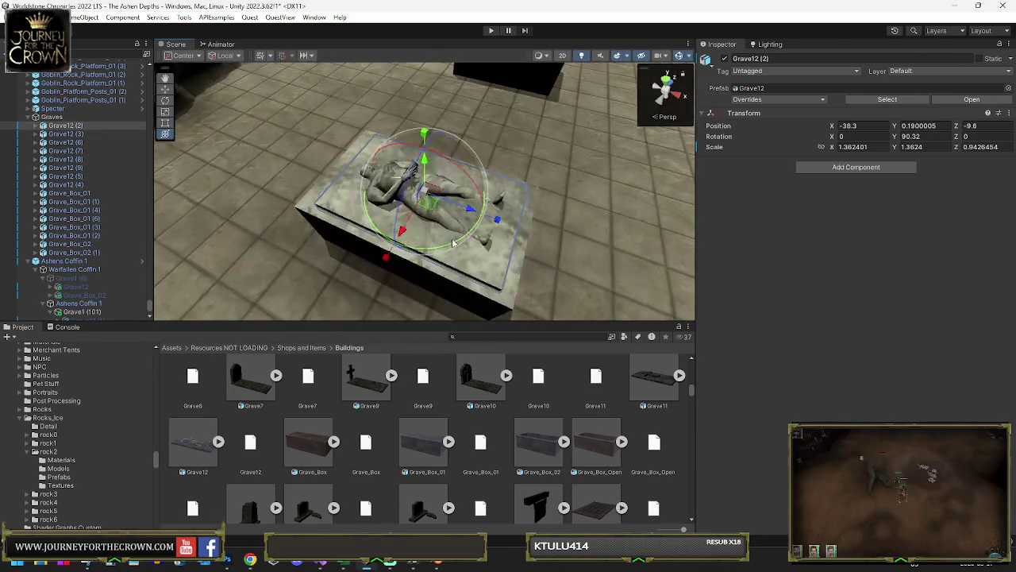
pyautogui.keyDown('ctrl'); pyautogui.click(317, 227); pyautogui.keyUp('ctrl')
pyautogui.press('f')
pyautogui.keyDown('ctrl'); pyautogui.click(464, 186); pyautogui.keyUp('ctrl')
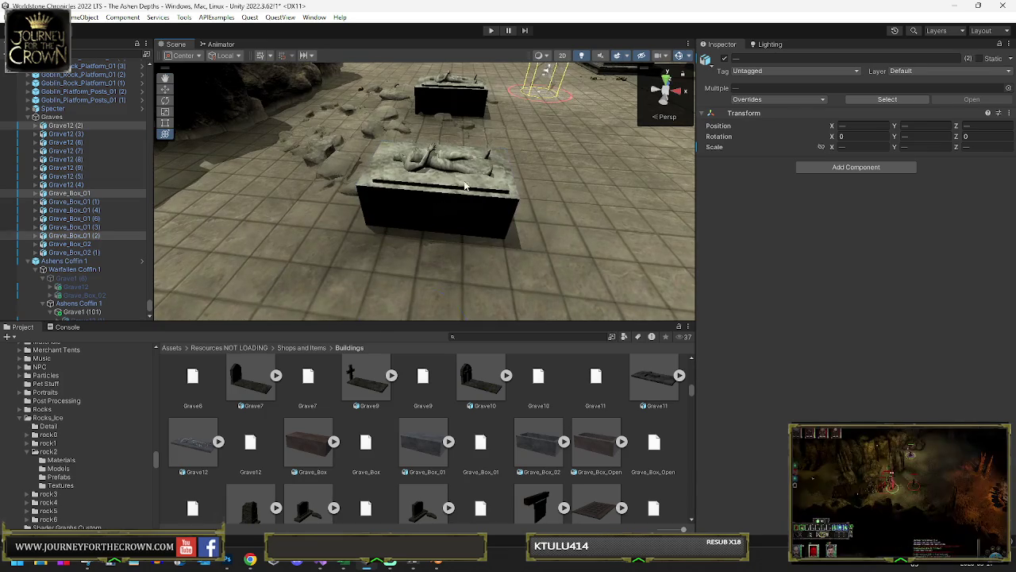
pyautogui.scroll(-5, 469, 190)
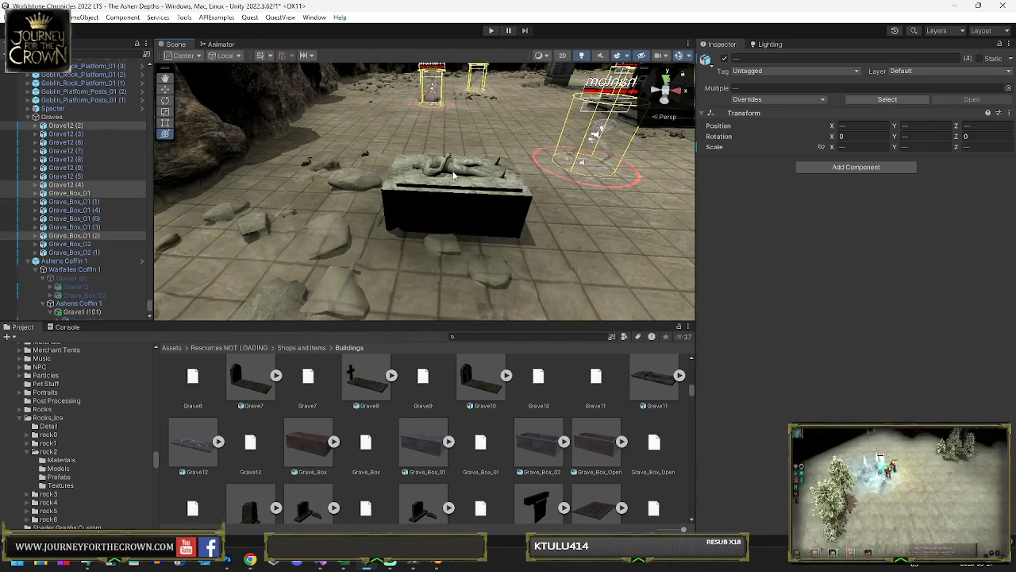
pyautogui.press('f')
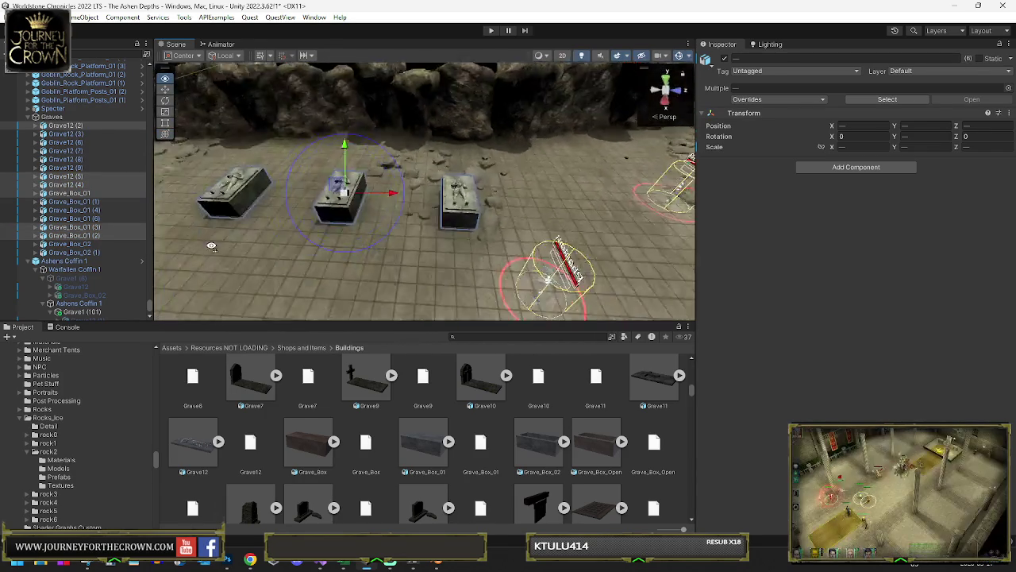
pyautogui.moveTo(437, 184); pyautogui.dragTo(389, 176)
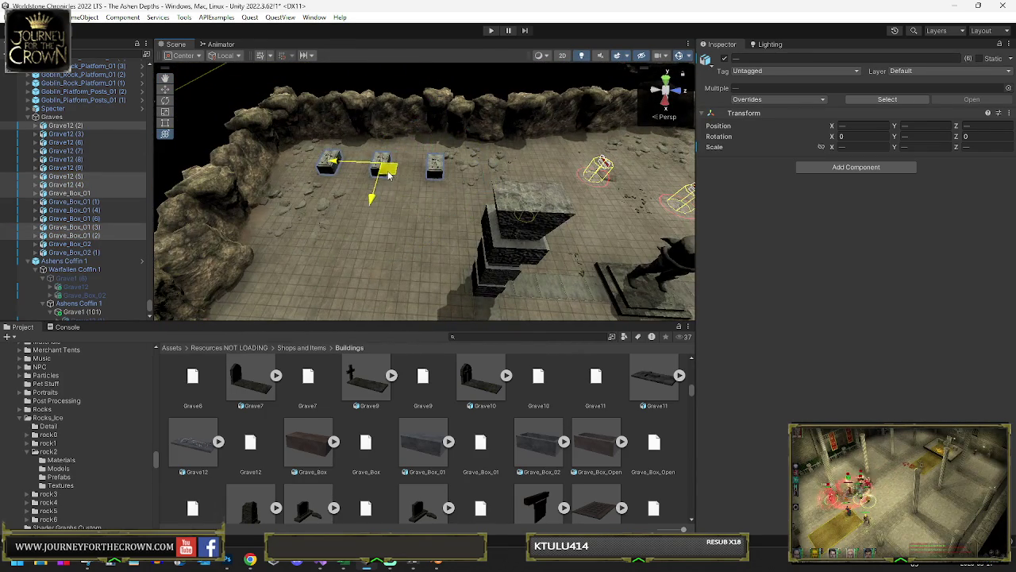
pyautogui.scroll(-5, 385, 174)
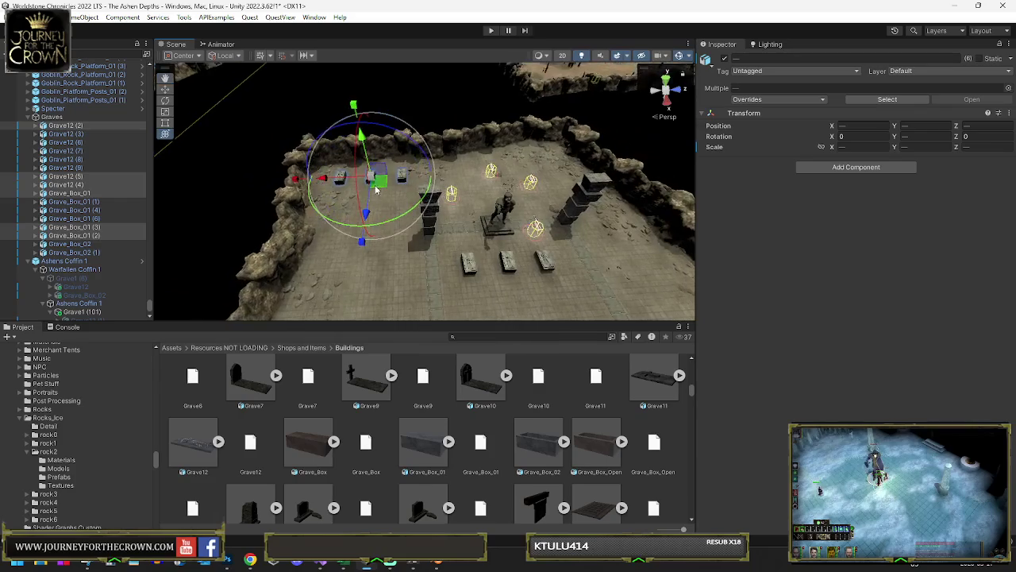
# Step: Duplicate the three graves into a new row to the right, then duplicate them again
pyautogui.hotkey('ctrl', 'd')
pyautogui.moveTo(357, 186)
pyautogui.mouseDown()
pyautogui.moveTo(467, 181)
pyautogui.moveTo(504, 191)
pyautogui.moveTo(521, 214)
pyautogui.mouseUp()
pyautogui.moveTo(477, 168)
pyautogui.mouseDown()
pyautogui.moveTo(467, 158)
pyautogui.moveTo(441, 170)
pyautogui.moveTo(338, 171)
pyautogui.moveTo(320, 220)
pyautogui.moveTo(427, 222)
pyautogui.moveTo(270, 202)
pyautogui.mouseUp()
pyautogui.hotkey('ctrl', 'd')
pyautogui.hotkey('ctrl', 'd')
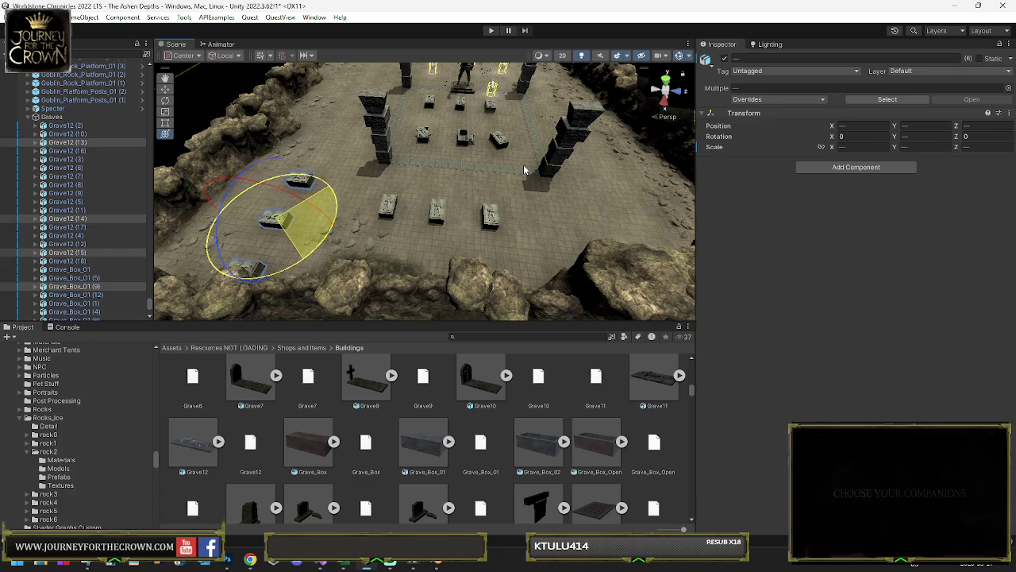
# Step: Turn the newest duplicated grave trio and slide it down-left alongside the left rock wall
pyautogui.moveTo(524, 169); pyautogui.dragTo(520, 170)
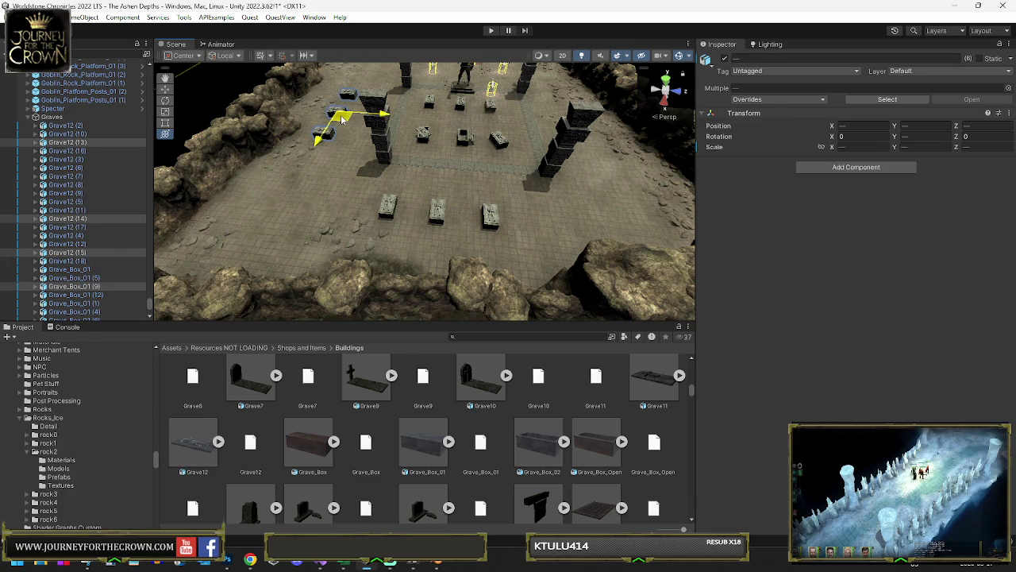
pyautogui.press('e')
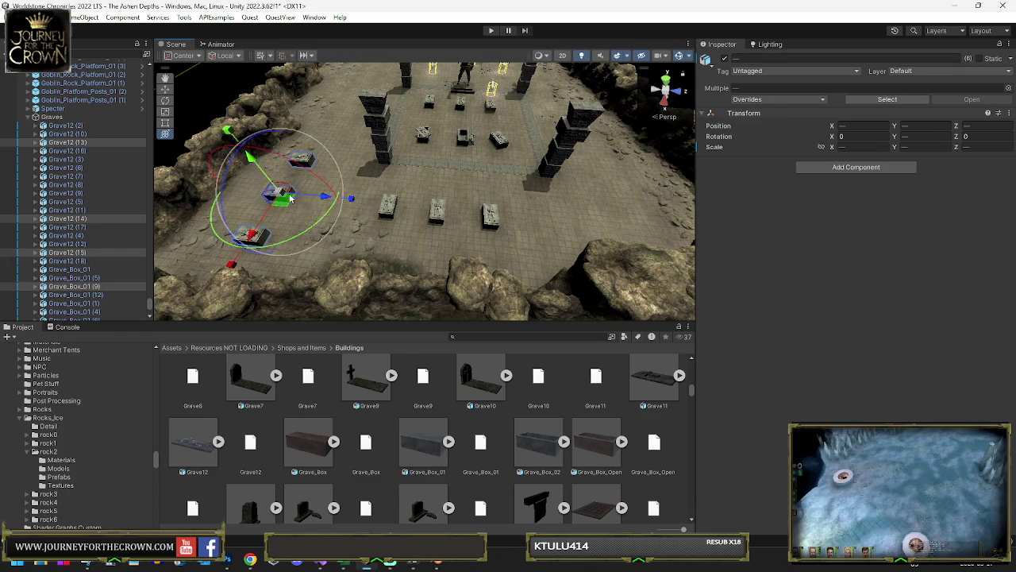
pyautogui.scroll(-3, 383, 205)
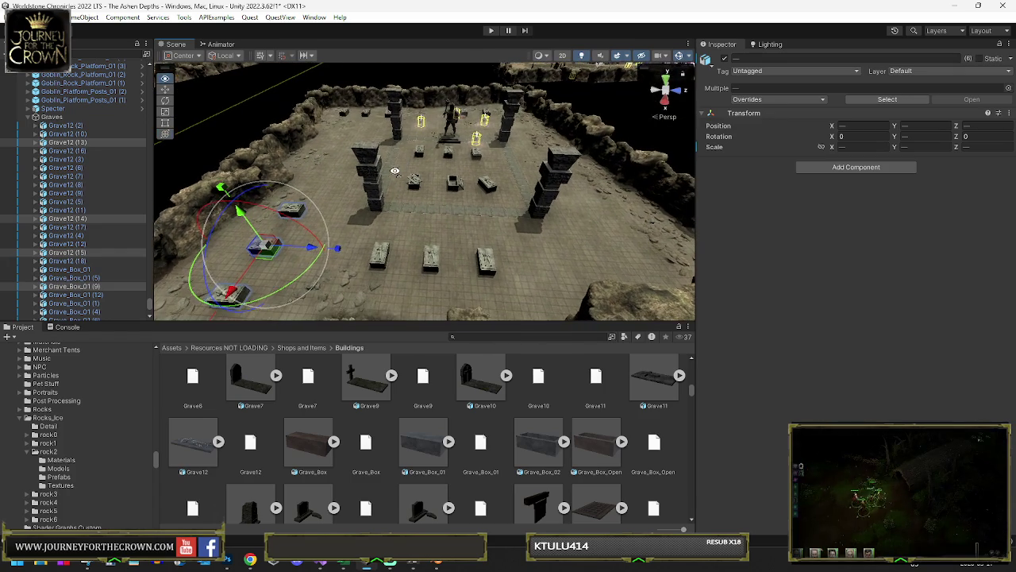
pyautogui.moveTo(379, 229)
pyautogui.mouseDown()
pyautogui.moveTo(333, 252)
pyautogui.moveTo(366, 261)
pyautogui.mouseUp()
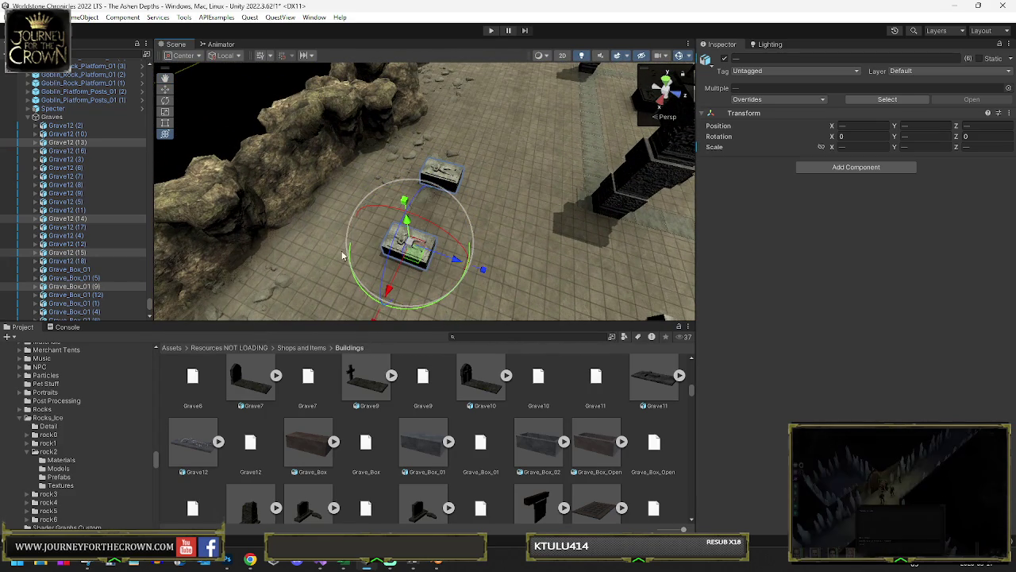
pyautogui.press('w')
pyautogui.press('y')
pyautogui.scroll(-5, 397, 223)
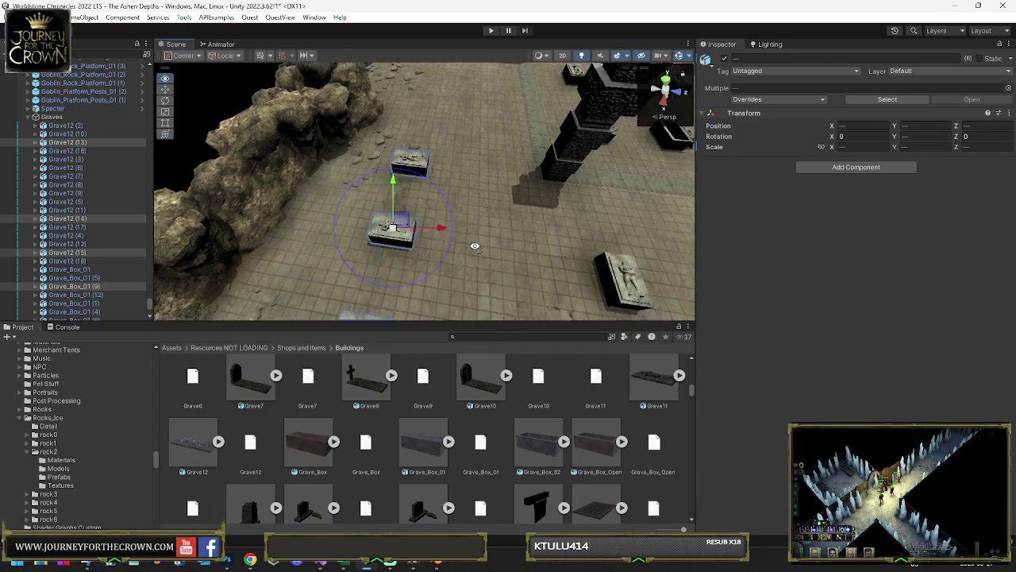
pyautogui.moveTo(385, 205); pyautogui.dragTo(365, 226)
# Step: Rotate Dwarf_Flooring_Edge_01 (5) to 180° on Y and move it down near the edge strip
pyautogui.click(542, 163)
pyautogui.moveTo(603, 171)
pyautogui.mouseDown()
pyautogui.moveTo(470, 170)
pyautogui.moveTo(375, 151)
pyautogui.mouseUp()
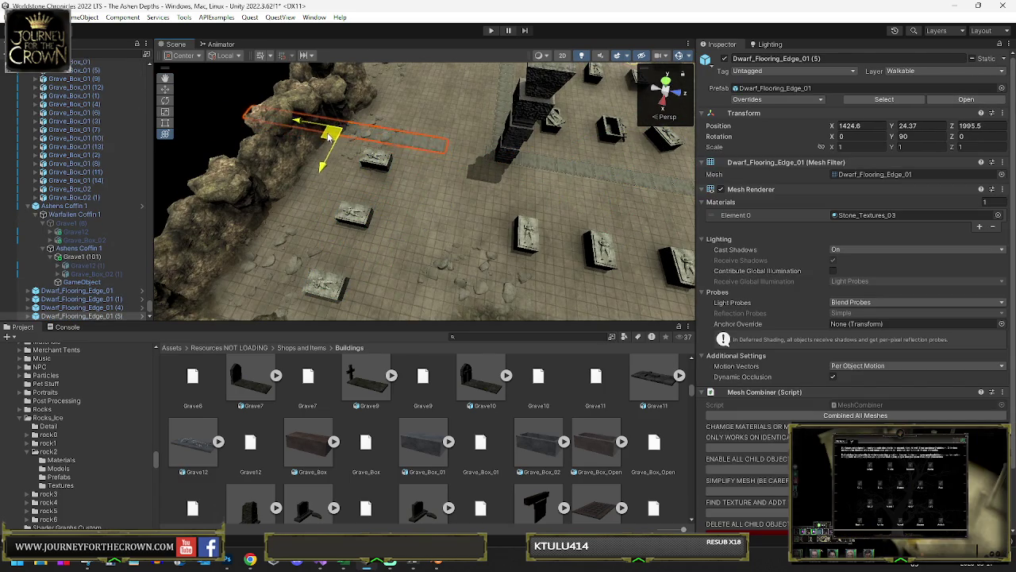
pyautogui.moveTo(334, 133); pyautogui.dragTo(426, 143)
pyautogui.moveTo(431, 189)
pyautogui.mouseDown()
pyautogui.moveTo(212, 215)
pyautogui.moveTo(230, 215)
pyautogui.mouseUp()
pyautogui.press('w')
pyautogui.moveTo(412, 171); pyautogui.dragTo(407, 275)
pyautogui.press('y')
pyautogui.moveTo(445, 239); pyautogui.dragTo(490, 193)
# Step: Vertex-snap the tile to the adjacent strip's corner, placing it at 1331.12, 24.37, 2107.32
pyautogui.press('f')
pyautogui.moveTo(431, 170); pyautogui.dragTo(428, 174)
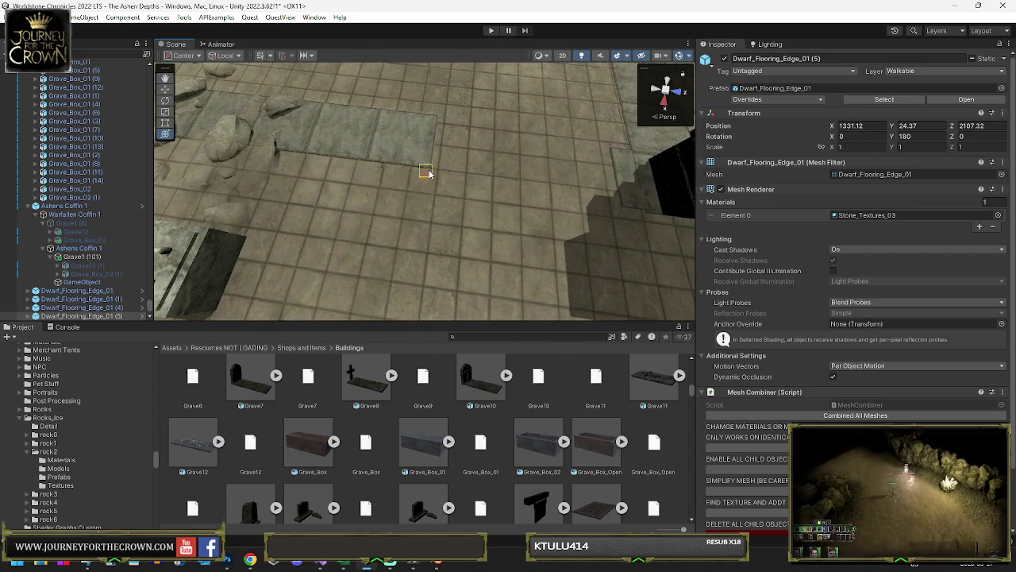
pyautogui.hotkey('ctrl', 'z')
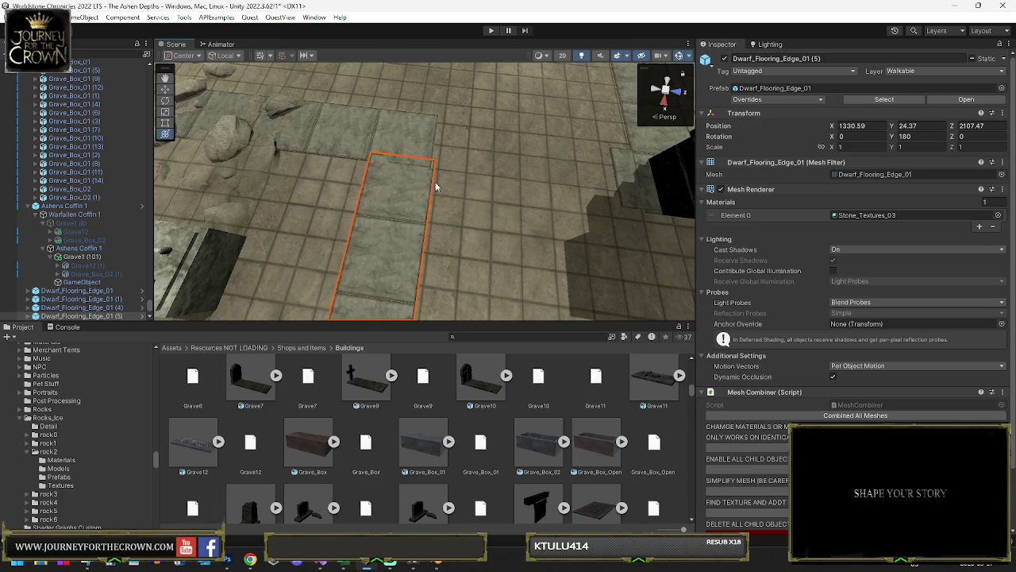
pyautogui.moveTo(435, 167); pyautogui.dragTo(429, 173)
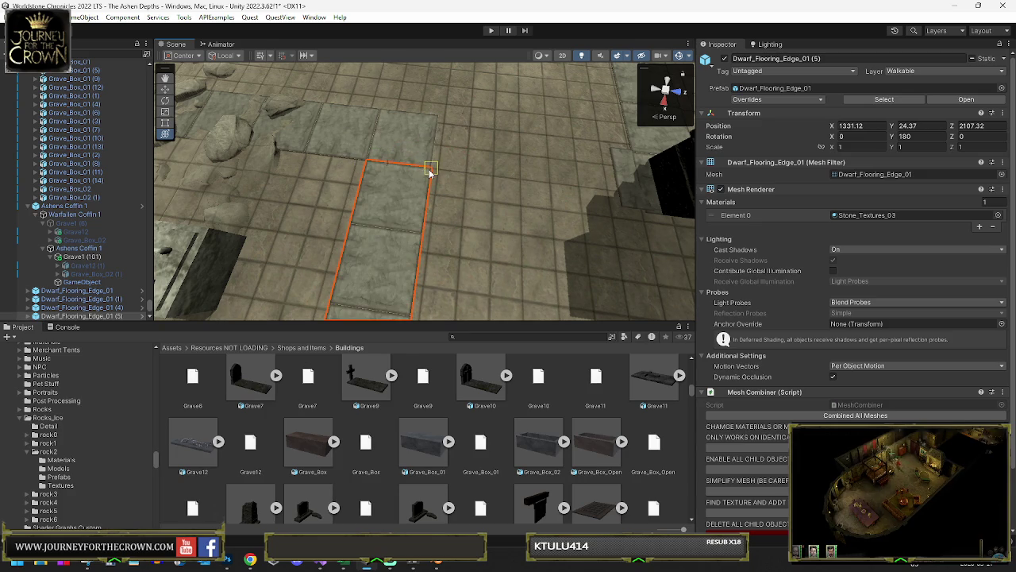
pyautogui.scroll(-5, 478, 192)
pyautogui.moveTo(399, 206)
pyautogui.mouseDown()
pyautogui.moveTo(400, 193)
pyautogui.moveTo(504, 182)
pyautogui.mouseUp()
pyautogui.click(505, 182)
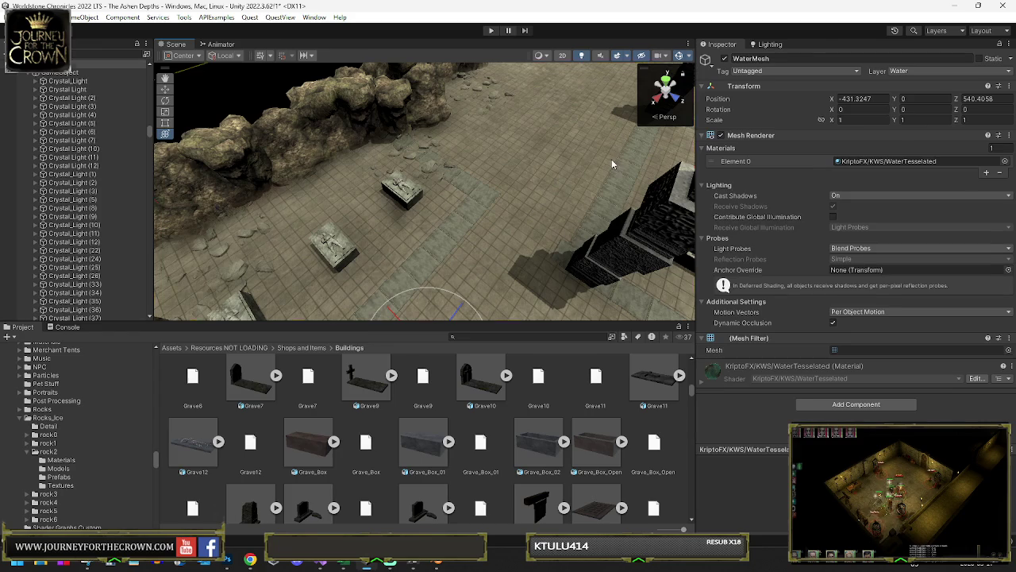
# Step: Paint the Sand_Stone terrain layer across the floor around the grave rows with Paint Texture
pyautogui.click(841, 149)
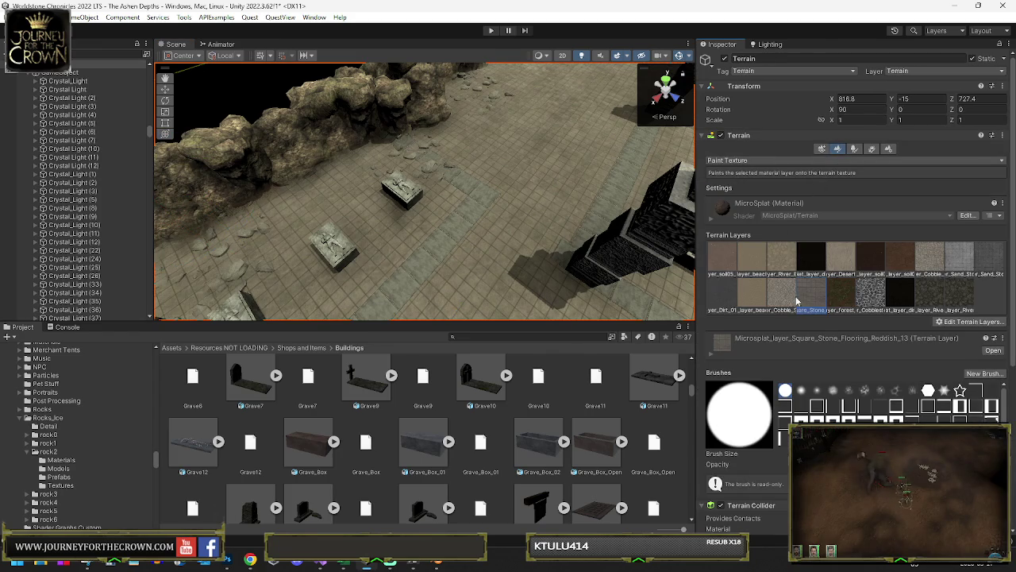
pyautogui.click(957, 264)
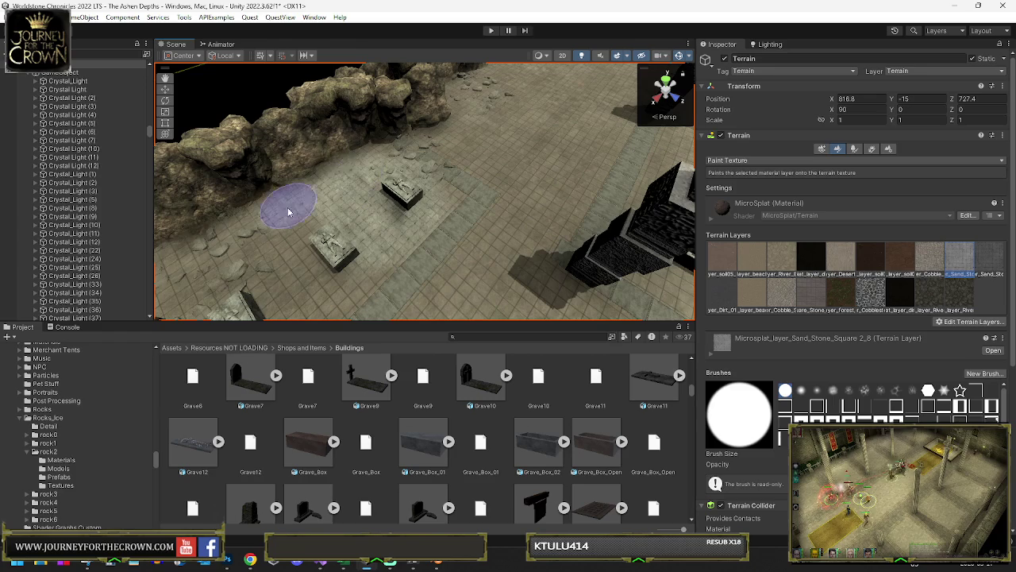
pyautogui.moveTo(245, 260)
pyautogui.mouseDown()
pyautogui.moveTo(329, 220)
pyautogui.moveTo(377, 238)
pyautogui.mouseUp()
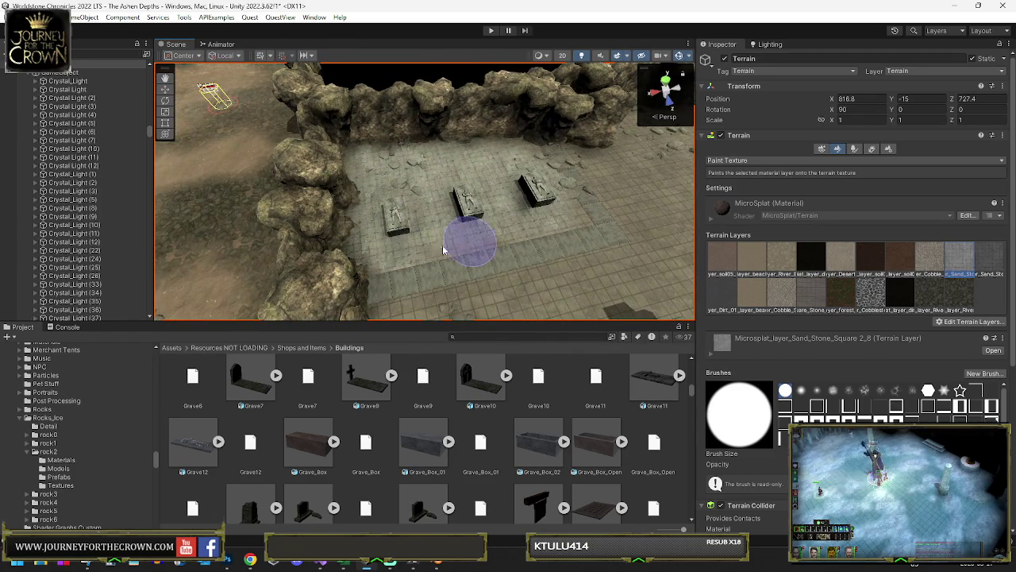
pyautogui.moveTo(510, 258)
pyautogui.mouseDown()
pyautogui.moveTo(710, 226)
pyautogui.moveTo(674, 220)
pyautogui.mouseUp()
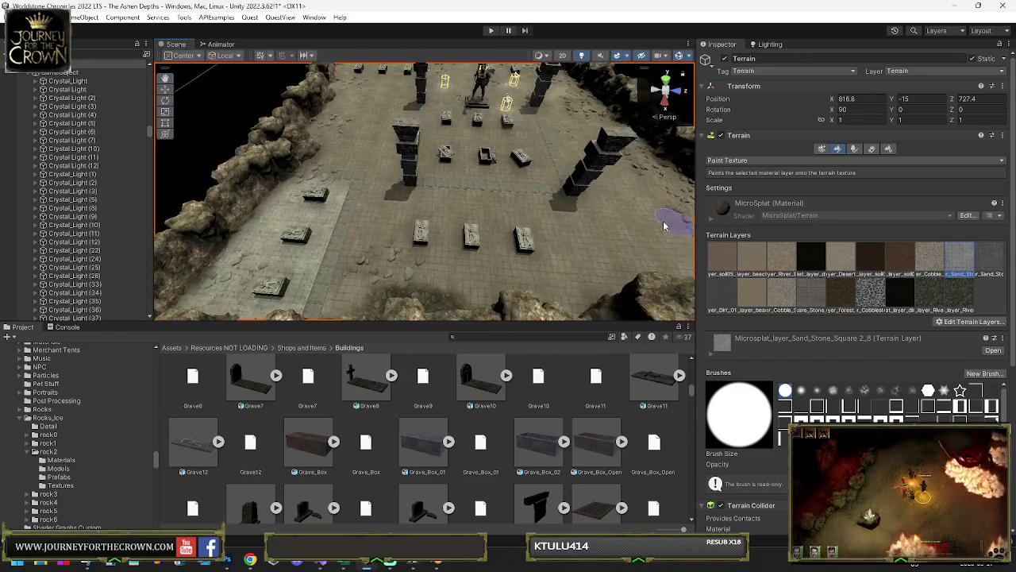
pyautogui.moveTo(451, 191)
pyautogui.mouseDown()
pyautogui.moveTo(402, 193)
pyautogui.moveTo(447, 182)
pyautogui.moveTo(611, 243)
pyautogui.moveTo(352, 216)
pyautogui.moveTo(324, 126)
pyautogui.mouseUp()
pyautogui.moveTo(388, 84)
pyautogui.mouseDown()
pyautogui.moveTo(371, 173)
pyautogui.moveTo(389, 194)
pyautogui.mouseUp()
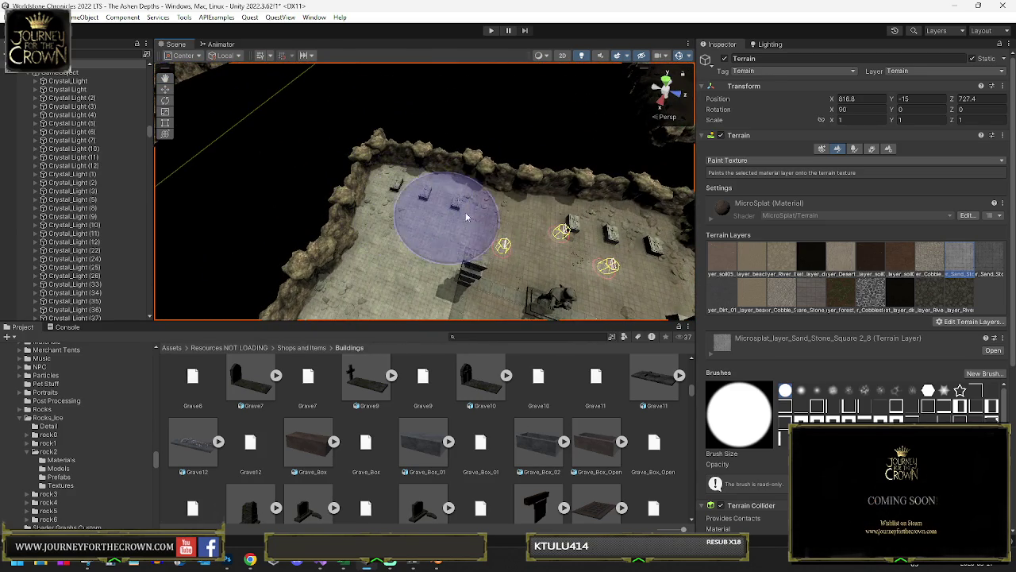
pyautogui.moveTo(513, 284); pyautogui.dragTo(443, 177)
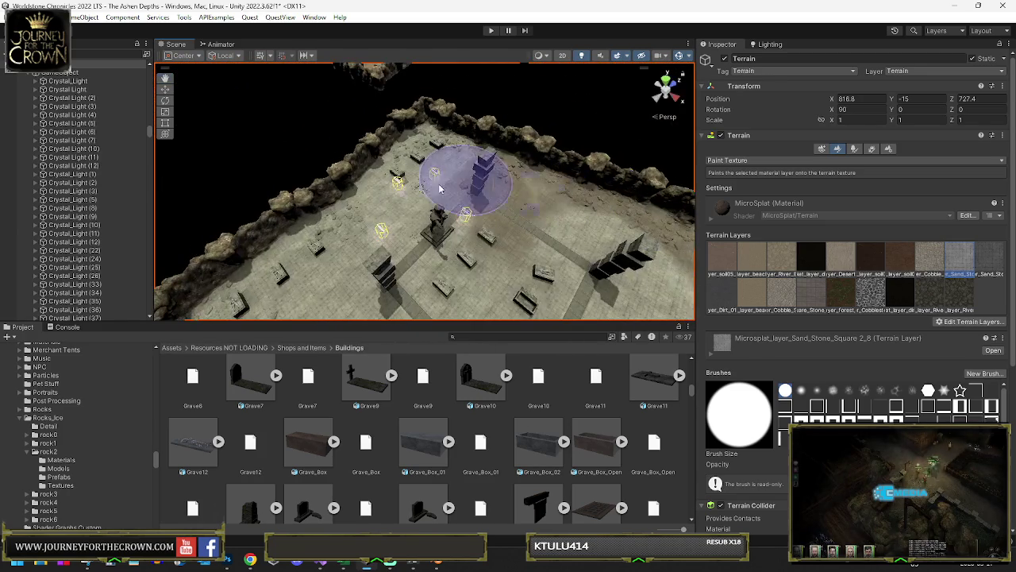
pyautogui.moveTo(505, 198)
pyautogui.mouseDown()
pyautogui.moveTo(152, 173)
pyautogui.moveTo(116, 192)
pyautogui.moveTo(170, 173)
pyautogui.moveTo(192, 235)
pyautogui.mouseUp()
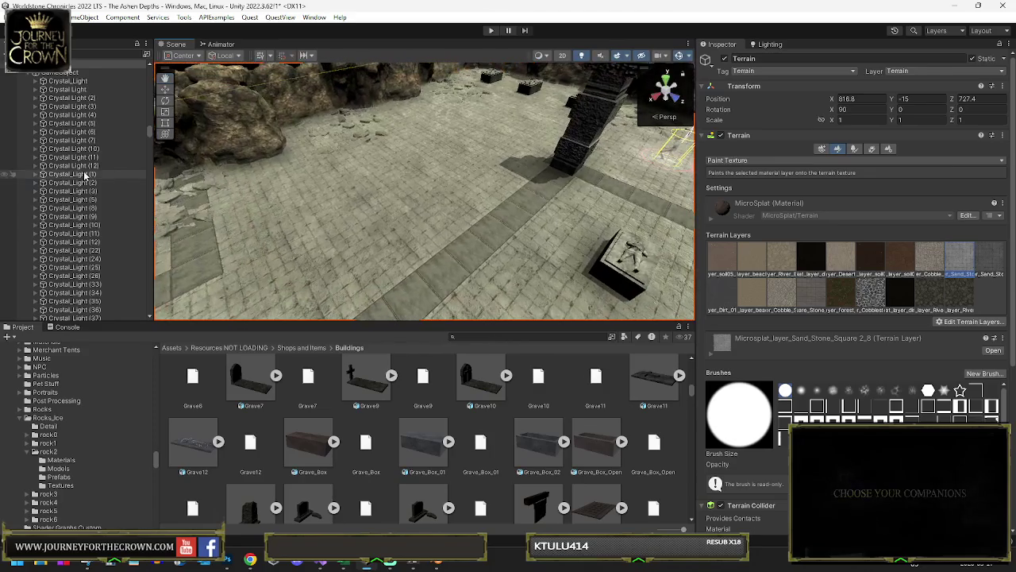
pyautogui.click(201, 241)
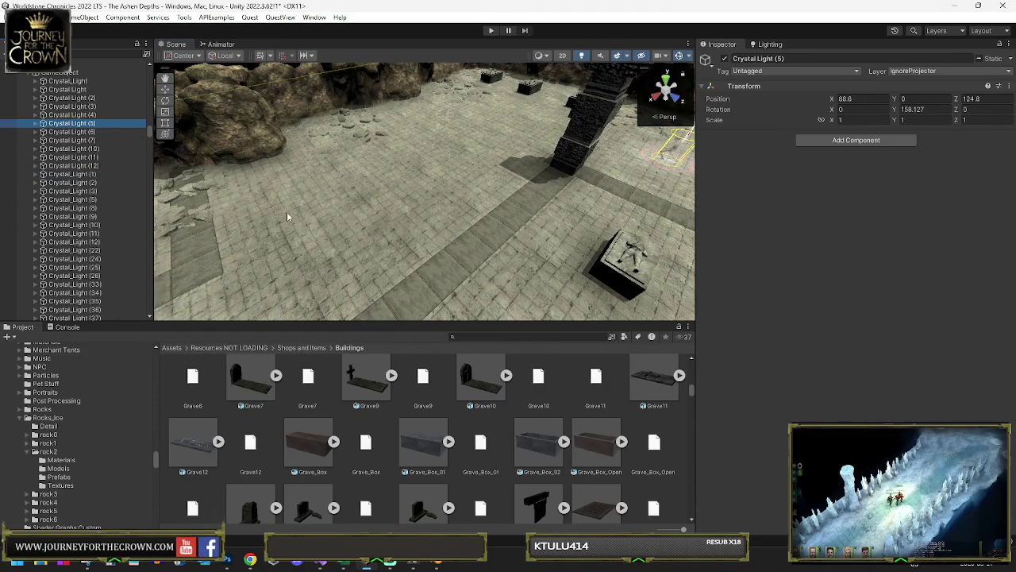
# Step: Parent the seven Dwarf_Flooring_Edge_01 tiles under a new empty object named Dwarven Flooring
pyautogui.click(497, 239)
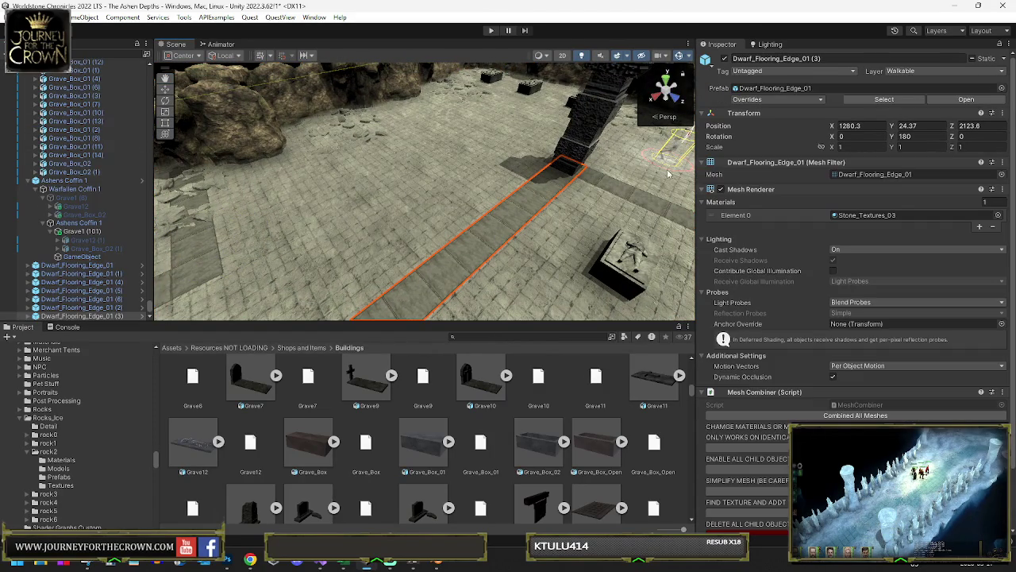
pyautogui.keyDown('shift'); pyautogui.click(82, 265); pyautogui.keyUp('shift')
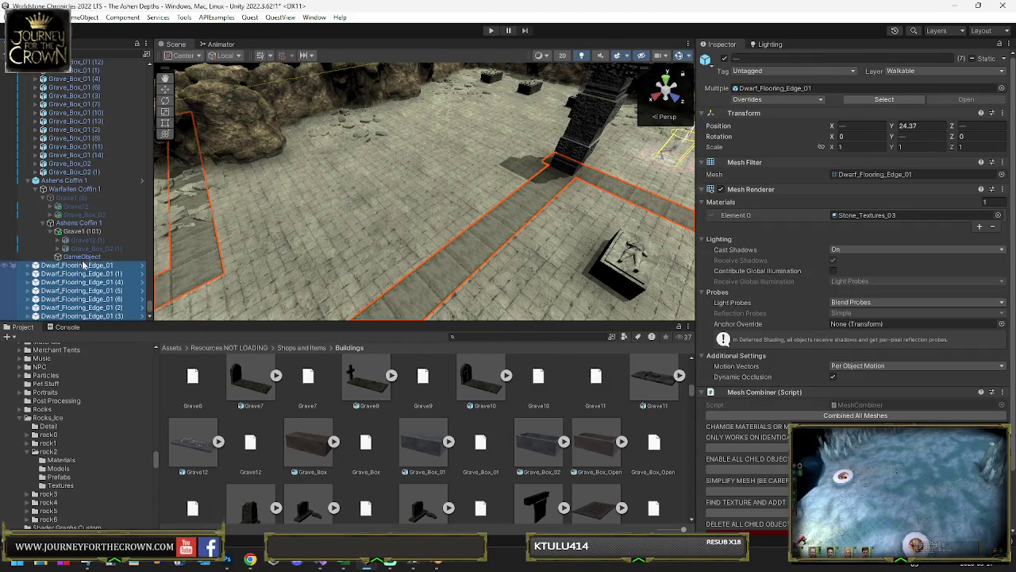
pyautogui.rightClick(86, 267)
pyautogui.click(132, 312)
pyautogui.write('Dwarven Fl')
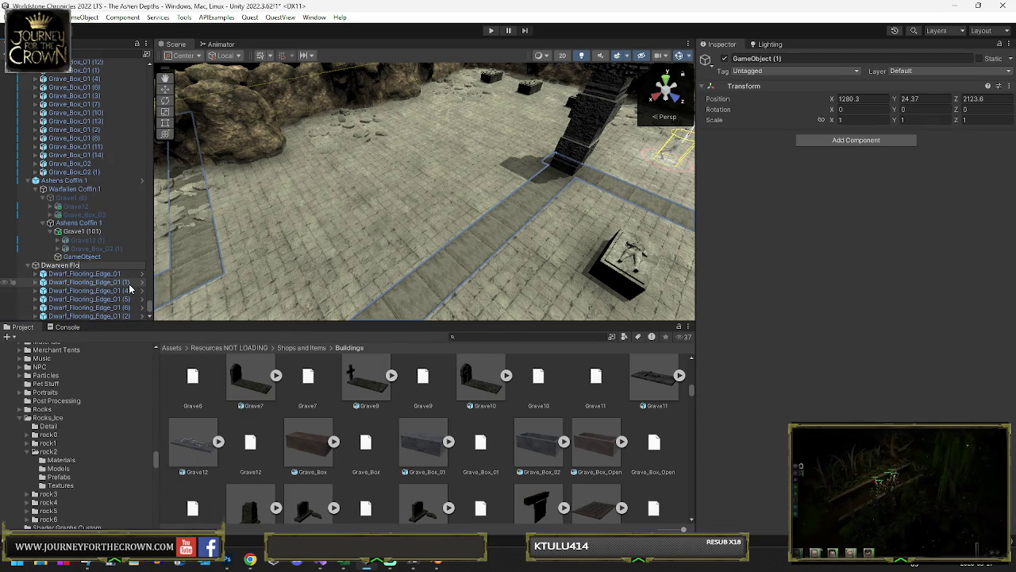
pyautogui.write('oring')
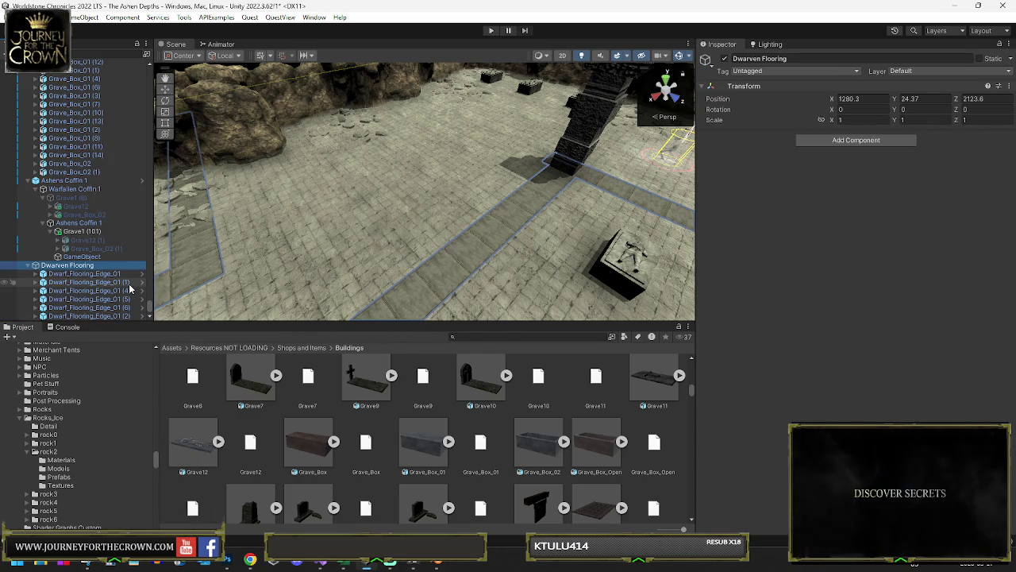
pyautogui.click(85, 274)
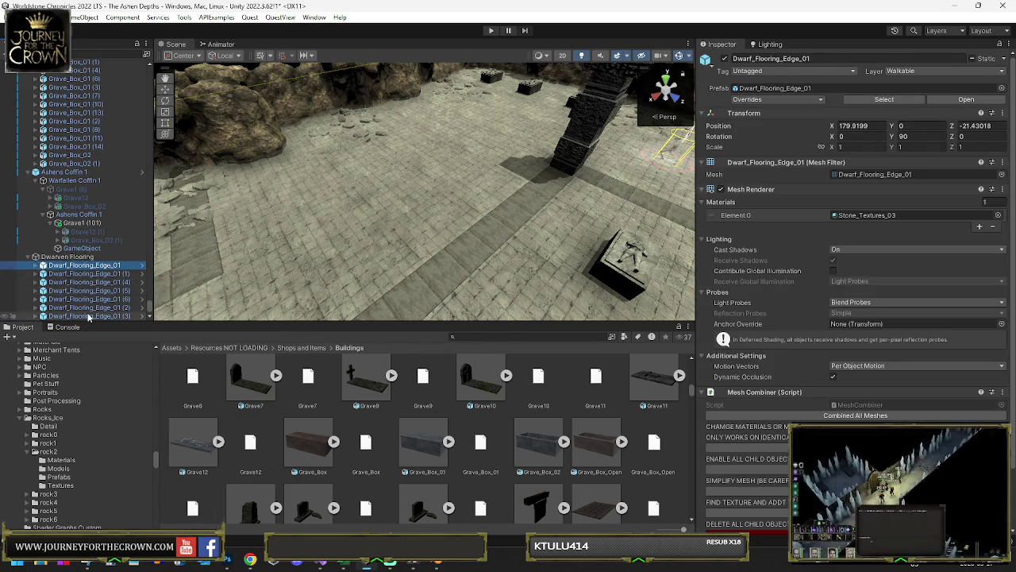
# Step: Add the Micro Splat Blendable Object component to all the flooring edge tiles
pyautogui.keyDown('shift'); pyautogui.click(87, 316); pyautogui.keyUp('shift')
pyautogui.scroll(-2, 856, 239)
pyautogui.click(856, 548)
pyautogui.write('recas')
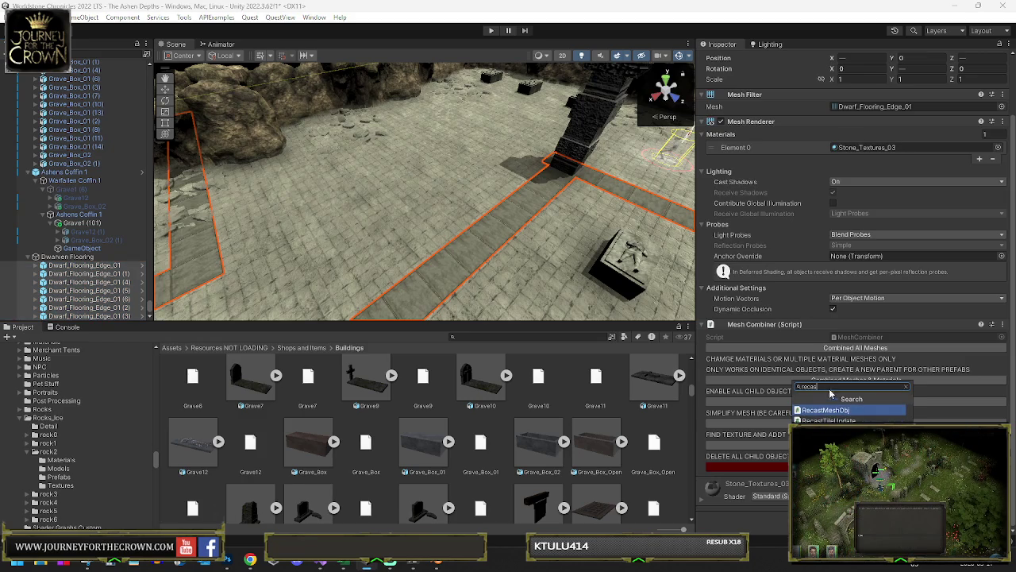
pyautogui.press('BackSpace')
pyautogui.press('BackSpace')
pyautogui.press('BackSpace')
pyautogui.write('ble')
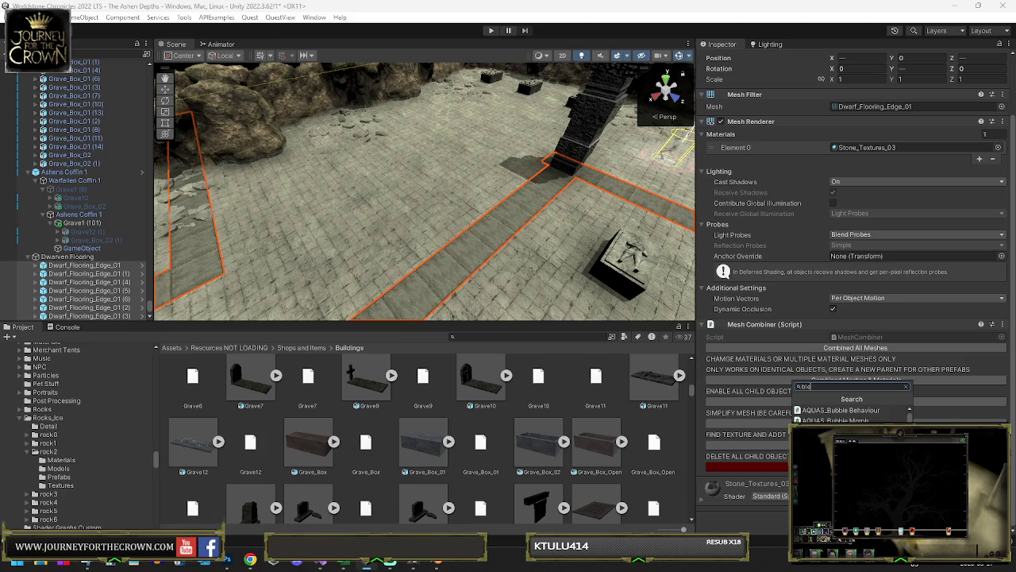
pyautogui.write('n')
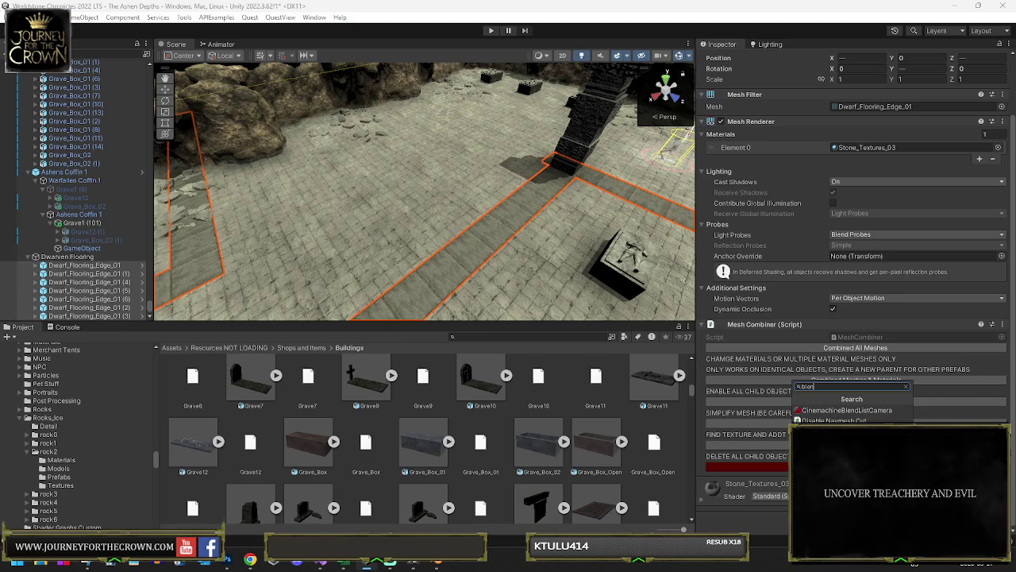
pyautogui.moveTo(744, 449); pyautogui.dragTo(592, 285)
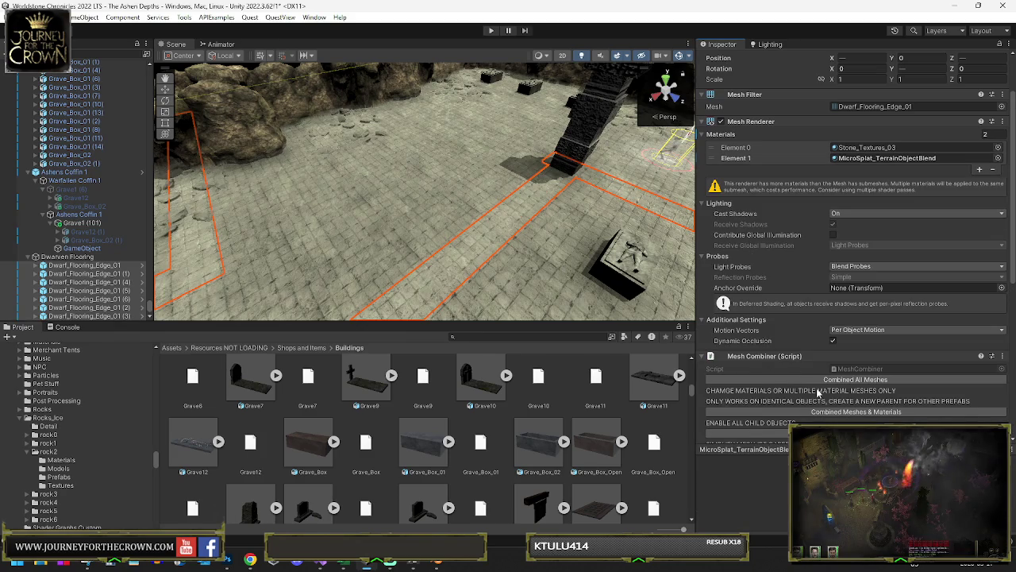
# Step: Set the blend component's Blend Distance to 0.02
pyautogui.scroll(-7, 818, 392)
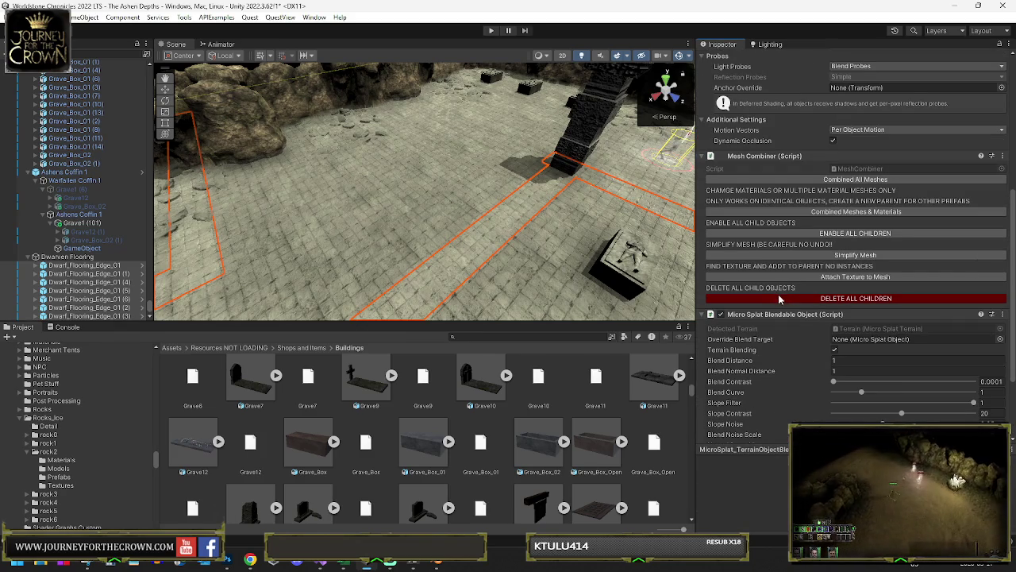
pyautogui.scroll(-4, 799, 295)
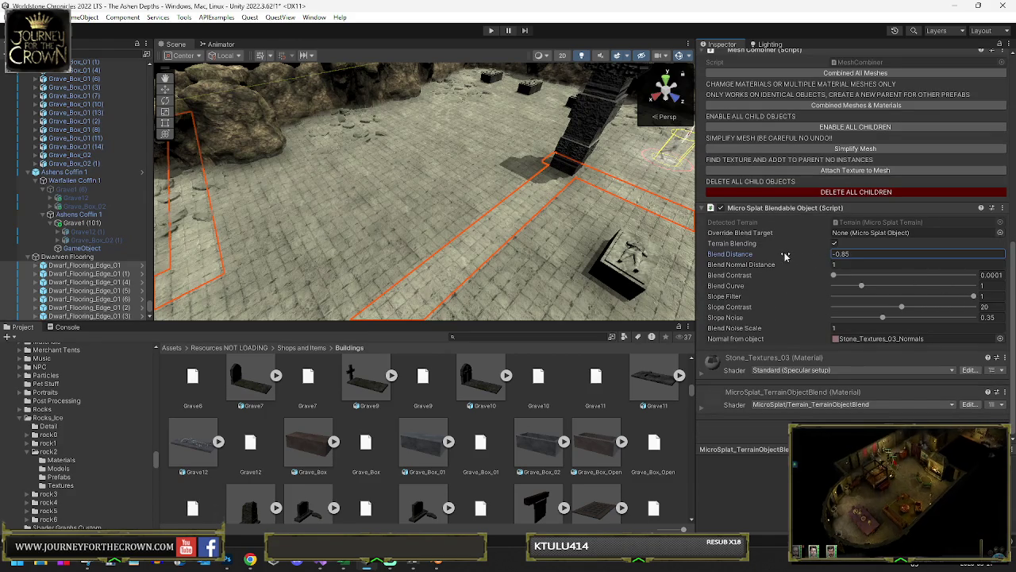
pyautogui.moveTo(814, 259); pyautogui.dragTo(796, 255)
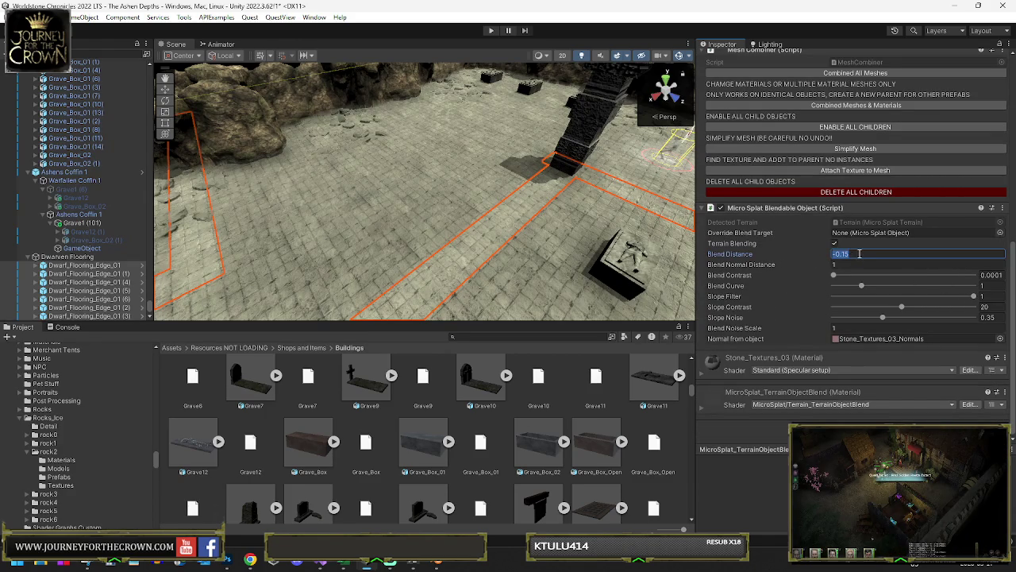
pyautogui.write('0.')
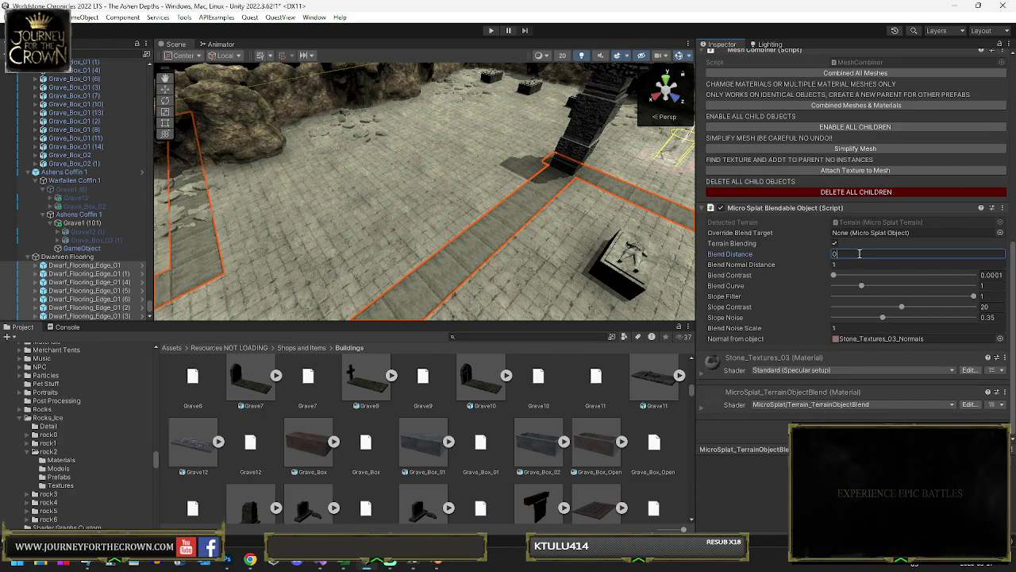
pyautogui.write('1')
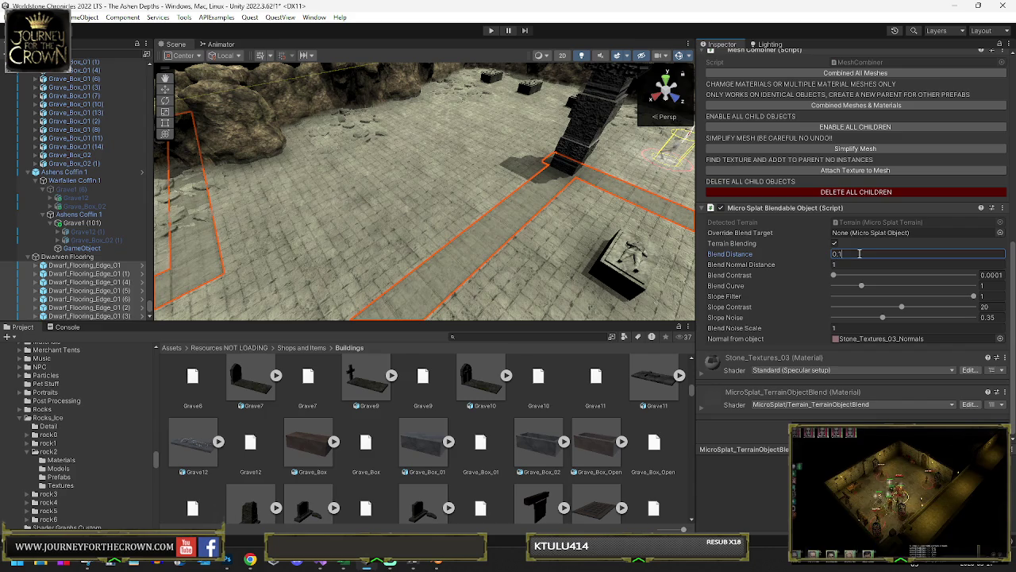
pyautogui.press('BackSpace')
pyautogui.write('02')
# Step: Lower the Slope Filter to 0.981 and check the blended edge tiles up close
pyautogui.moveTo(540, 199)
pyautogui.mouseDown()
pyautogui.moveTo(525, 190)
pyautogui.moveTo(570, 206)
pyautogui.moveTo(511, 229)
pyautogui.moveTo(482, 258)
pyautogui.mouseUp()
pyautogui.click(521, 219)
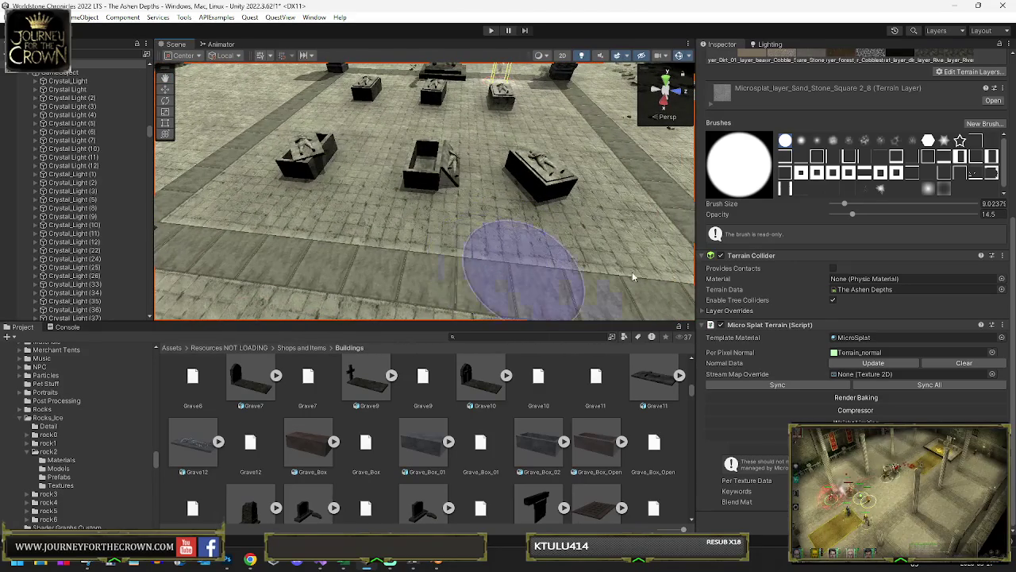
pyautogui.click(484, 263)
pyautogui.scroll(-3, 866, 340)
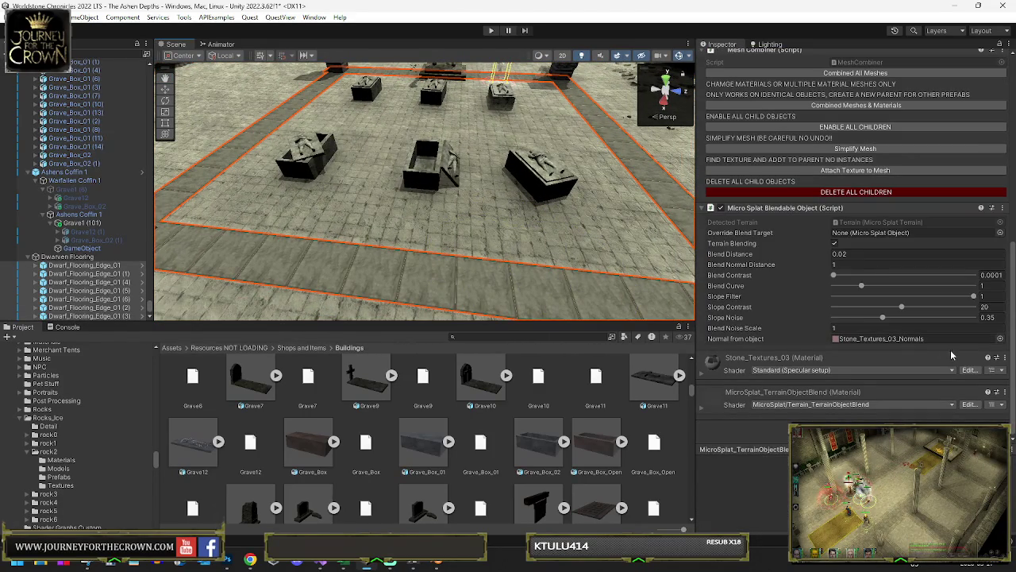
pyautogui.moveTo(976, 296); pyautogui.dragTo(973, 297)
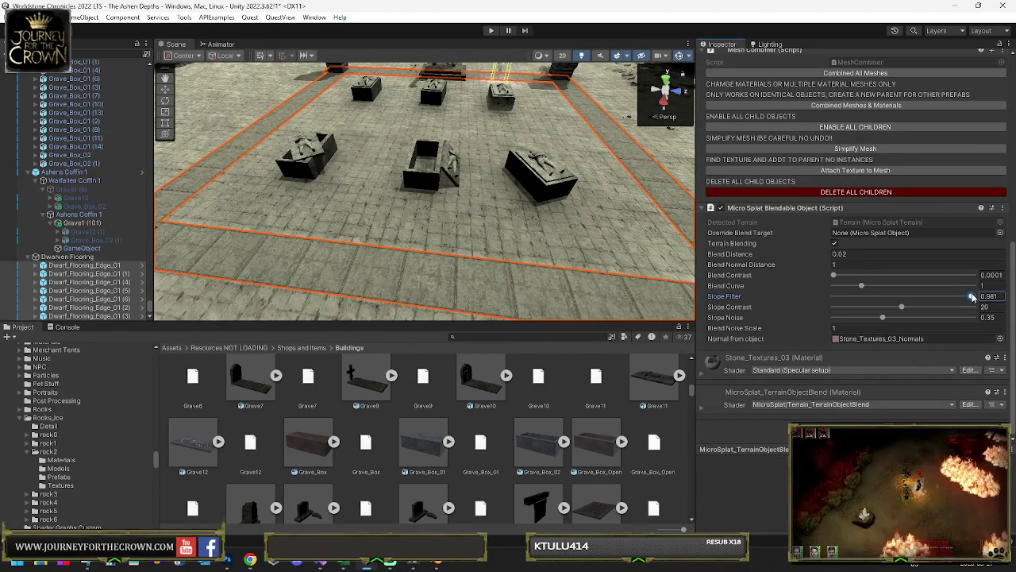
pyautogui.moveTo(501, 185)
pyautogui.mouseDown()
pyautogui.moveTo(433, 190)
pyautogui.moveTo(468, 231)
pyautogui.mouseUp()
pyautogui.scroll(-10, 433, 190)
pyautogui.moveTo(355, 213)
pyautogui.mouseDown()
pyautogui.moveTo(445, 268)
pyautogui.moveTo(95, 265)
pyautogui.mouseUp()
pyautogui.click(410, 181)
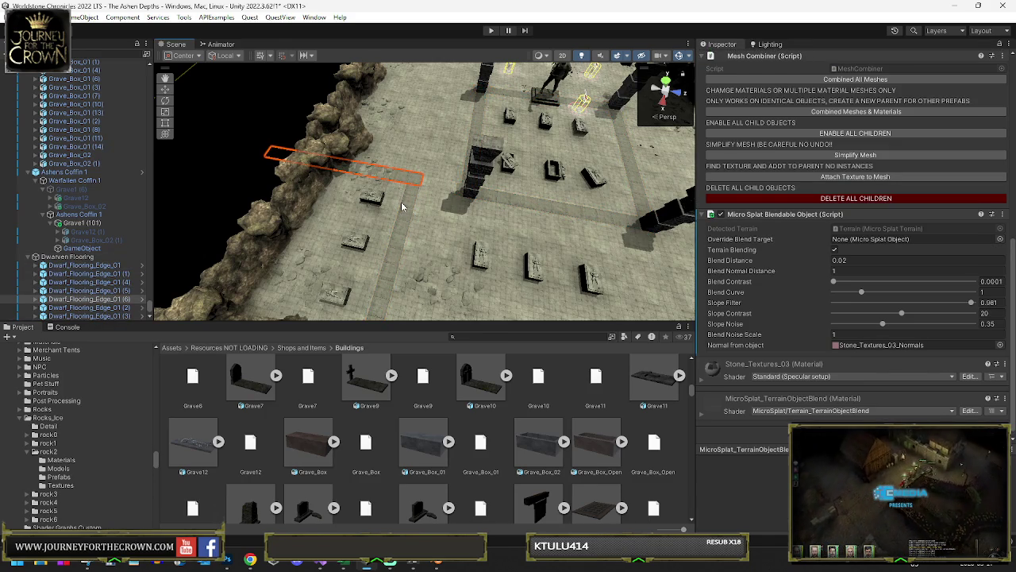
pyautogui.moveTo(403, 204); pyautogui.dragTo(403, 223)
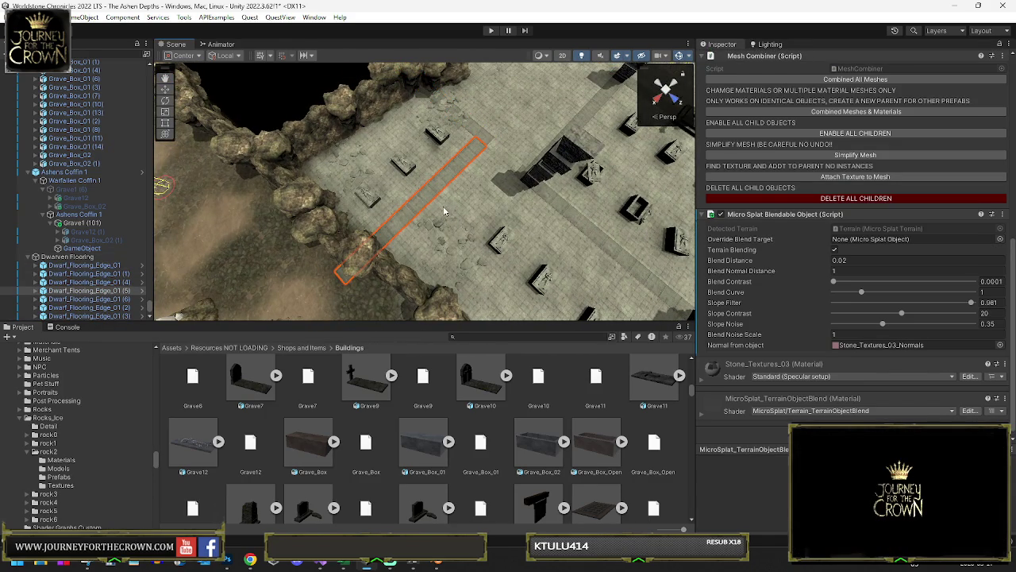
pyautogui.press('y')
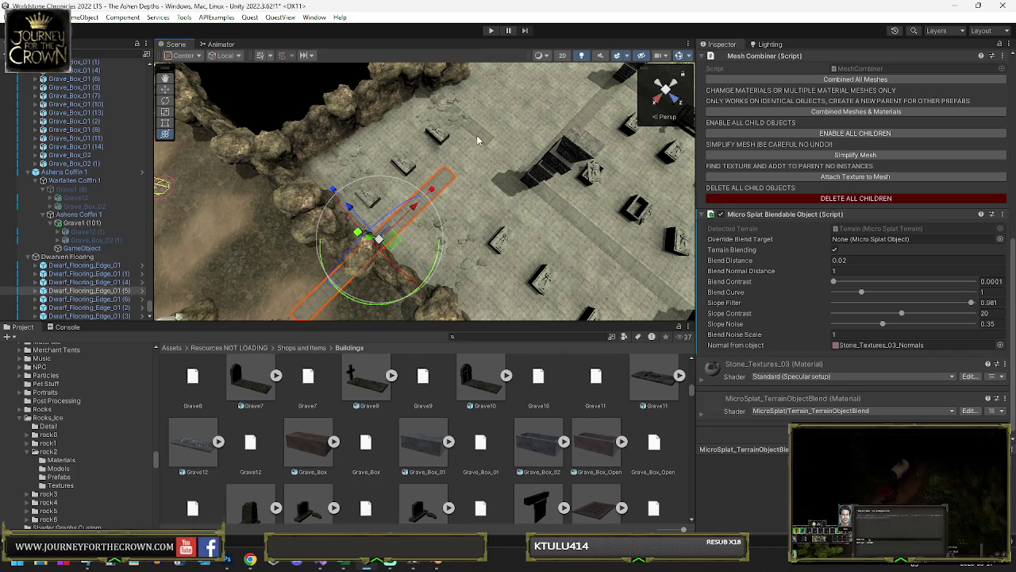
pyautogui.click(407, 120)
pyautogui.moveTo(384, 121); pyautogui.dragTo(365, 135)
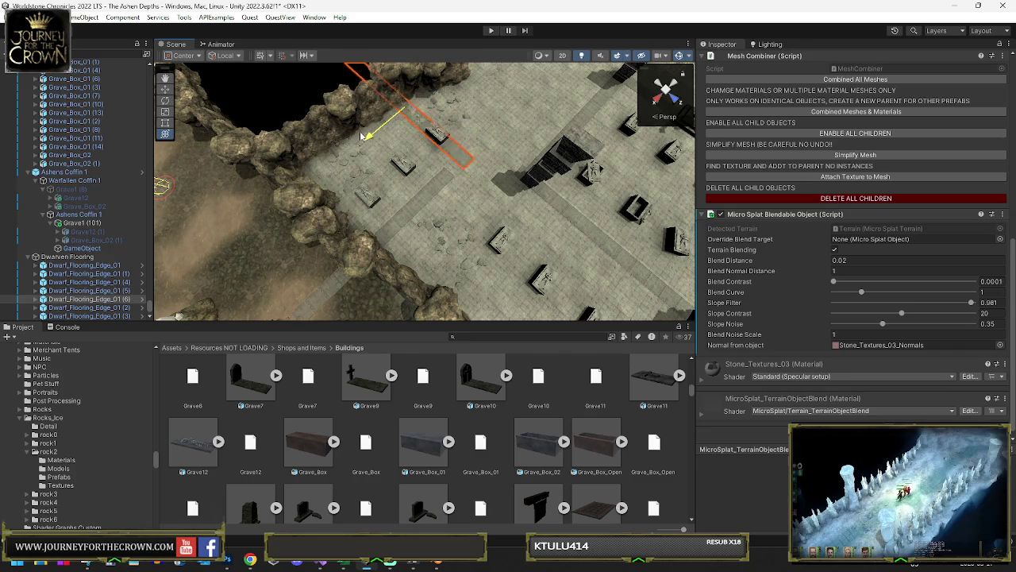
pyautogui.press('Down')
pyautogui.press('Left')
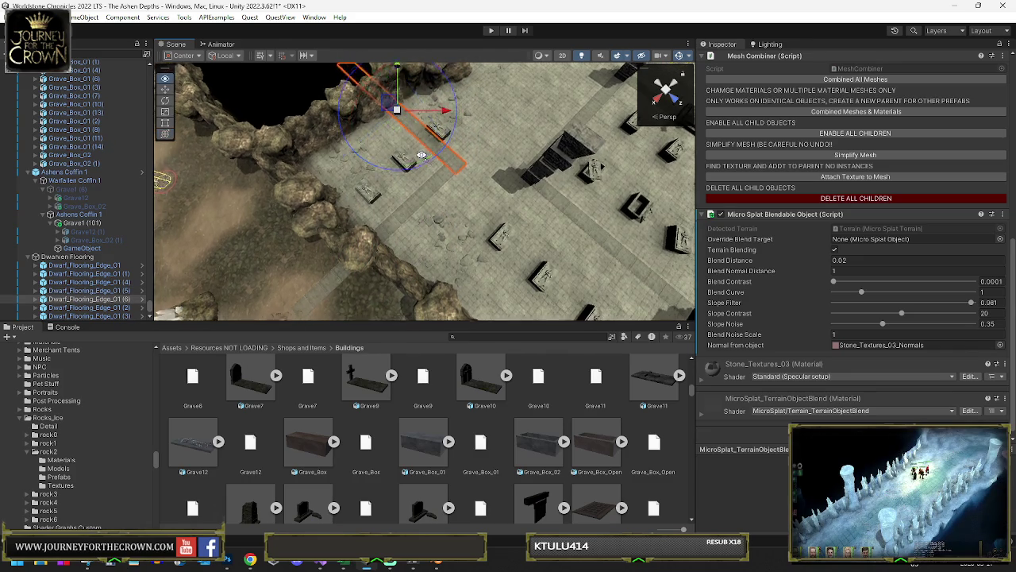
pyautogui.hotkey('ctrl', 'z')
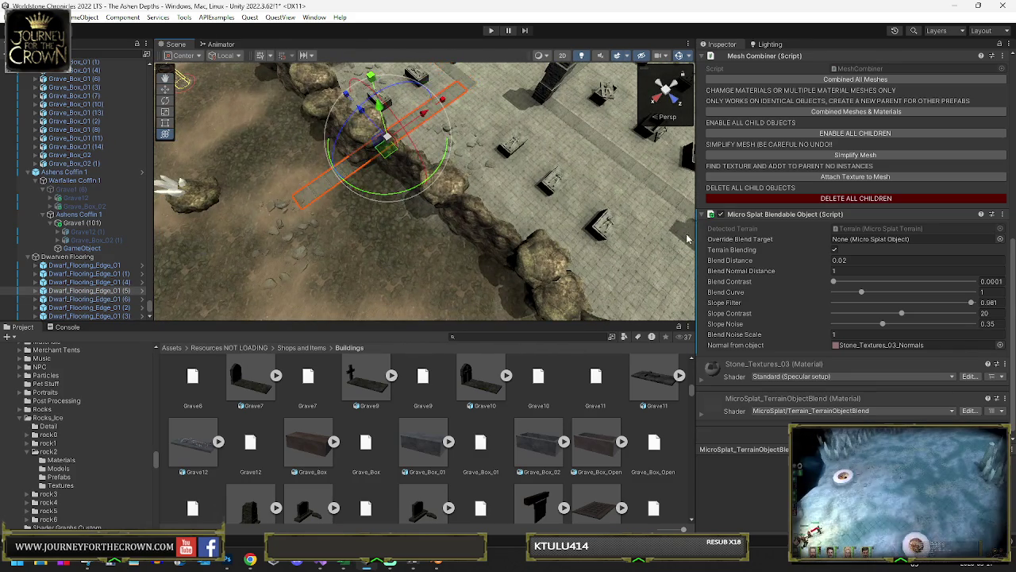
pyautogui.scroll(4, 855, 168)
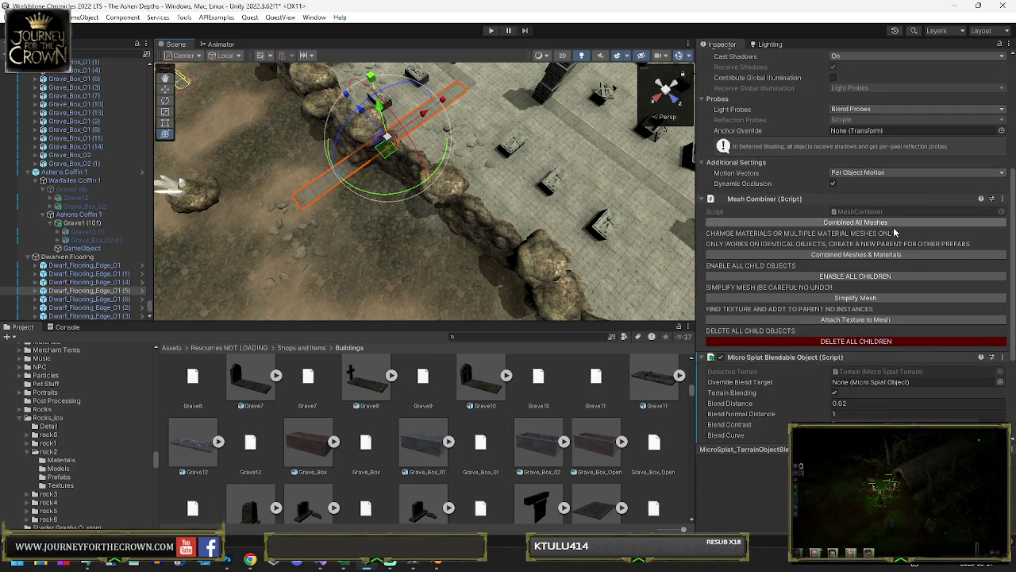
pyautogui.scroll(5, 893, 226)
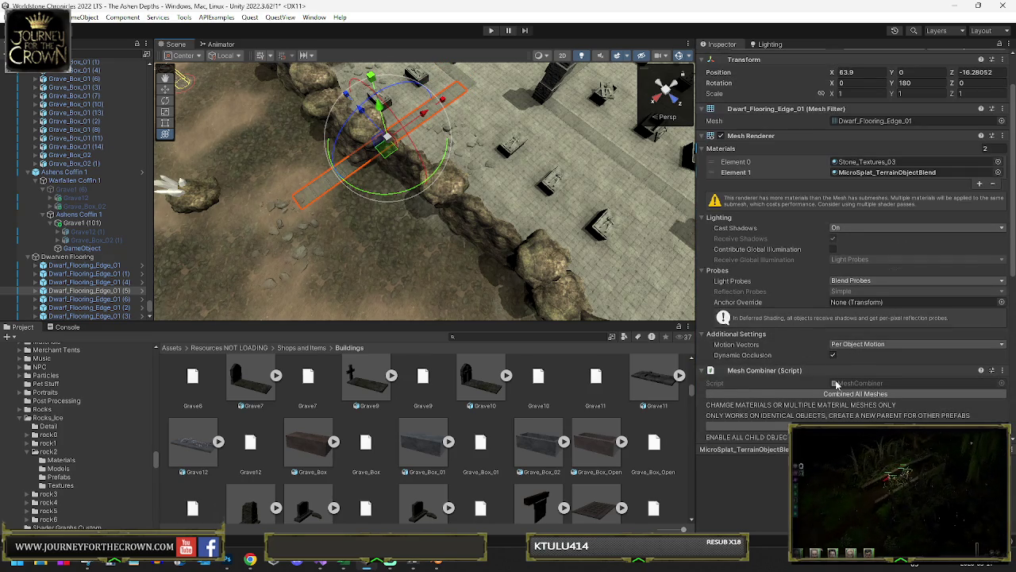
pyautogui.scroll(-4, 861, 283)
pyautogui.scroll(3, 932, 190)
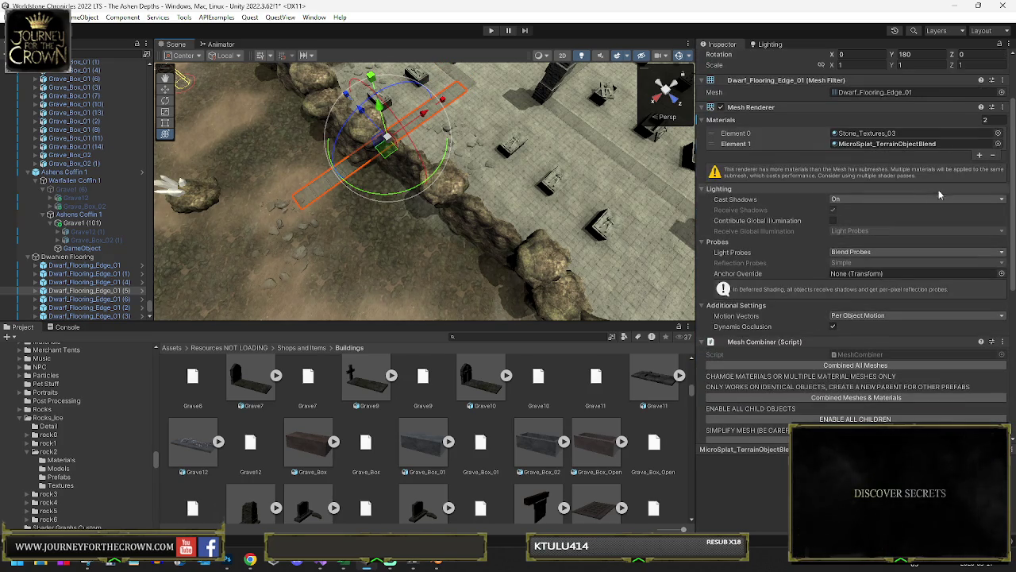
pyautogui.click(1001, 92)
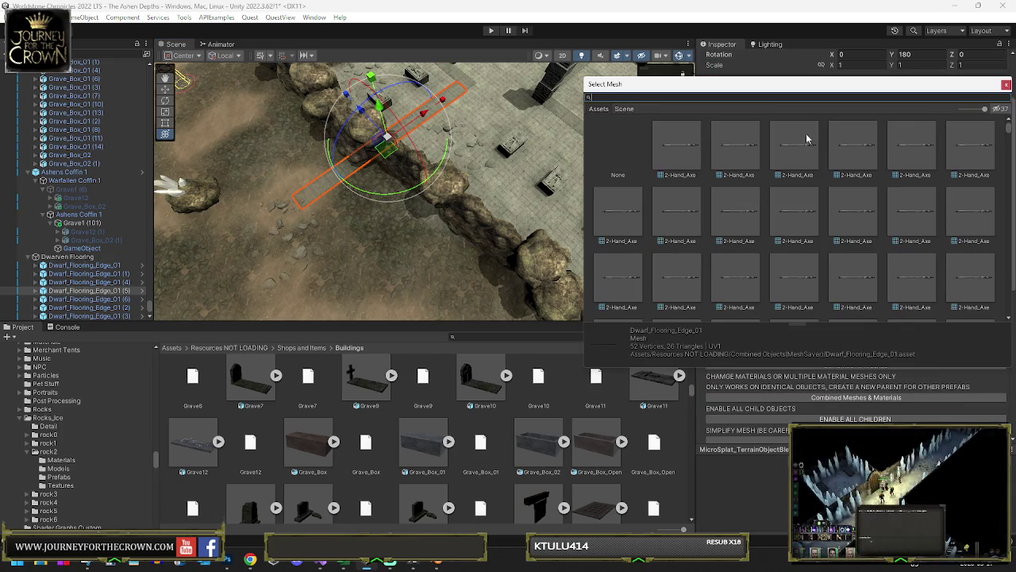
pyautogui.click(1005, 84)
pyautogui.click(867, 92)
pyautogui.moveTo(878, 86); pyautogui.dragTo(880, 95)
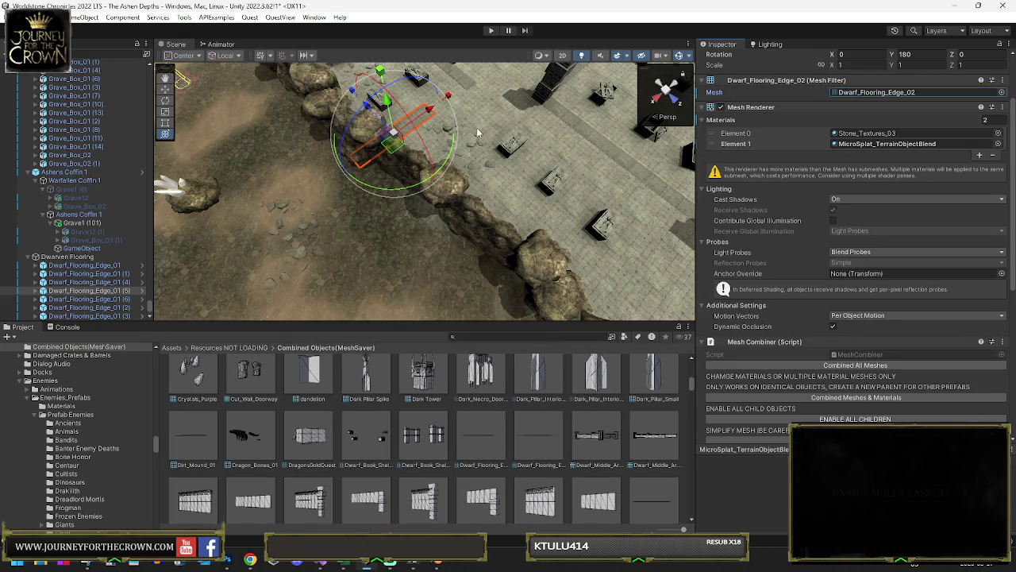
pyautogui.press('f')
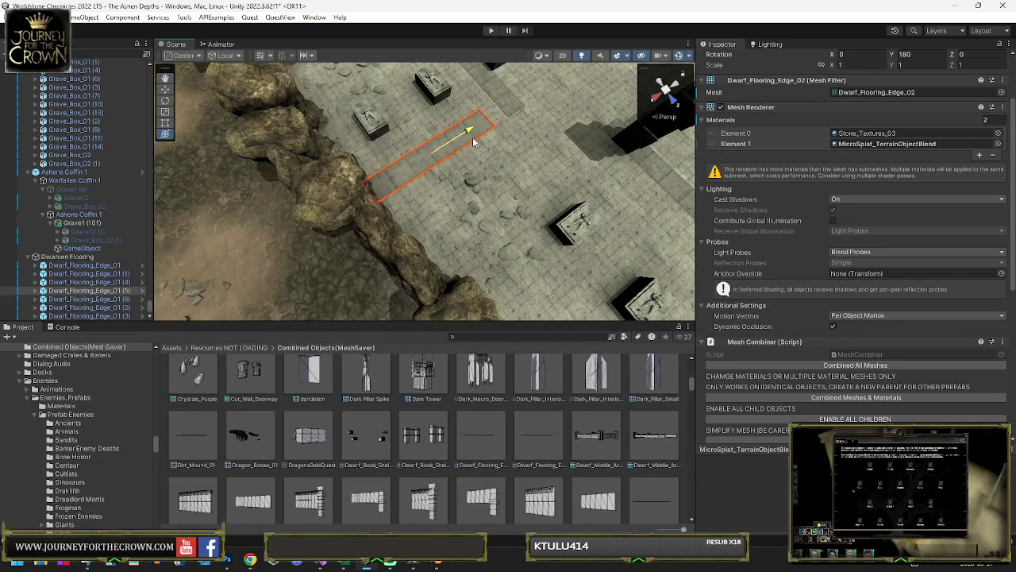
pyautogui.click(486, 131)
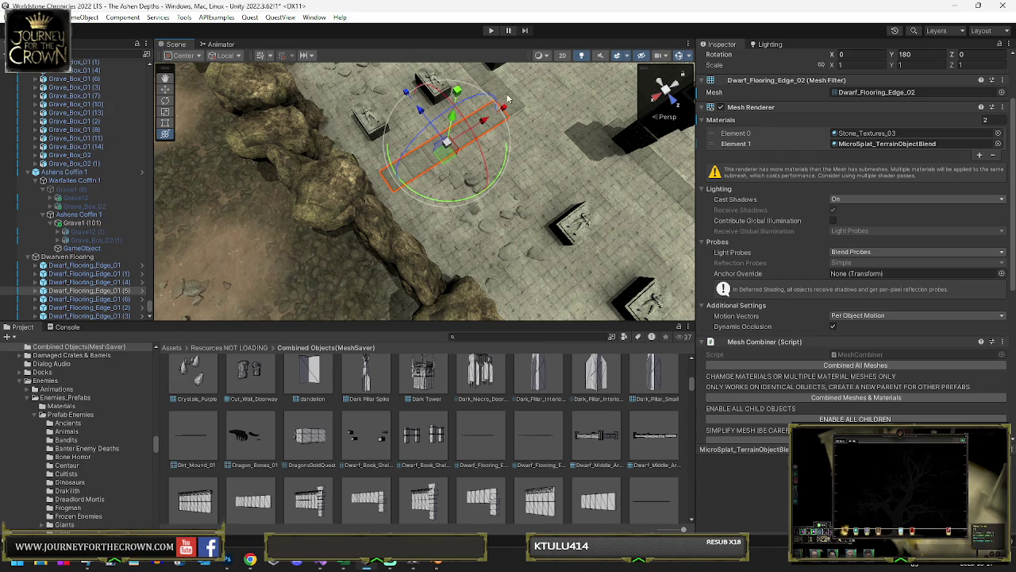
pyautogui.hotkey('ctrl', 'z')
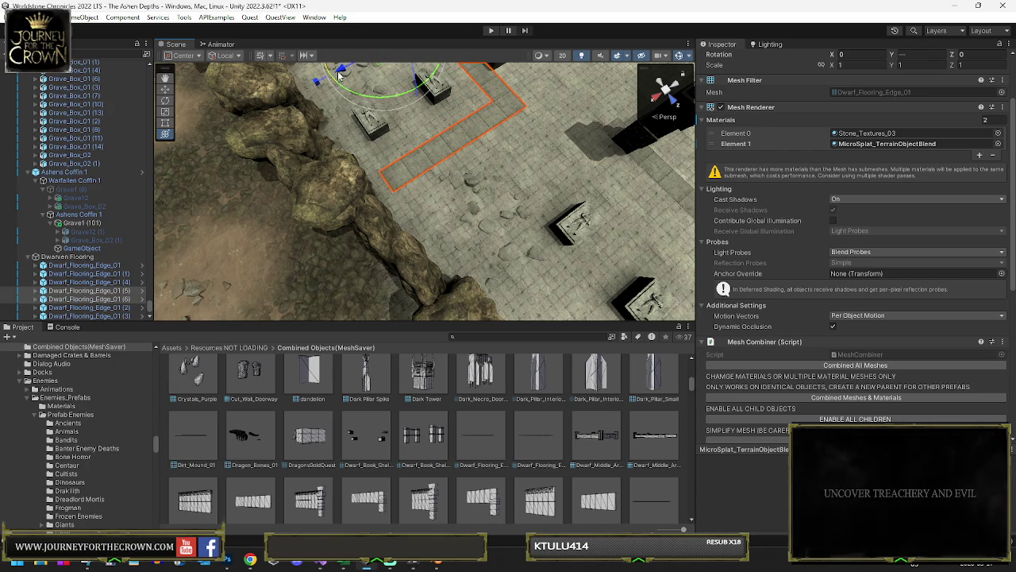
pyautogui.click(367, 111)
pyautogui.press('f')
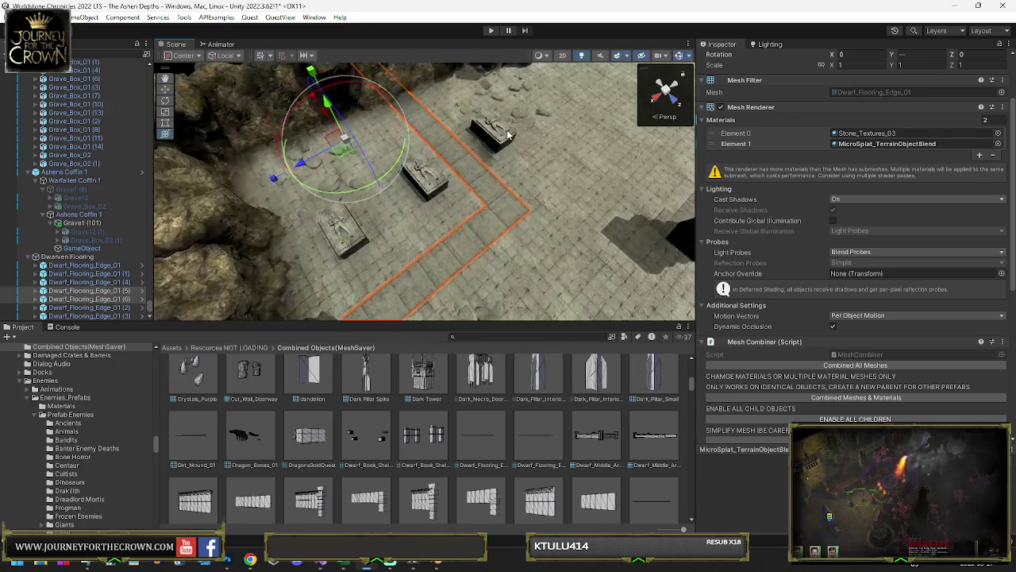
pyautogui.click(474, 148)
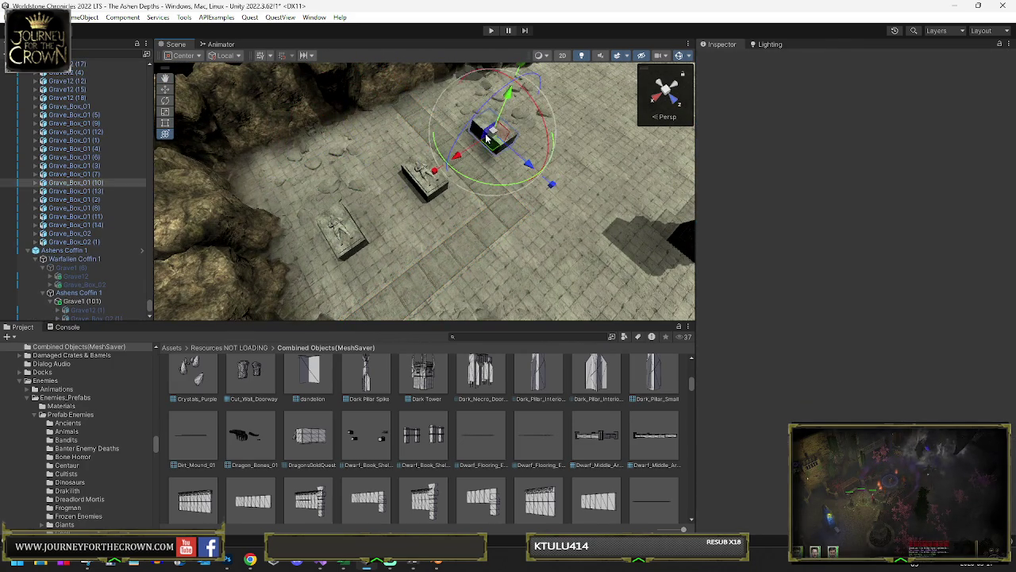
# Step: Delete the dark grave box and select the tomb Grave12 (15)
pyautogui.click(487, 140)
pyautogui.press('Delete')
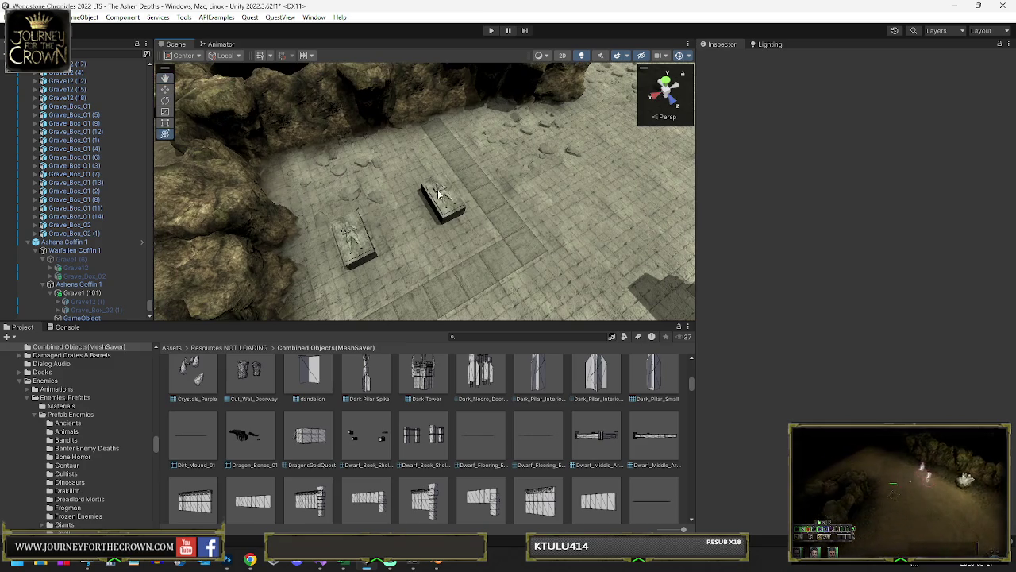
pyautogui.click(438, 193)
pyautogui.press('f')
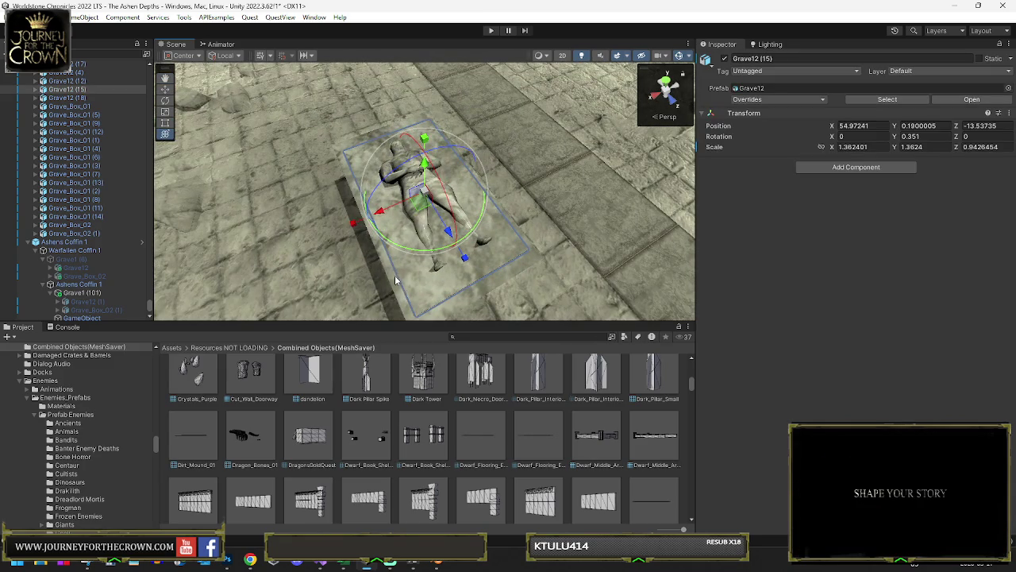
# Step: Add Grave_Box_01 (11) and the second tomb to the selection, ready for the combined transform tool
pyautogui.keyDown('ctrl'); pyautogui.click(395, 274); pyautogui.keyUp('ctrl')
pyautogui.press('f')
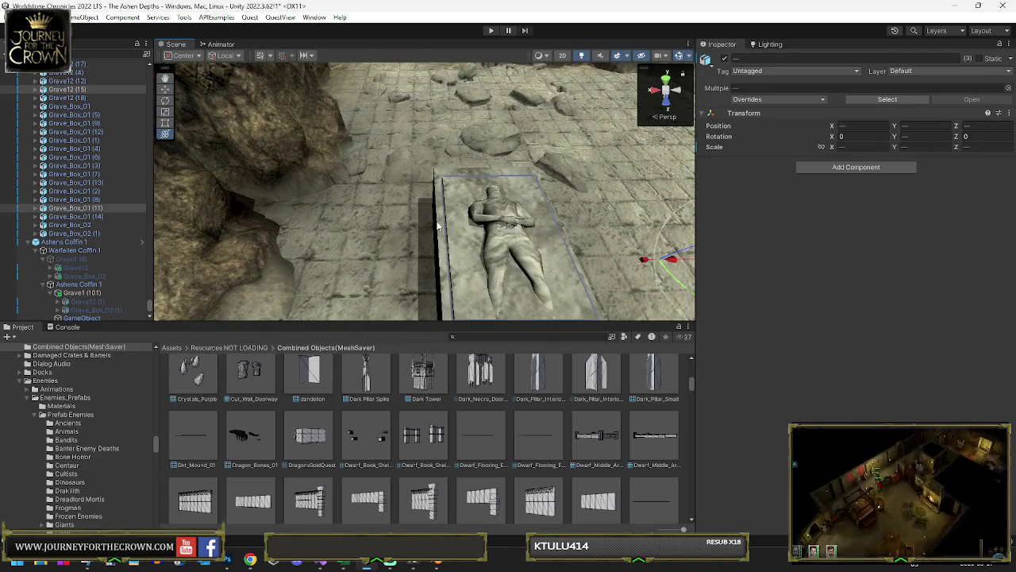
pyautogui.keyDown('ctrl'); pyautogui.click(653, 256); pyautogui.keyUp('ctrl')
pyautogui.press('f')
pyautogui.moveTo(633, 232); pyautogui.dragTo(437, 223)
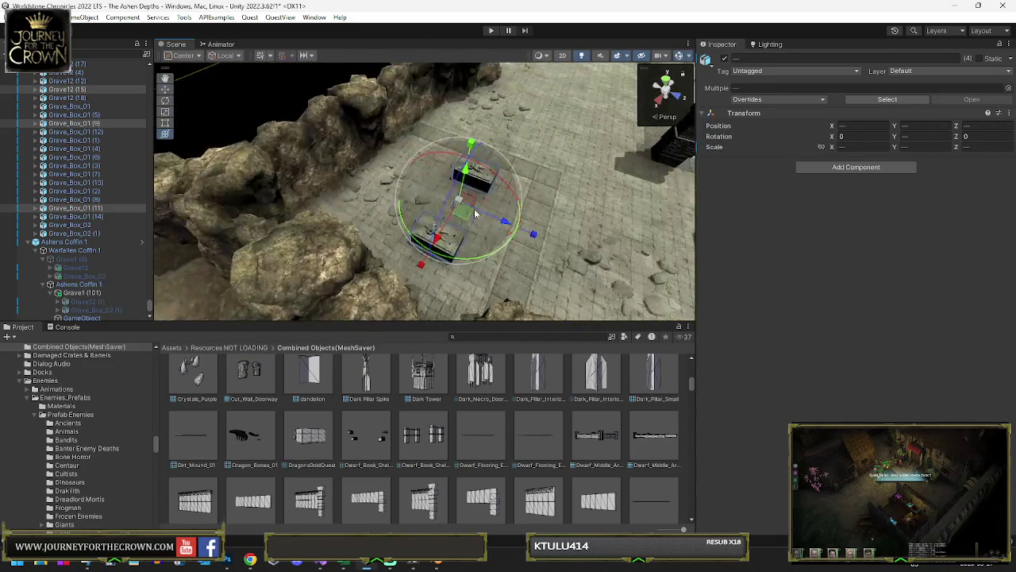
pyautogui.press('y')
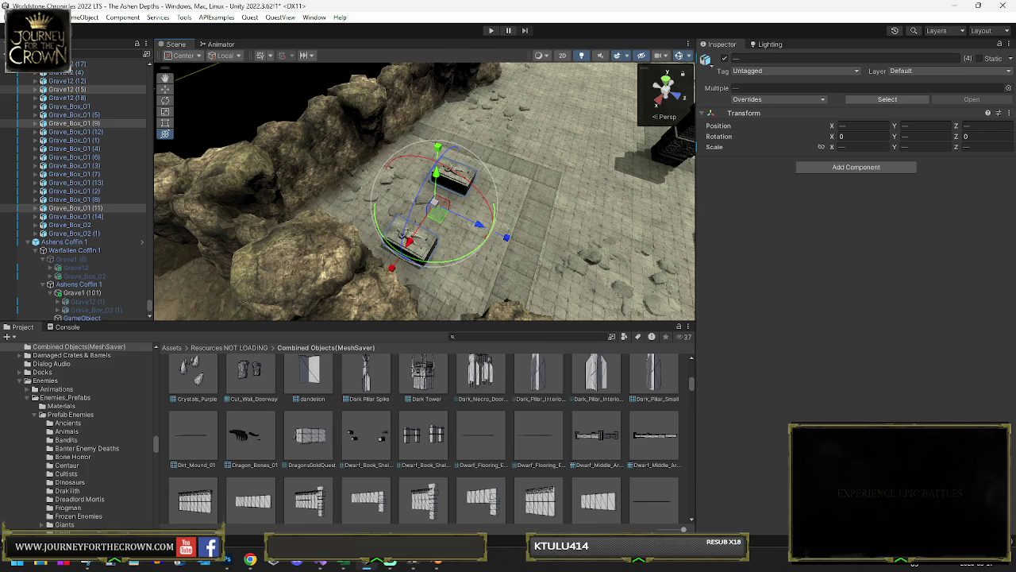
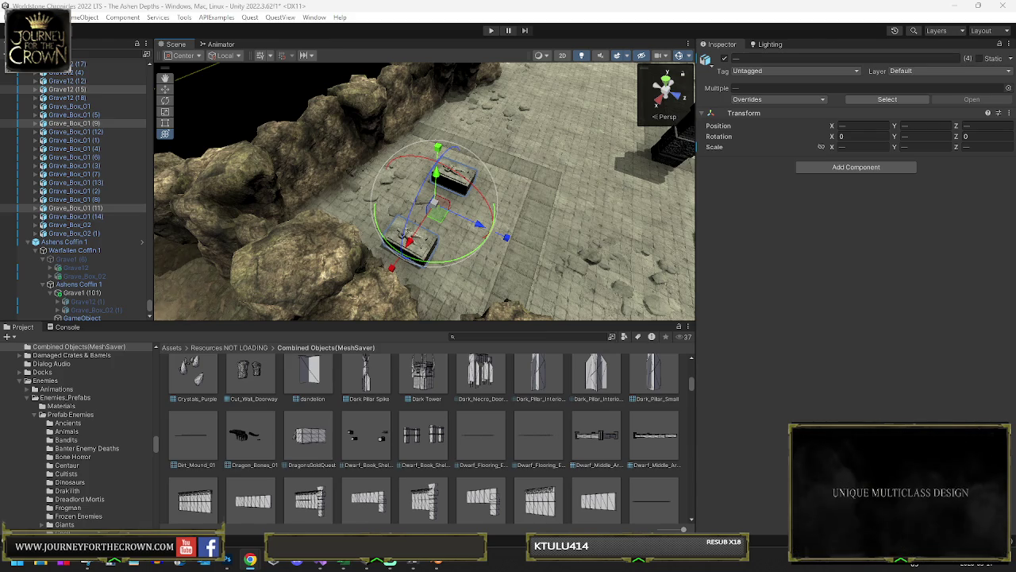
# Step: Zoom out from the coffin and select a Dwarf_Flooring_Edge strip on the crypt floor
pyautogui.scroll(-5, 438, 249)
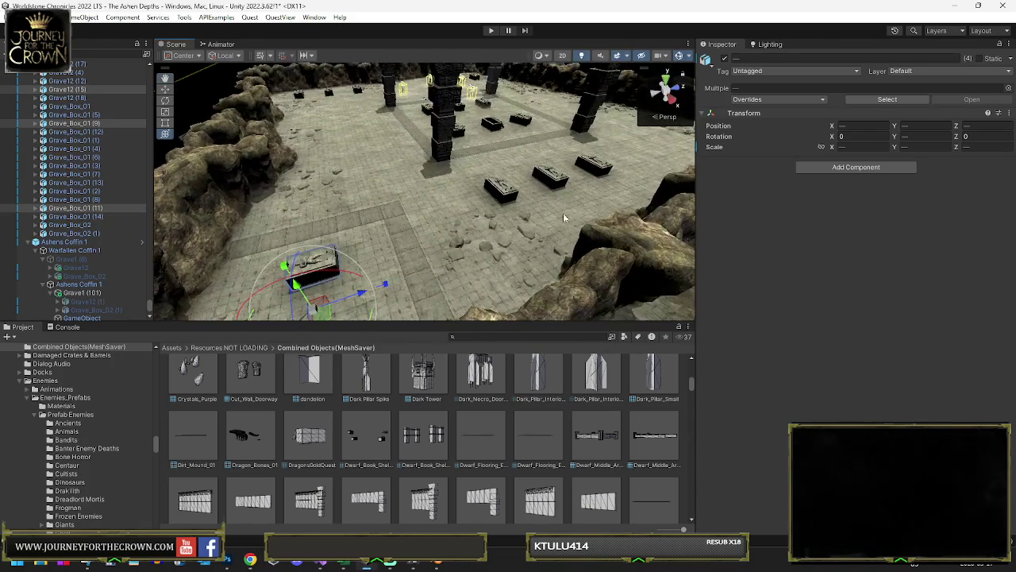
pyautogui.click(400, 226)
pyautogui.moveTo(360, 234); pyautogui.dragTo(336, 255)
# Step: Select and frame flooring edges Dwarf_Flooring_Edge_01 (7) and (8) for rotating
pyautogui.keyDown('ctrl'); pyautogui.click(328, 255); pyautogui.keyUp('ctrl')
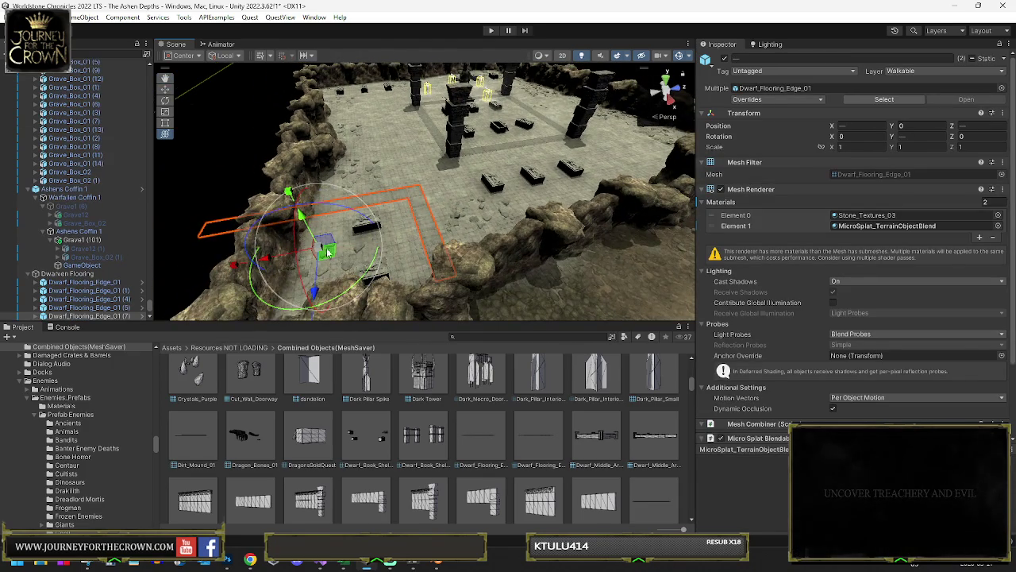
pyautogui.press('f')
pyautogui.moveTo(488, 198); pyautogui.dragTo(386, 205)
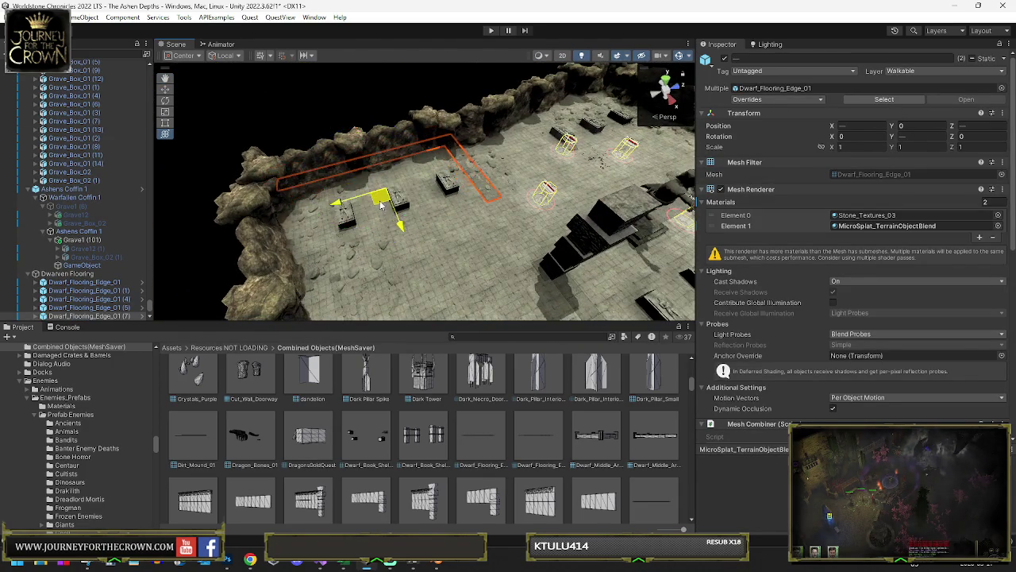
pyautogui.press('e')
pyautogui.scroll(-2, 75, 295)
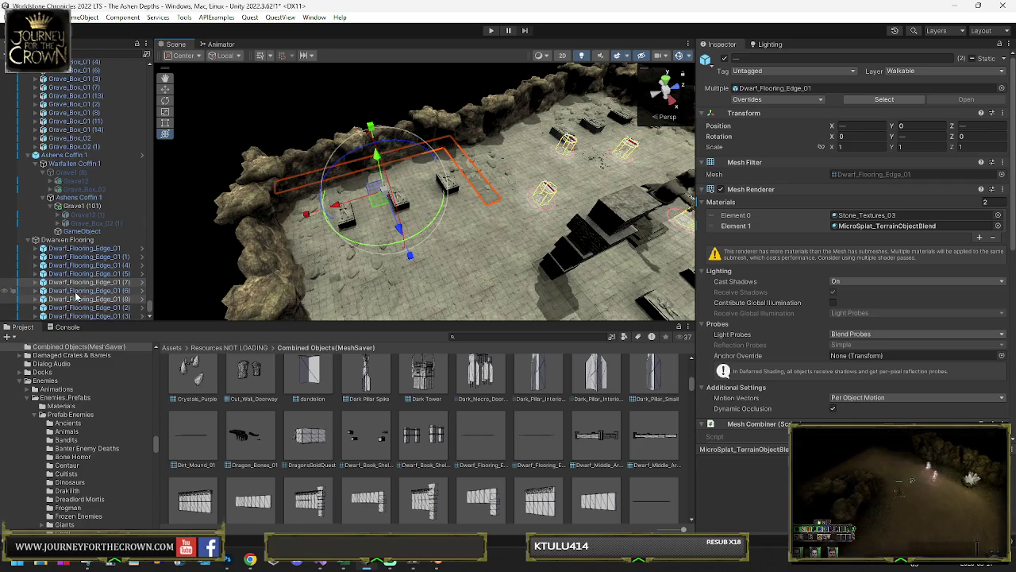
pyautogui.click(82, 283)
pyautogui.click(91, 299)
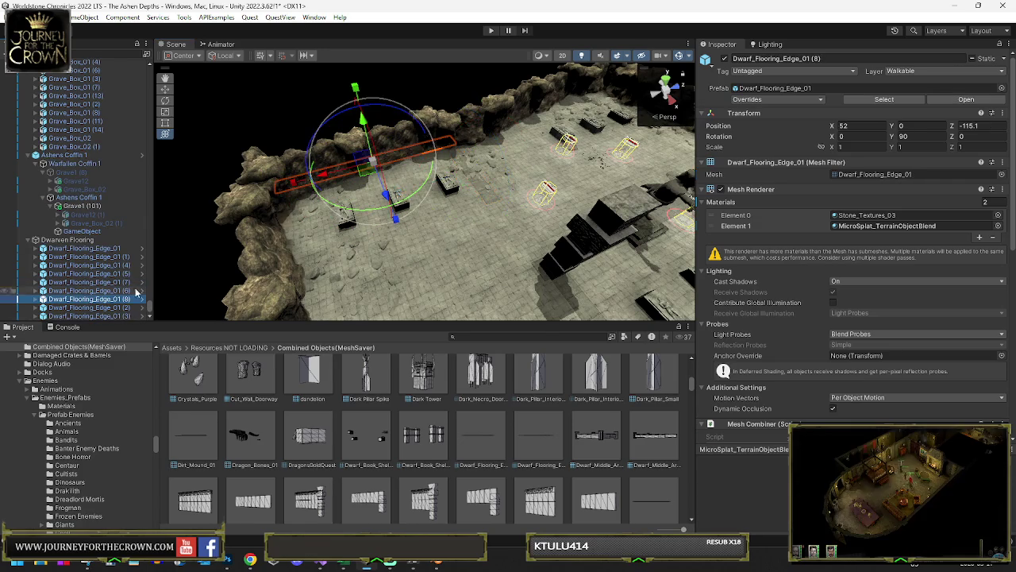
pyautogui.moveTo(377, 184)
pyautogui.mouseDown()
pyautogui.moveTo(501, 275)
pyautogui.moveTo(421, 222)
pyautogui.moveTo(312, 230)
pyautogui.moveTo(243, 218)
pyautogui.moveTo(314, 240)
pyautogui.moveTo(344, 178)
pyautogui.moveTo(350, 193)
pyautogui.moveTo(401, 189)
pyautogui.moveTo(444, 219)
pyautogui.moveTo(515, 219)
pyautogui.moveTo(377, 196)
pyautogui.mouseUp()
# Step: Move Dwarf_Flooring_Edge_01 (9) toward the back wall and rotate it
pyautogui.keyDown('shift'); pyautogui.click(446, 222); pyautogui.keyUp('shift')
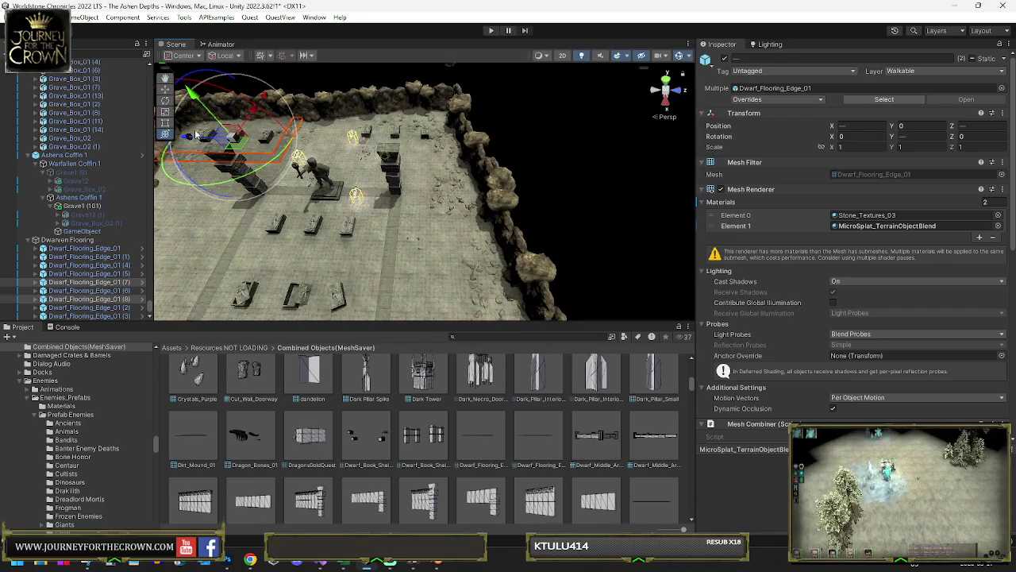
pyautogui.click(341, 152)
pyautogui.moveTo(347, 153); pyautogui.dragTo(407, 143)
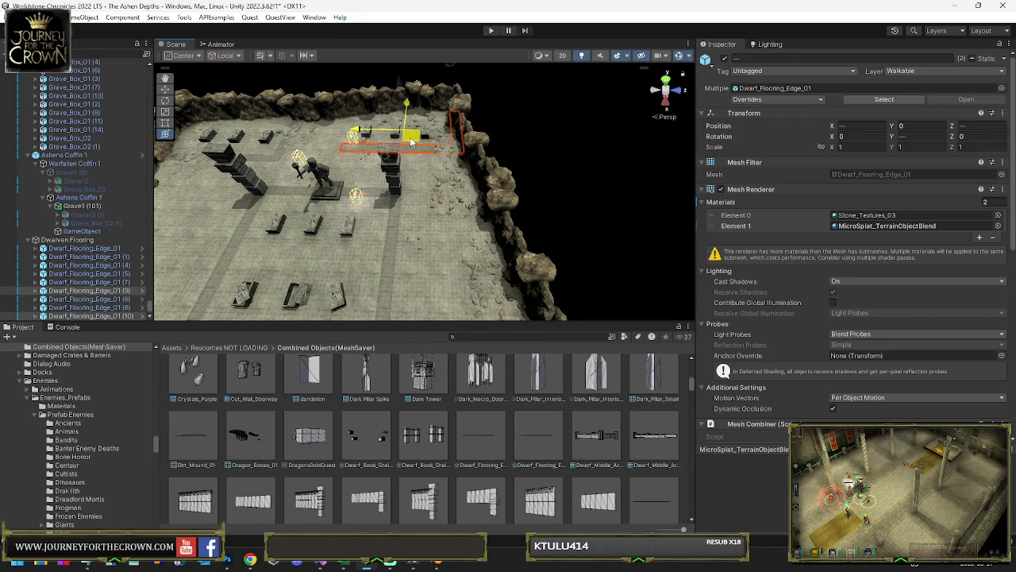
pyautogui.press('e')
pyautogui.moveTo(404, 151); pyautogui.dragTo(435, 159)
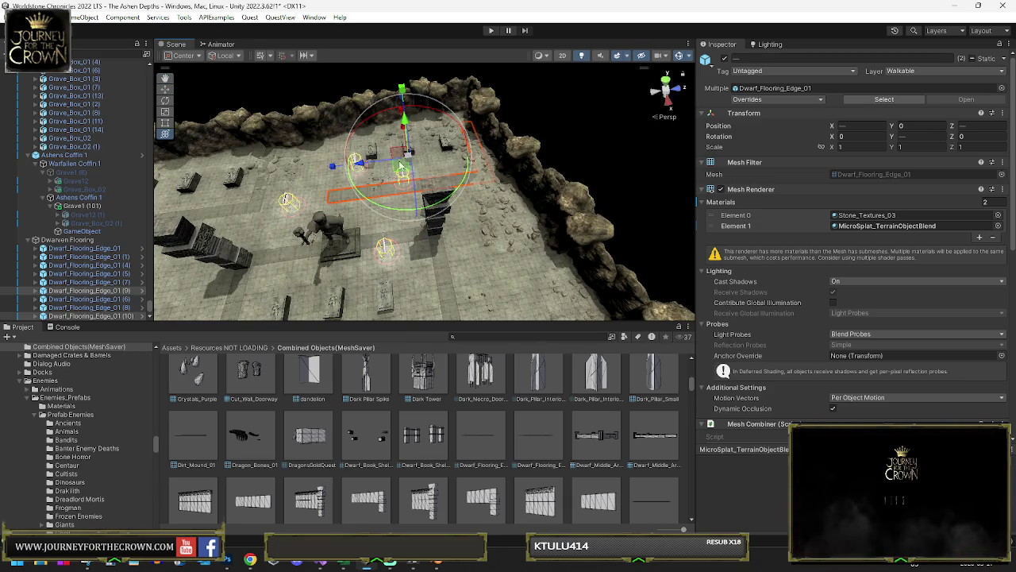
pyautogui.moveTo(360, 166); pyautogui.dragTo(361, 167)
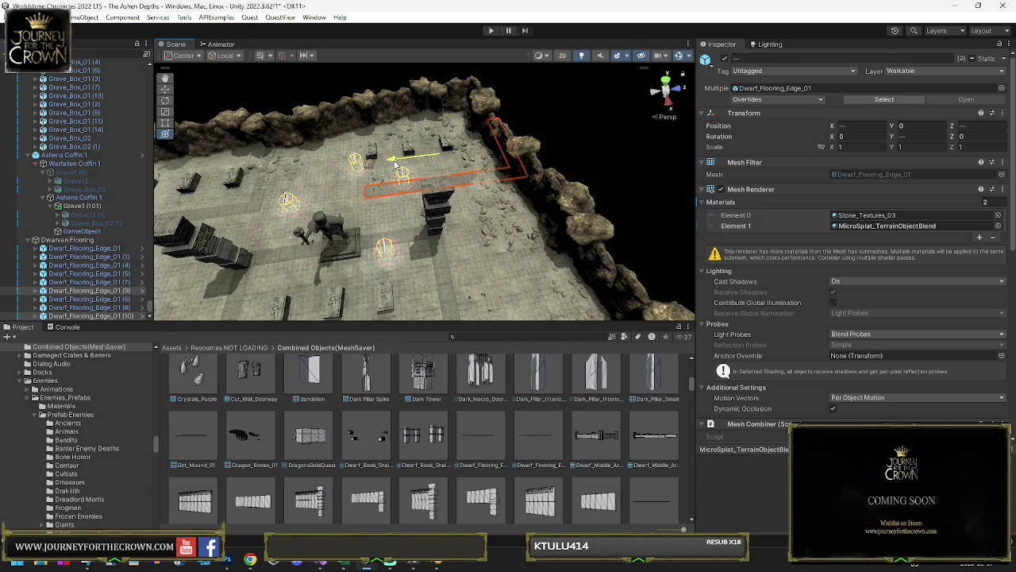
pyautogui.moveTo(404, 165)
pyautogui.mouseDown()
pyautogui.moveTo(391, 171)
pyautogui.moveTo(419, 162)
pyautogui.moveTo(406, 149)
pyautogui.moveTo(434, 153)
pyautogui.mouseUp()
# Step: Delete Dwarf_Flooring_Edge_01 (9), then duplicate (10) and turn the copy to 15 degrees
pyautogui.click(89, 291)
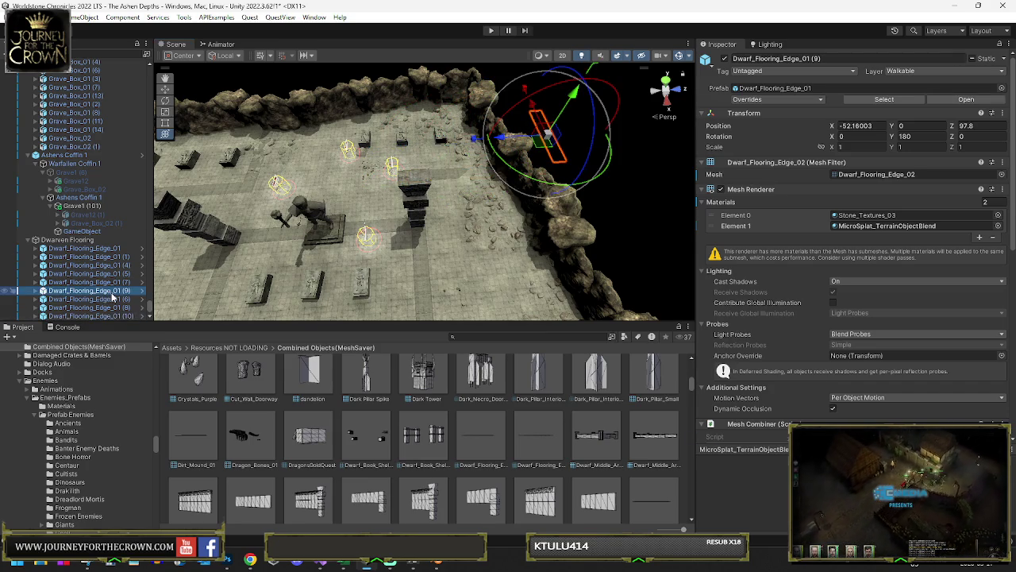
pyautogui.press('Delete')
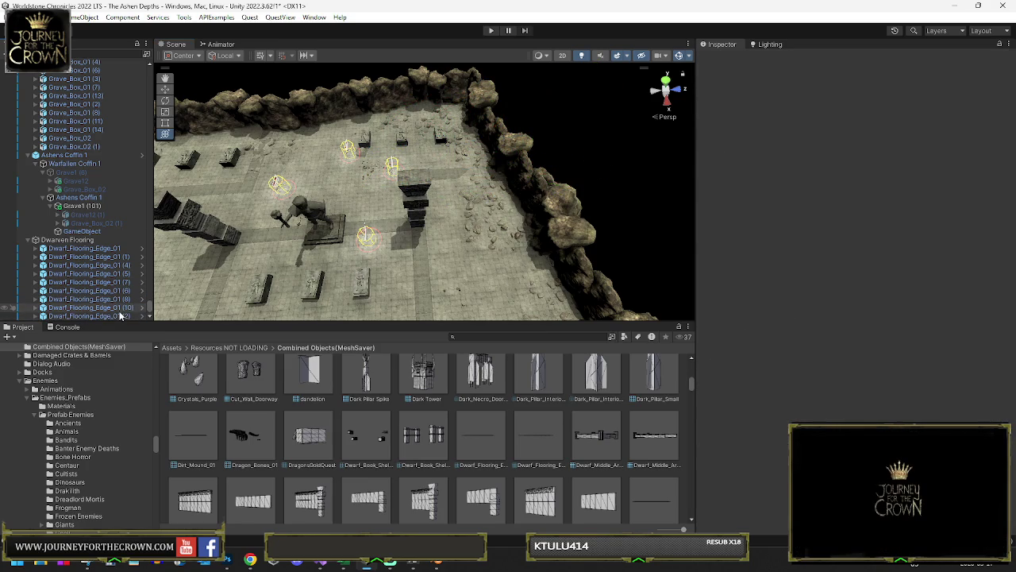
pyautogui.click(119, 307)
pyautogui.hotkey('ctrl', 'd')
pyautogui.moveTo(451, 205)
pyautogui.mouseDown()
pyautogui.moveTo(642, 229)
pyautogui.moveTo(619, 189)
pyautogui.mouseUp()
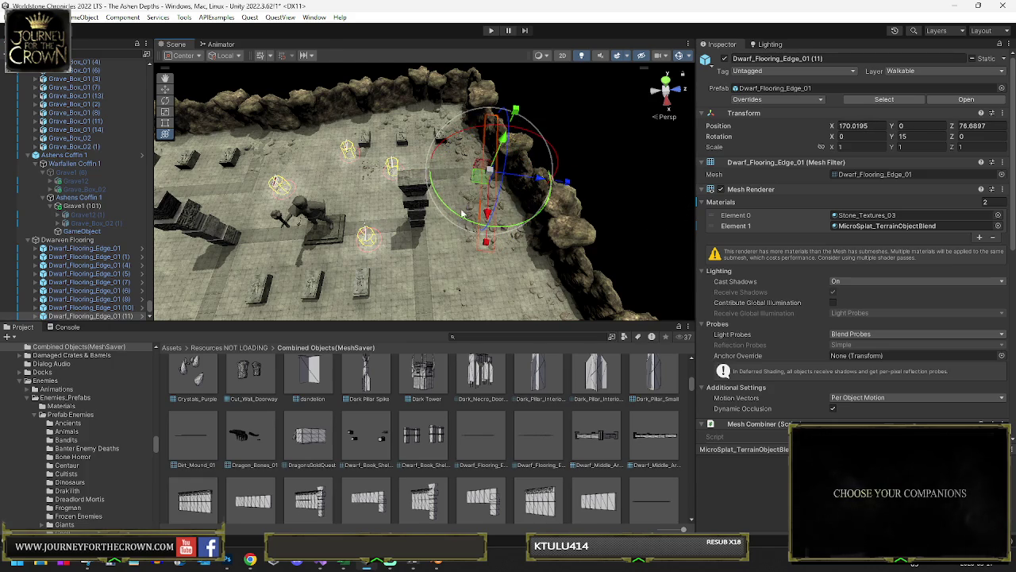
pyautogui.moveTo(473, 220)
pyautogui.mouseDown()
pyautogui.moveTo(482, 216)
pyautogui.moveTo(484, 112)
pyautogui.moveTo(409, 129)
pyautogui.moveTo(442, 237)
pyautogui.moveTo(555, 184)
pyautogui.moveTo(509, 230)
pyautogui.moveTo(477, 230)
pyautogui.moveTo(455, 246)
pyautogui.moveTo(409, 210)
pyautogui.moveTo(92, 150)
pyautogui.moveTo(187, 150)
pyautogui.mouseUp()
pyautogui.click(416, 165)
# Step: Rotate and move the grave box, then duplicate it into Grave_Box_01 (15) beside the row
pyautogui.press('f')
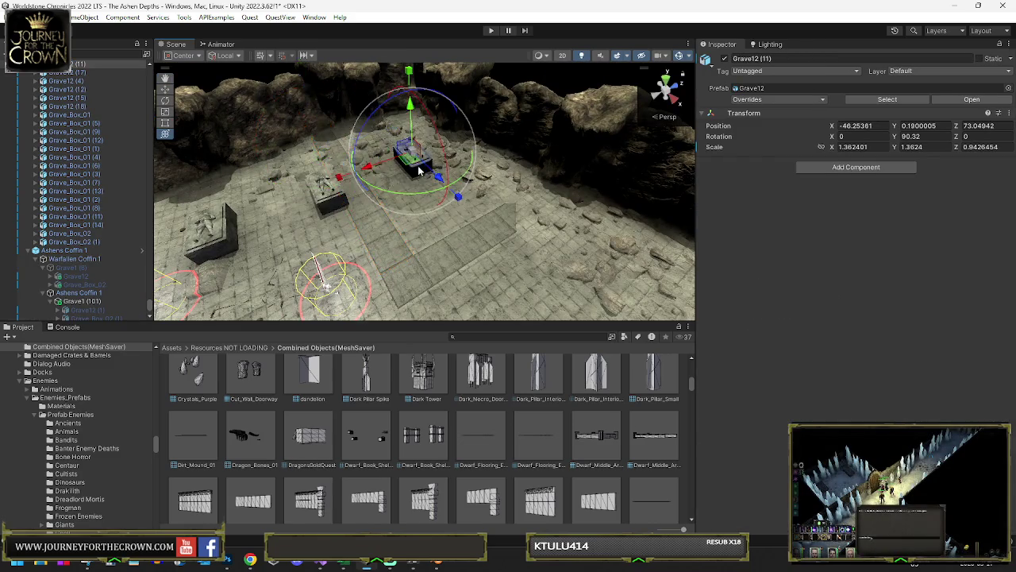
pyautogui.scroll(-3, 410, 210)
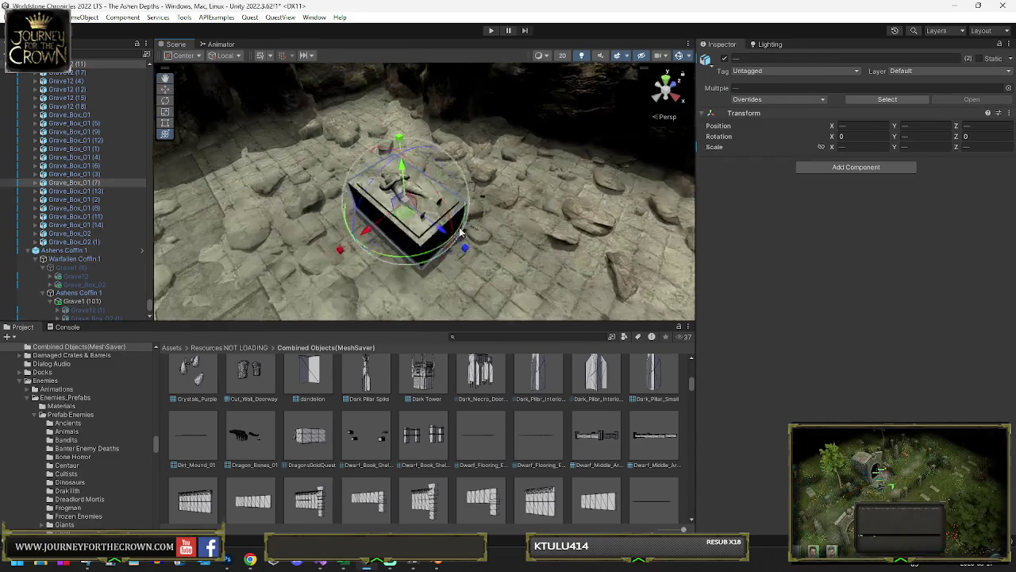
pyautogui.moveTo(409, 254); pyautogui.dragTo(187, 230)
pyautogui.moveTo(413, 226)
pyautogui.mouseDown()
pyautogui.moveTo(551, 258)
pyautogui.moveTo(507, 248)
pyautogui.moveTo(426, 167)
pyautogui.moveTo(397, 191)
pyautogui.moveTo(416, 177)
pyautogui.moveTo(463, 181)
pyautogui.moveTo(338, 176)
pyautogui.mouseUp()
pyautogui.hotkey('ctrl', 'd')
pyautogui.hotkey('ctrl', 'd')
pyautogui.moveTo(259, 190)
pyautogui.mouseDown()
pyautogui.moveTo(718, 204)
pyautogui.moveTo(487, 184)
pyautogui.moveTo(683, 208)
pyautogui.moveTo(691, 240)
pyautogui.moveTo(500, 274)
pyautogui.mouseUp()
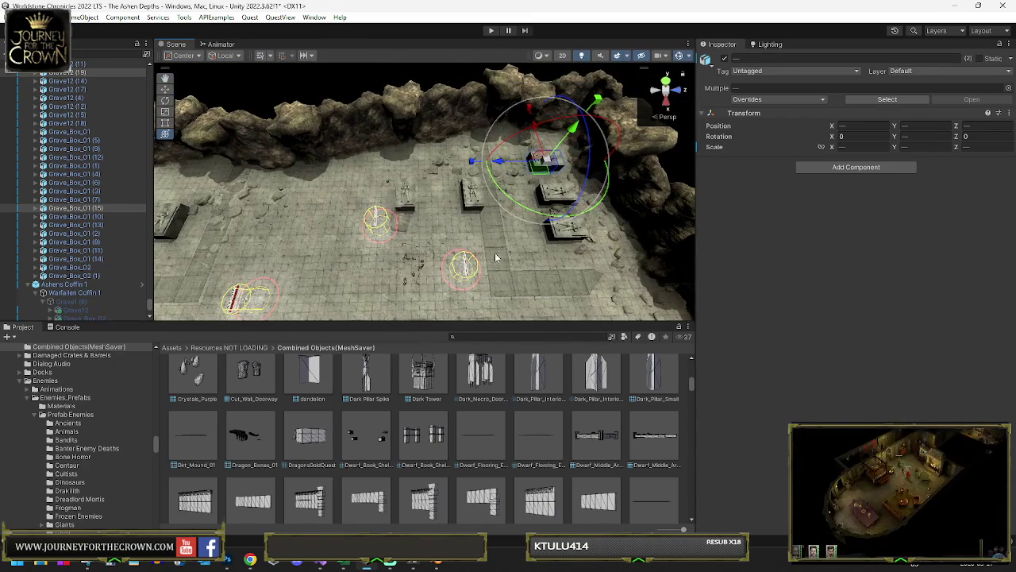
# Step: Slide flooring edge (12) along X, (10) along Z to -11.21005, and nudge (11) along Z
pyautogui.click(552, 281)
pyautogui.click(553, 281)
pyautogui.click(560, 284)
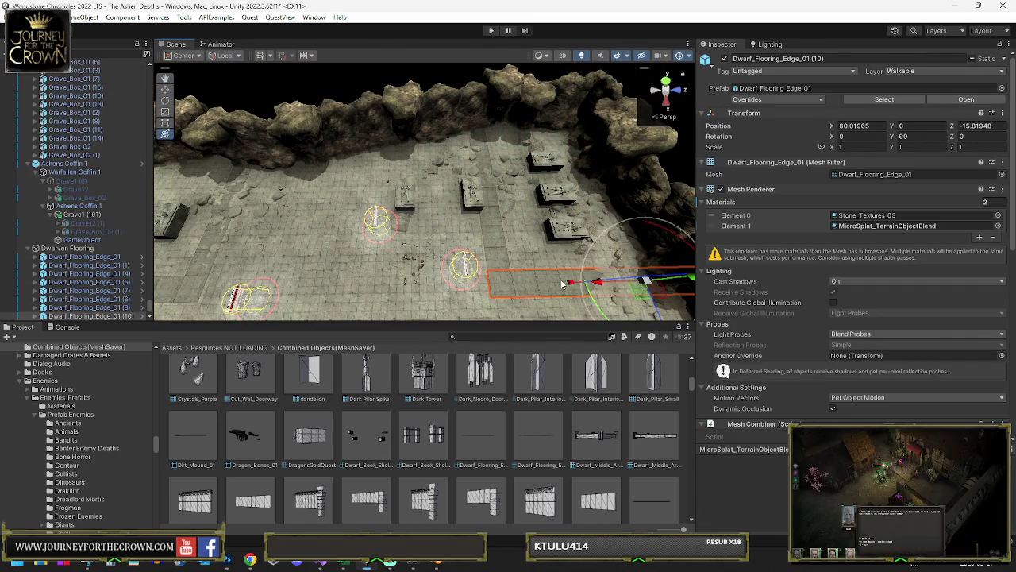
pyautogui.moveTo(445, 282)
pyautogui.mouseDown()
pyautogui.moveTo(303, 274)
pyautogui.moveTo(504, 202)
pyautogui.moveTo(511, 181)
pyautogui.moveTo(483, 186)
pyautogui.mouseUp()
pyautogui.click(510, 181)
pyautogui.click(468, 189)
pyautogui.moveTo(592, 175)
pyautogui.mouseDown()
pyautogui.moveTo(480, 181)
pyautogui.moveTo(474, 223)
pyautogui.mouseUp()
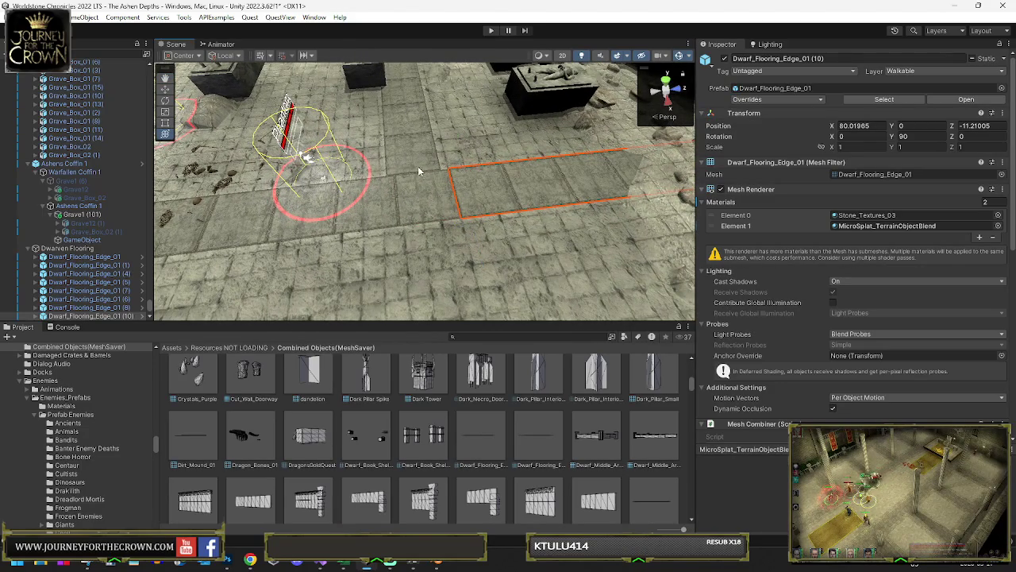
pyautogui.click(419, 170)
pyautogui.moveTo(442, 170)
pyautogui.mouseDown()
pyautogui.moveTo(452, 138)
pyautogui.moveTo(433, 186)
pyautogui.mouseUp()
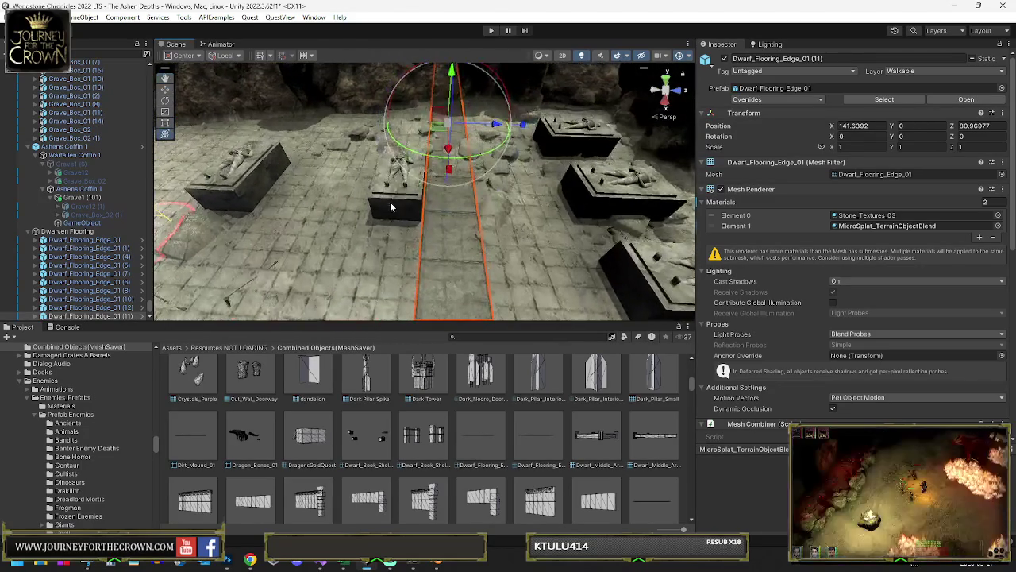
# Step: Duplicate the selected grave boxes into Grave_Box_01 (16)–(18) and shift them left along X
pyautogui.click(431, 189)
pyautogui.press('f')
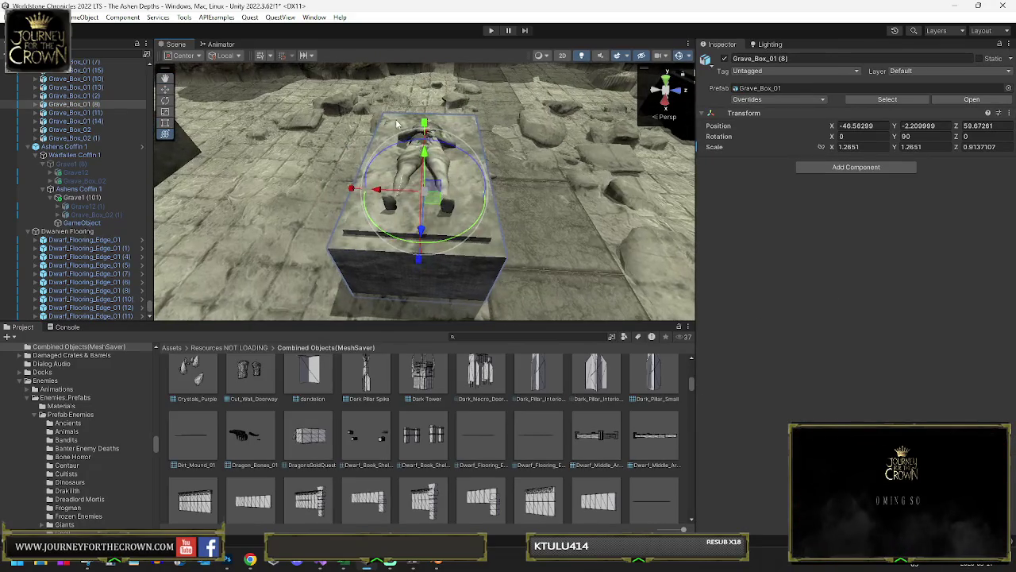
pyautogui.scroll(-6, 404, 129)
pyautogui.keyDown('shift'); pyautogui.click(494, 189); pyautogui.keyUp('shift')
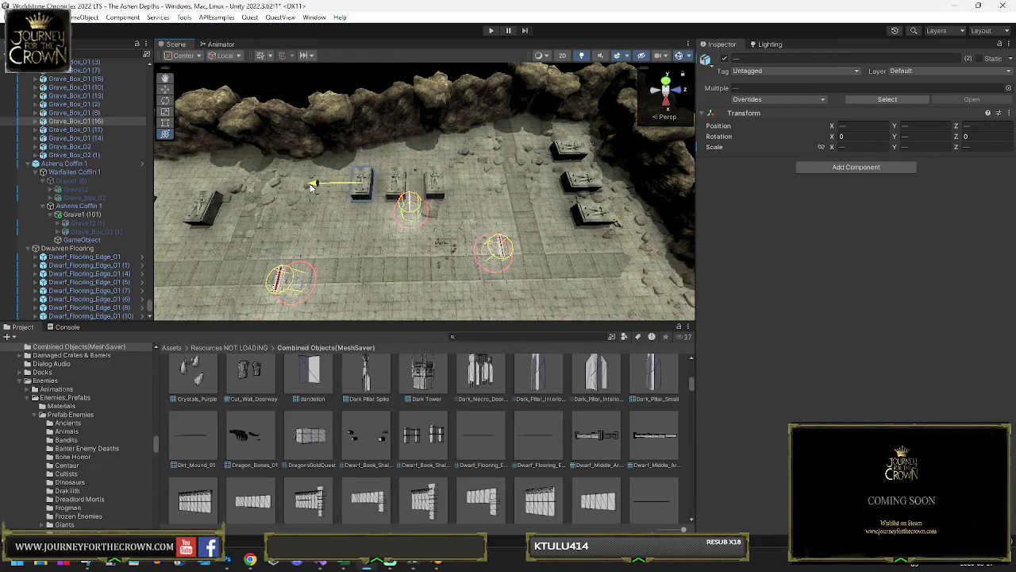
pyautogui.hotkey('ctrl', 'd')
pyautogui.moveTo(312, 187); pyautogui.dragTo(276, 187)
pyautogui.moveTo(394, 209); pyautogui.dragTo(338, 170)
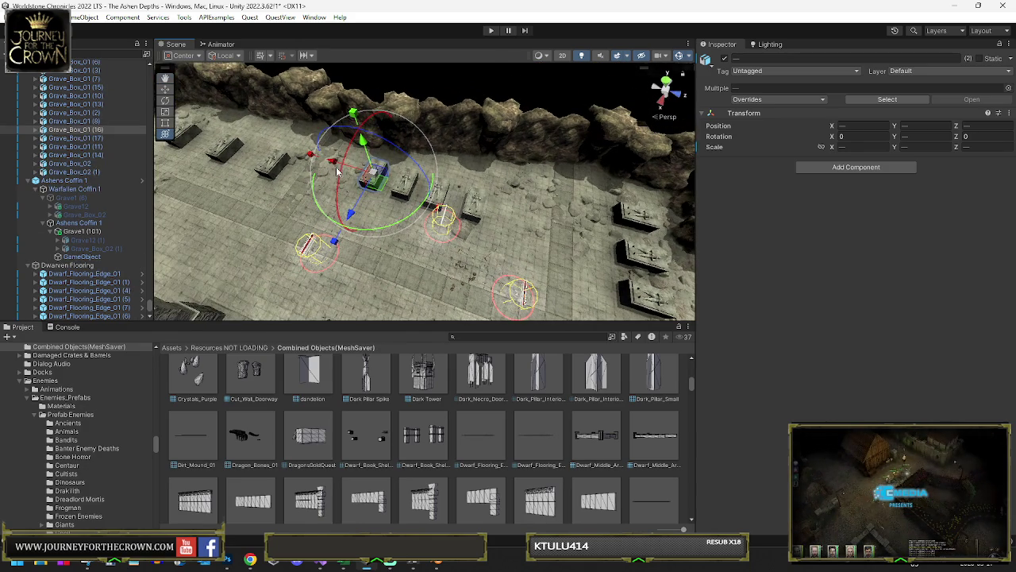
pyautogui.click(509, 215)
pyautogui.press('f')
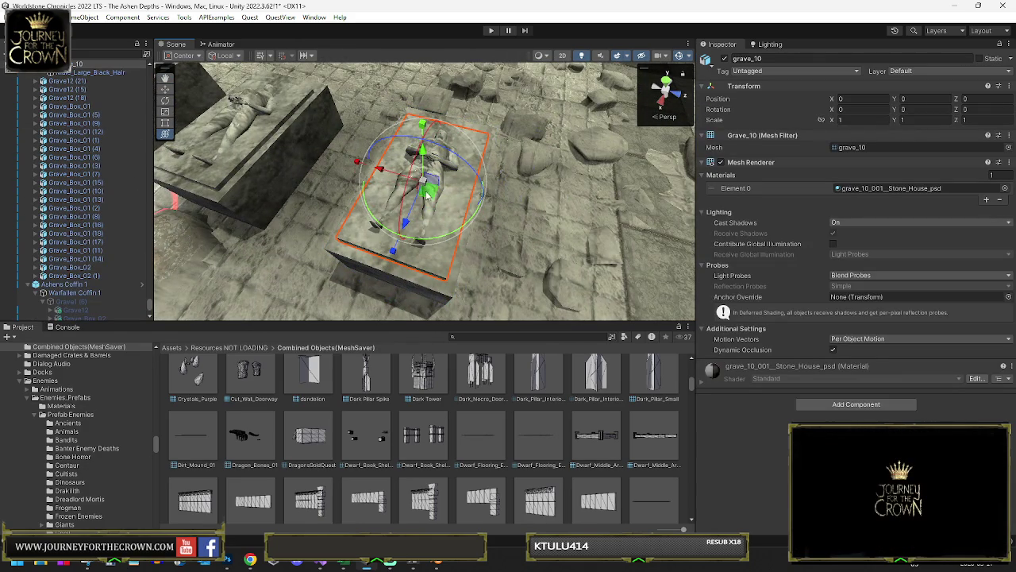
# Step: Try sliding and tilting the grave_10 slab, then undo it back under the body
pyautogui.moveTo(427, 192)
pyautogui.mouseDown()
pyautogui.moveTo(509, 190)
pyautogui.moveTo(532, 229)
pyautogui.mouseUp()
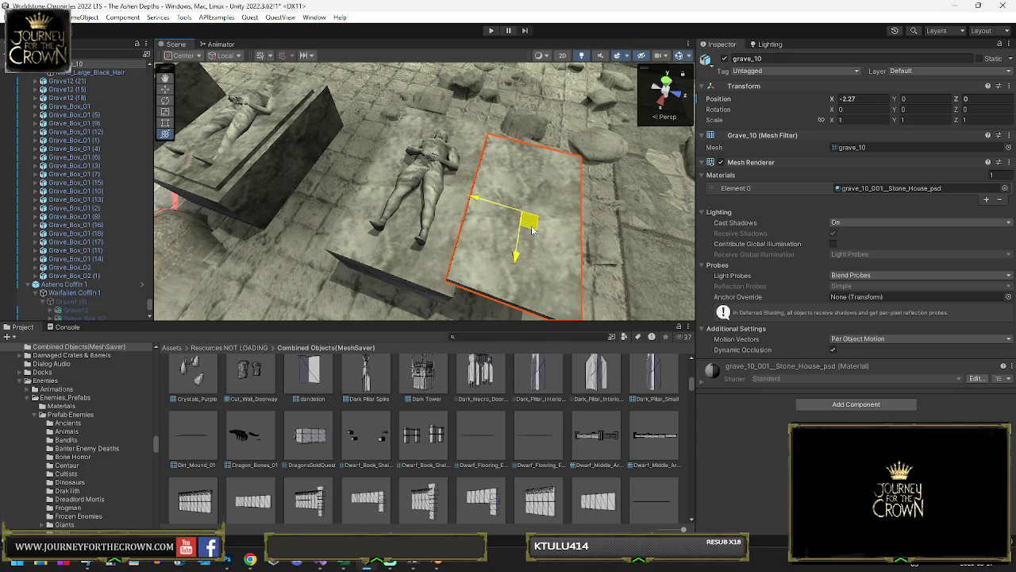
pyautogui.moveTo(543, 186)
pyautogui.mouseDown()
pyautogui.moveTo(636, 199)
pyautogui.moveTo(521, 225)
pyautogui.moveTo(437, 217)
pyautogui.moveTo(632, 226)
pyautogui.mouseUp()
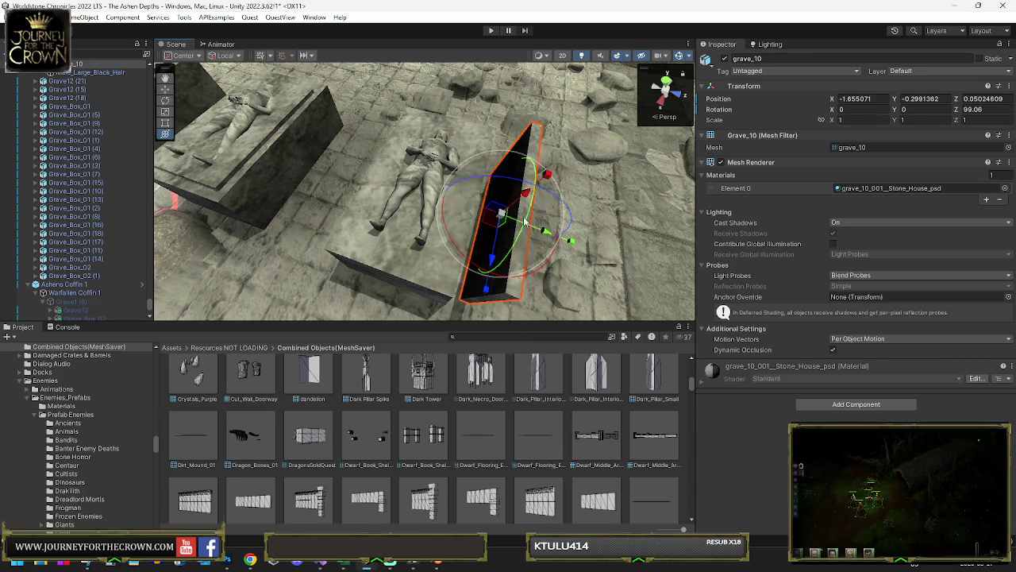
pyautogui.scroll(3, 65, 112)
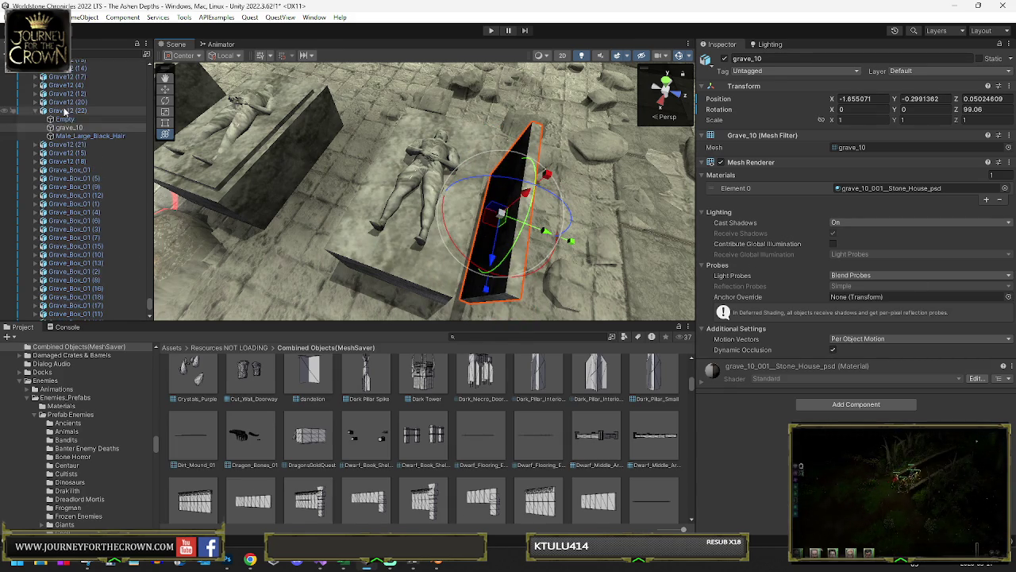
pyautogui.click(84, 137)
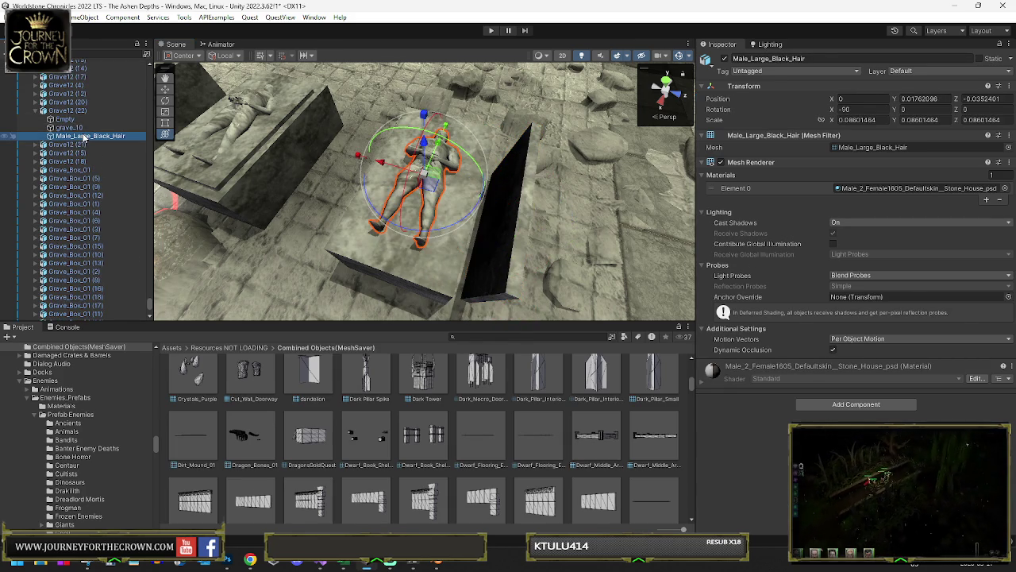
pyautogui.click(87, 129)
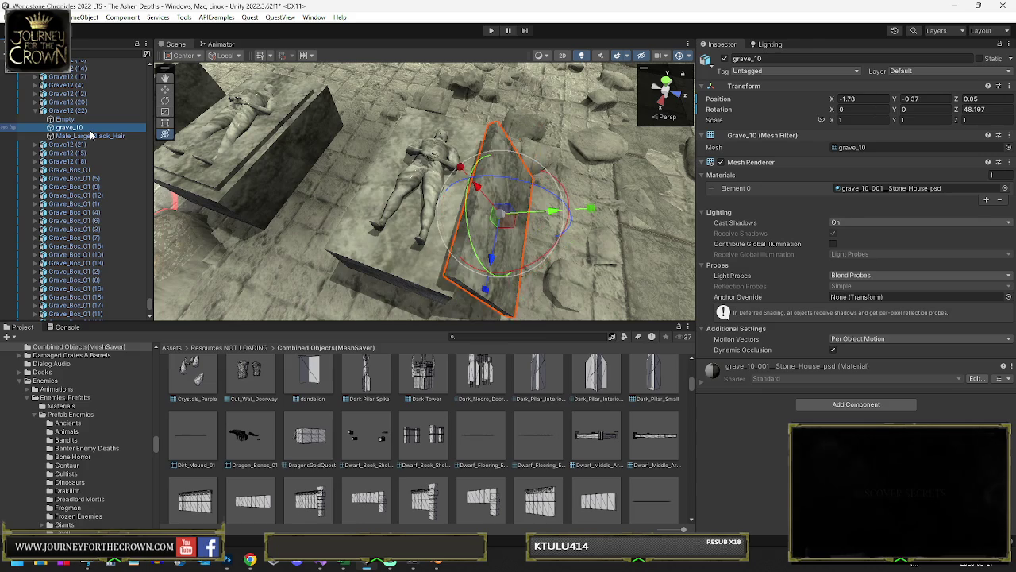
pyautogui.hotkey('ctrl', 'z')
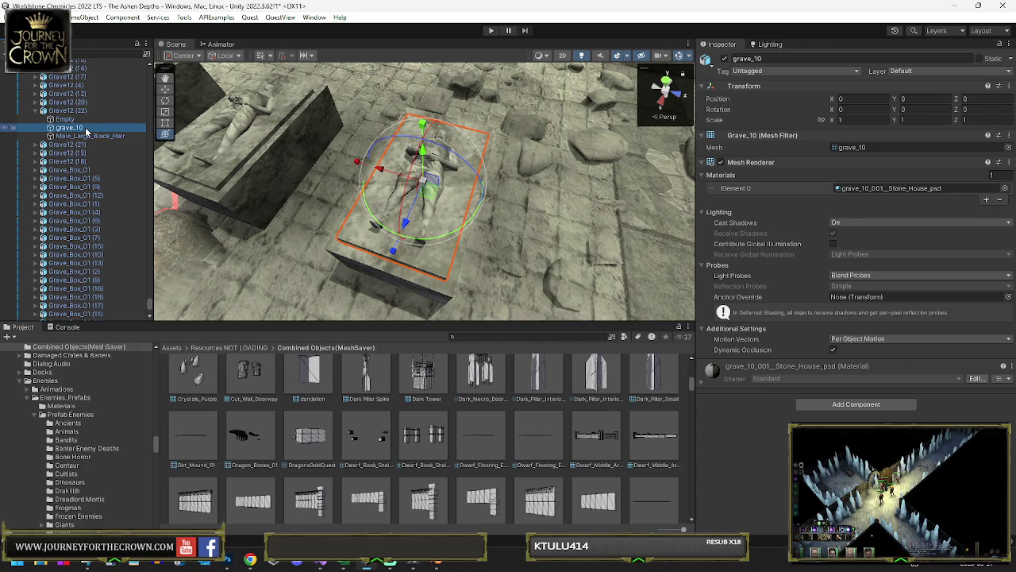
# Step: Rotate the whole Grave12 (22) effigy to a Z rotation of 46.034
pyautogui.click(71, 111)
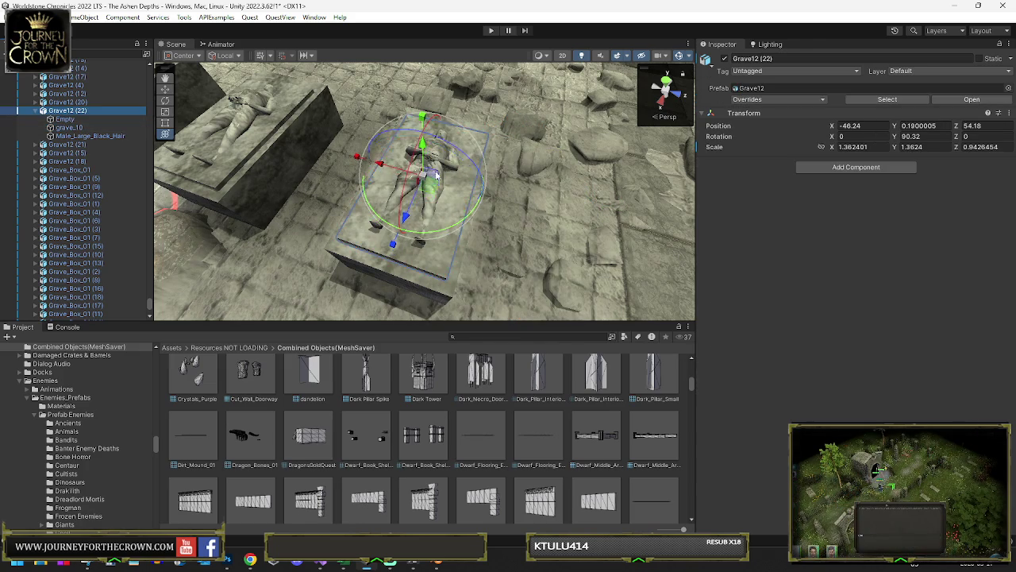
pyautogui.moveTo(451, 153)
pyautogui.mouseDown()
pyautogui.moveTo(550, 188)
pyautogui.moveTo(432, 149)
pyautogui.moveTo(509, 189)
pyautogui.moveTo(497, 184)
pyautogui.mouseUp()
pyautogui.click(440, 180)
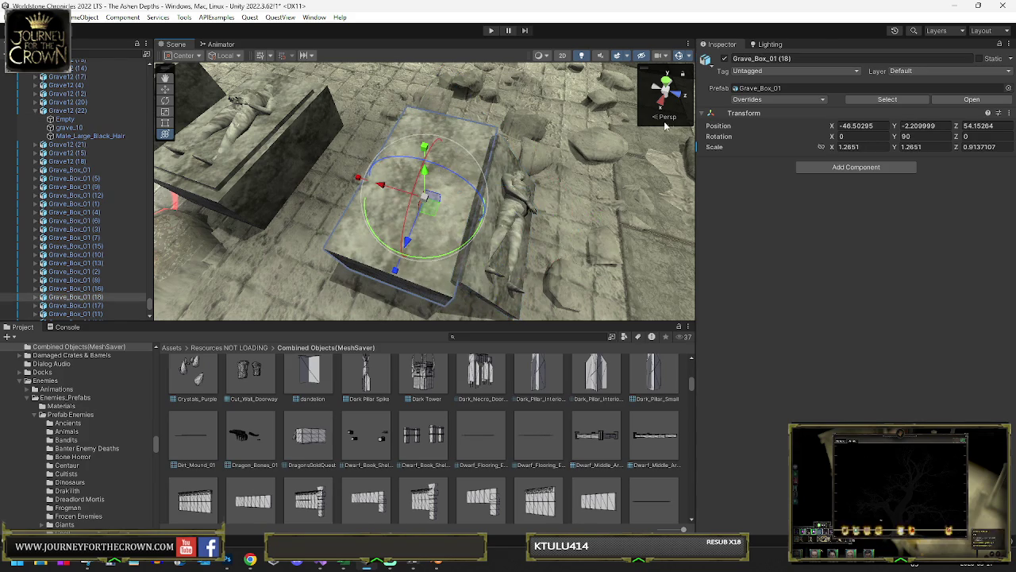
# Step: Copy Grave_Box_01 (18)'s world transform, then delete that grave box
pyautogui.rightClick(737, 114)
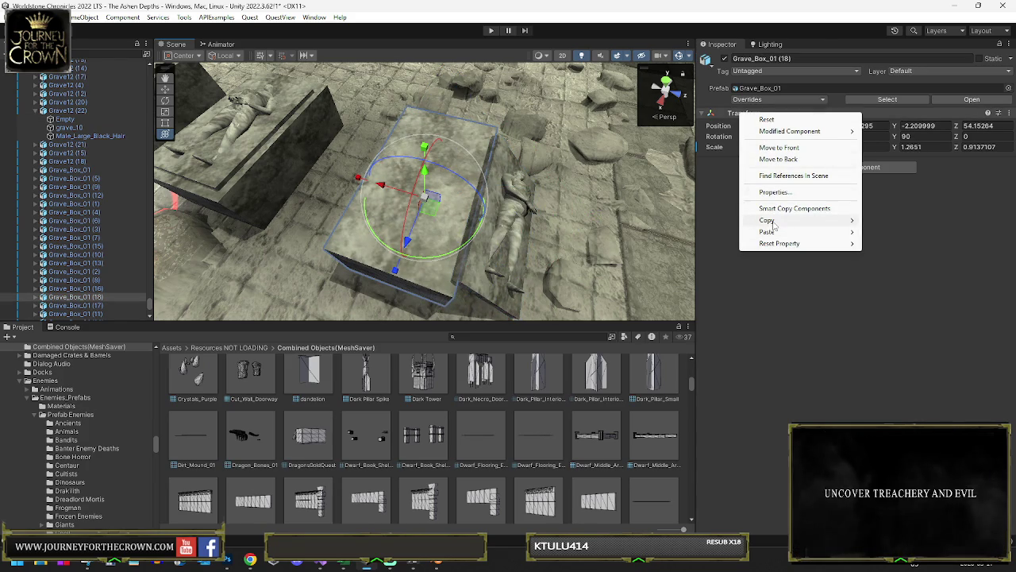
pyautogui.click(903, 260)
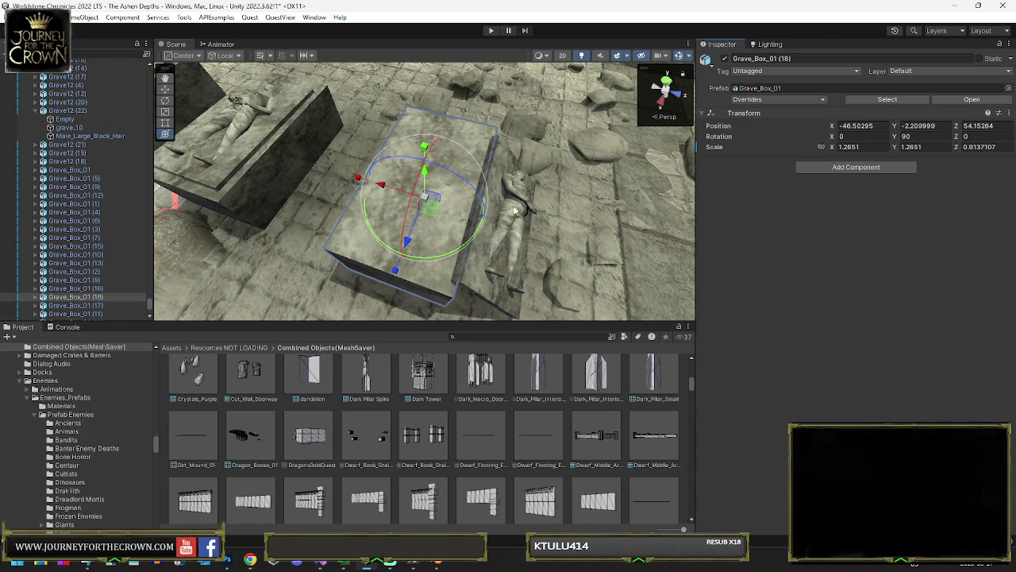
pyautogui.click(471, 132)
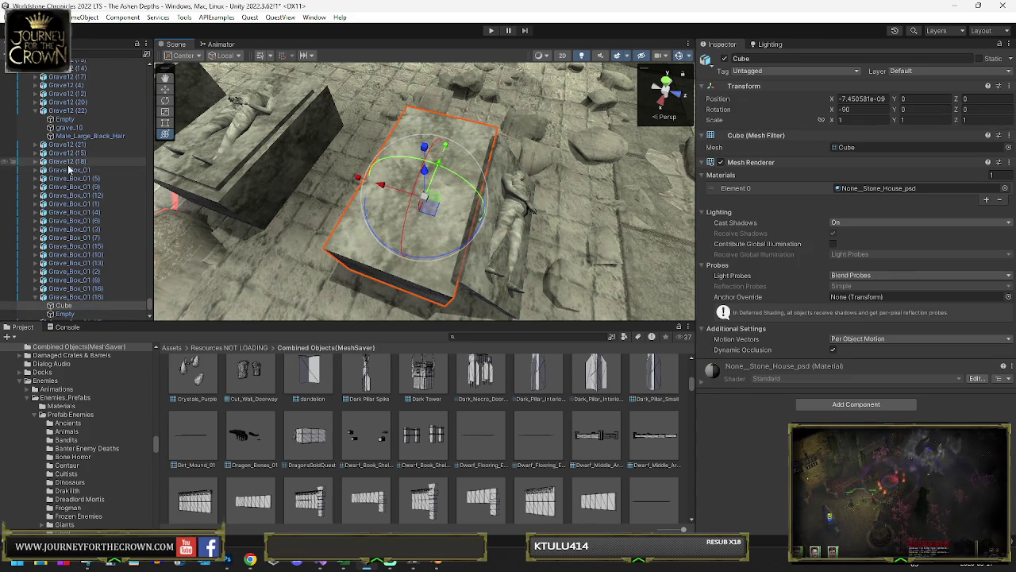
pyautogui.click(66, 297)
pyautogui.press('Delete')
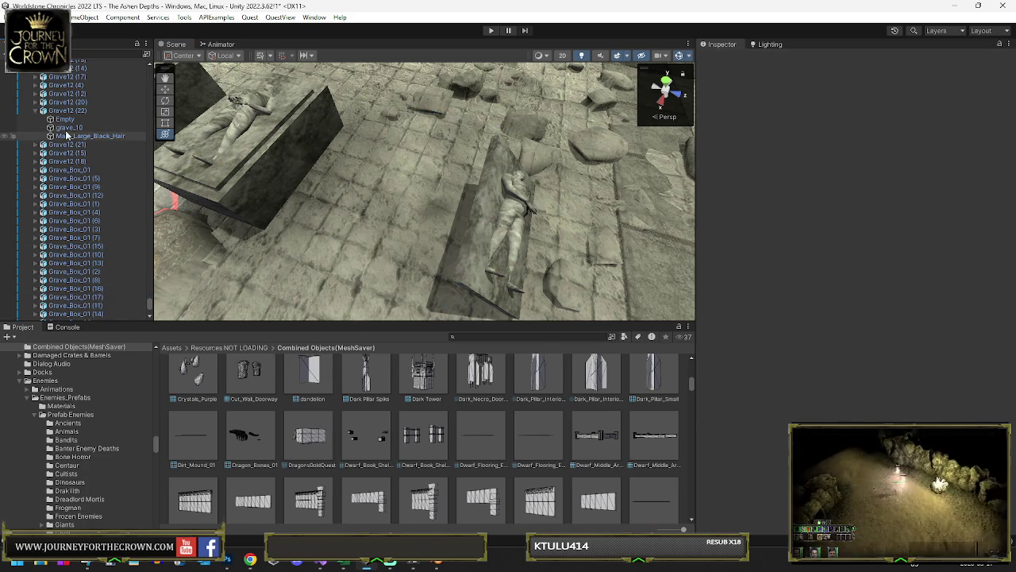
# Step: Paste the copied world transform onto Grave_Box_02 (2) so it takes the old box's place
pyautogui.scroll(-5, 85, 201)
pyautogui.click(80, 204)
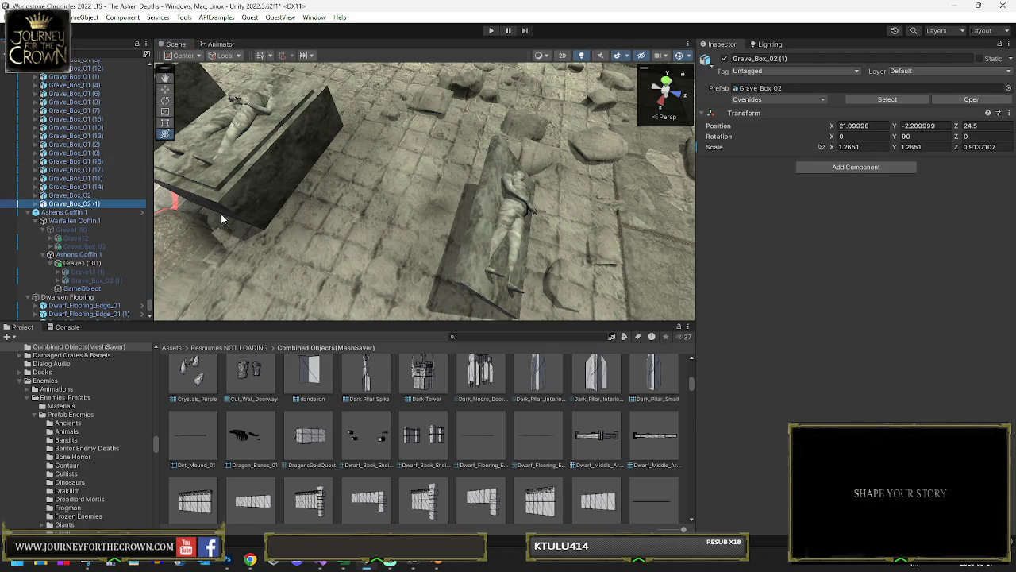
pyautogui.rightClick(747, 115)
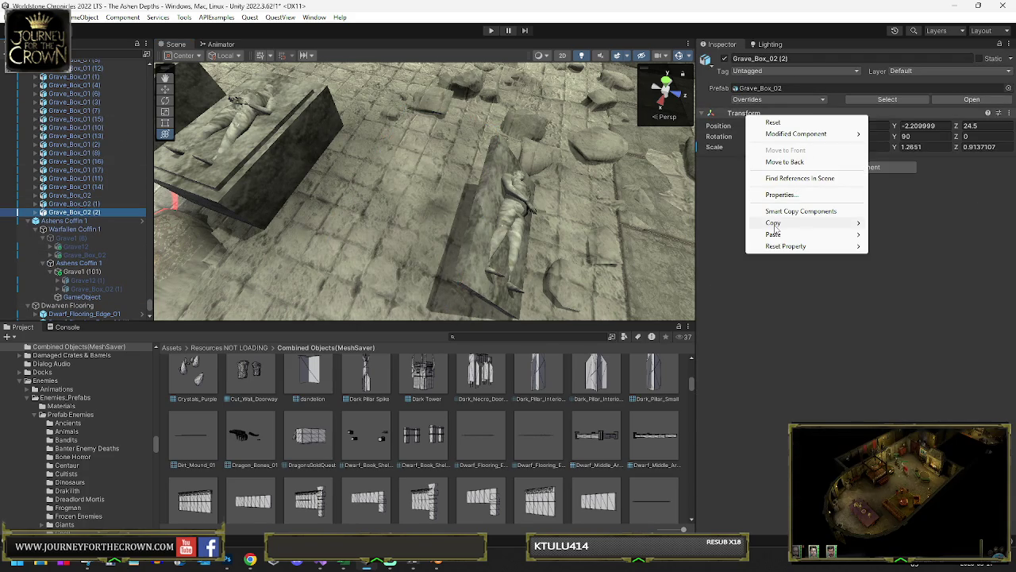
pyautogui.moveTo(773, 234)
pyautogui.click(897, 268)
pyautogui.moveTo(580, 201)
pyautogui.mouseDown()
pyautogui.moveTo(527, 136)
pyautogui.moveTo(496, 174)
pyautogui.moveTo(594, 224)
pyautogui.moveTo(615, 208)
pyautogui.moveTo(377, 95)
pyautogui.mouseUp()
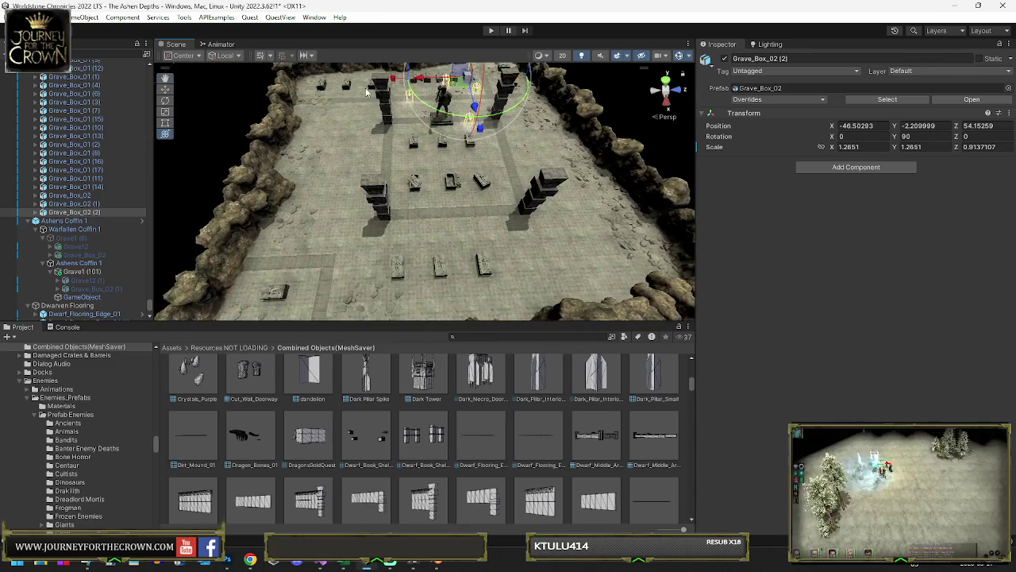
pyautogui.click(358, 103)
pyautogui.click(367, 104)
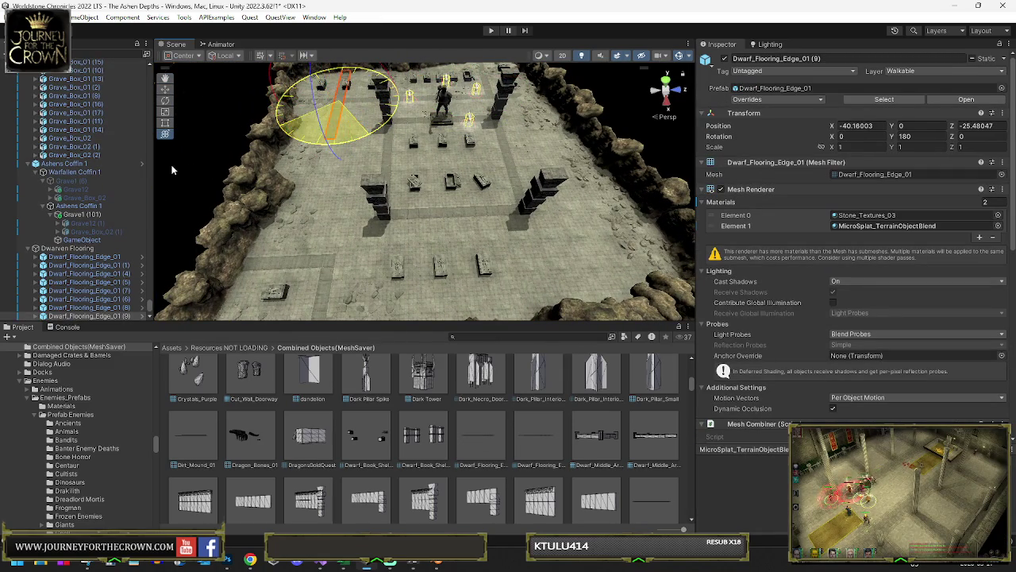
# Step: Nudge a floor edge strip, then duplicate Dwarf_Flooring_Edge_01 (7) and move the copy into place
pyautogui.moveTo(354, 211); pyautogui.dragTo(354, 201)
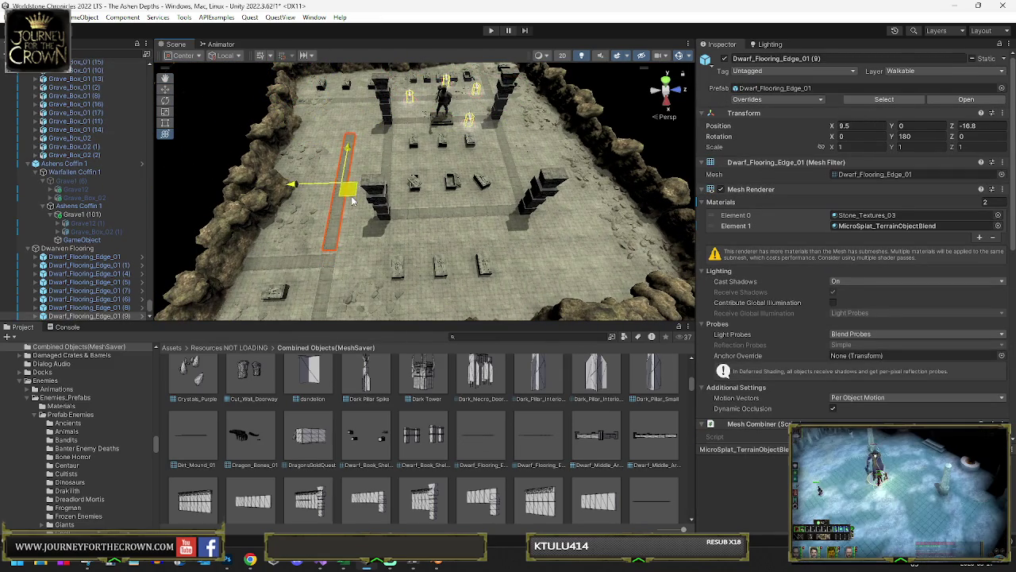
pyautogui.moveTo(336, 249)
pyautogui.mouseDown()
pyautogui.moveTo(396, 272)
pyautogui.moveTo(397, 254)
pyautogui.moveTo(498, 147)
pyautogui.moveTo(513, 200)
pyautogui.moveTo(529, 143)
pyautogui.moveTo(349, 188)
pyautogui.moveTo(484, 192)
pyautogui.mouseUp()
pyautogui.click(568, 231)
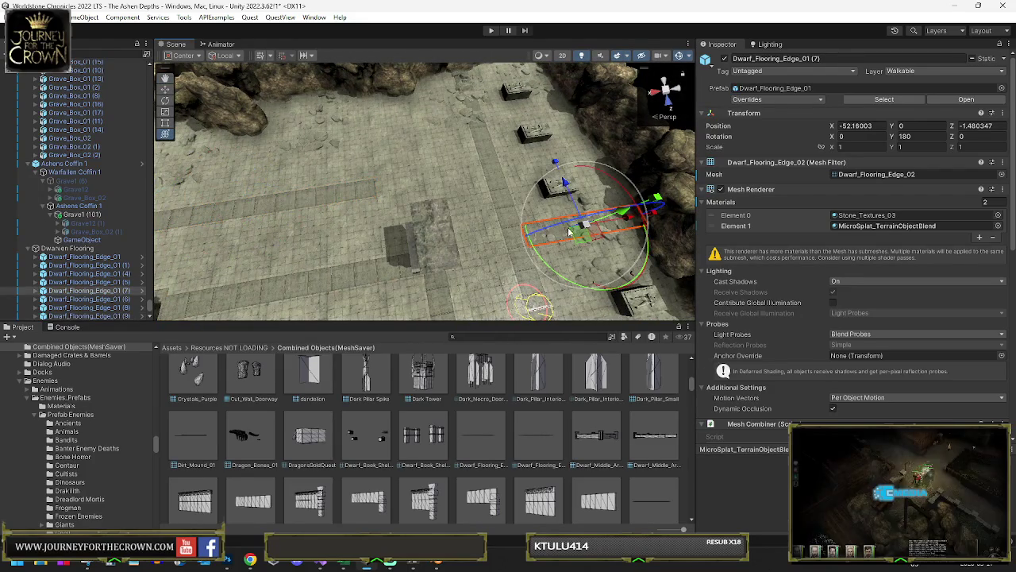
pyautogui.hotkey('ctrl', 'd')
pyautogui.press('w')
pyautogui.moveTo(548, 234)
pyautogui.mouseDown()
pyautogui.moveTo(442, 177)
pyautogui.moveTo(425, 191)
pyautogui.mouseUp()
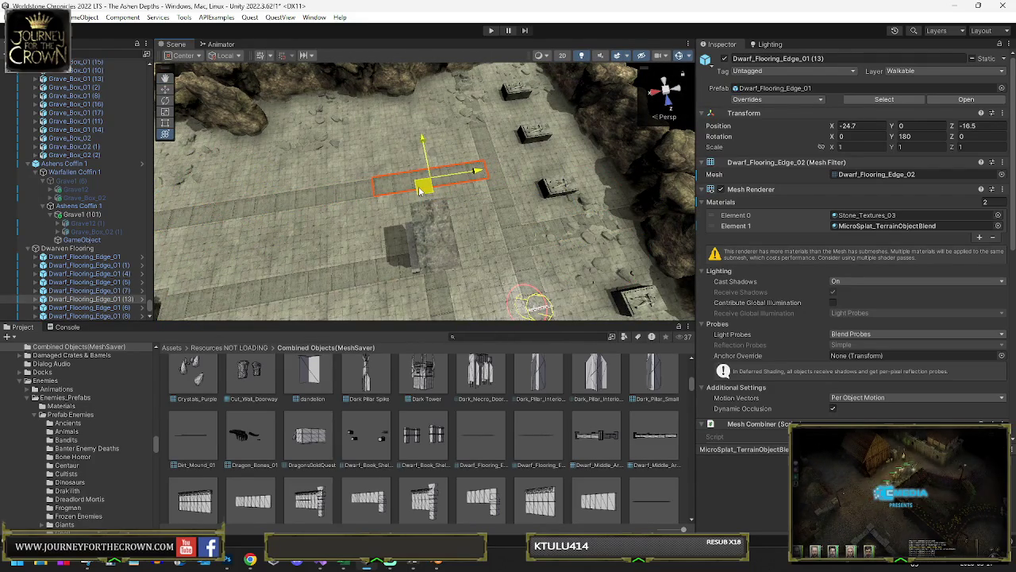
pyautogui.scroll(5, 421, 190)
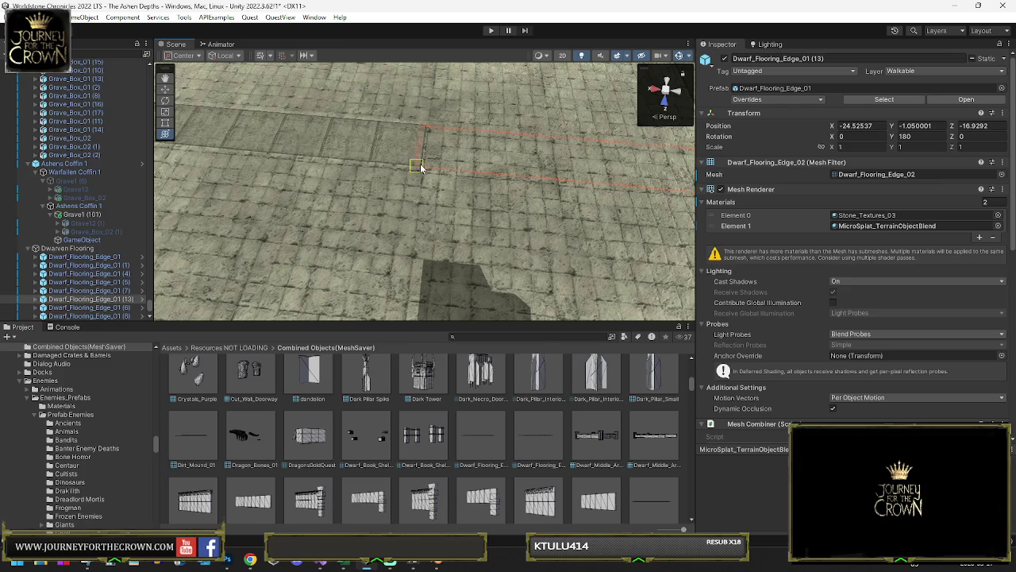
pyautogui.moveTo(422, 169)
pyautogui.mouseDown()
pyautogui.moveTo(618, 124)
pyautogui.moveTo(508, 143)
pyautogui.mouseUp()
# Step: Inspect flooring edges (8) and (2) around the coffins to check the new copy's placement
pyautogui.click(404, 162)
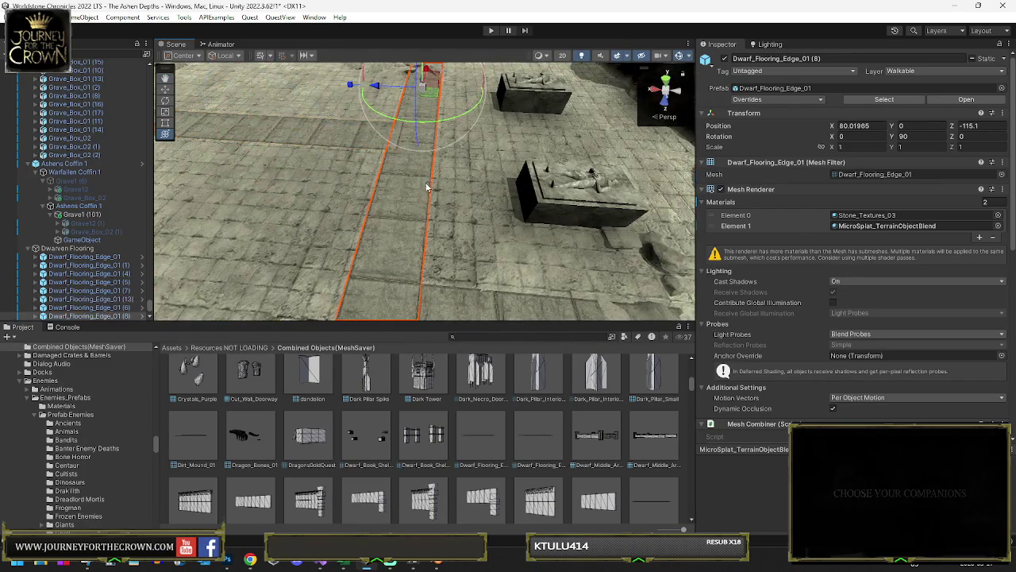
pyautogui.moveTo(458, 302); pyautogui.dragTo(302, 188)
pyautogui.press('f')
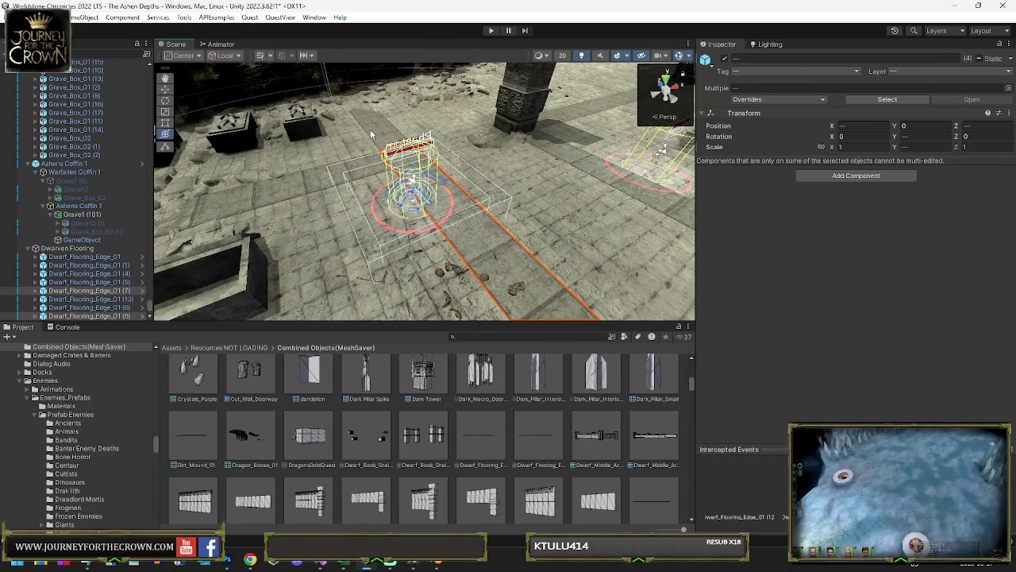
pyautogui.moveTo(347, 166)
pyautogui.mouseDown()
pyautogui.moveTo(321, 168)
pyautogui.moveTo(502, 153)
pyautogui.moveTo(412, 175)
pyautogui.mouseUp()
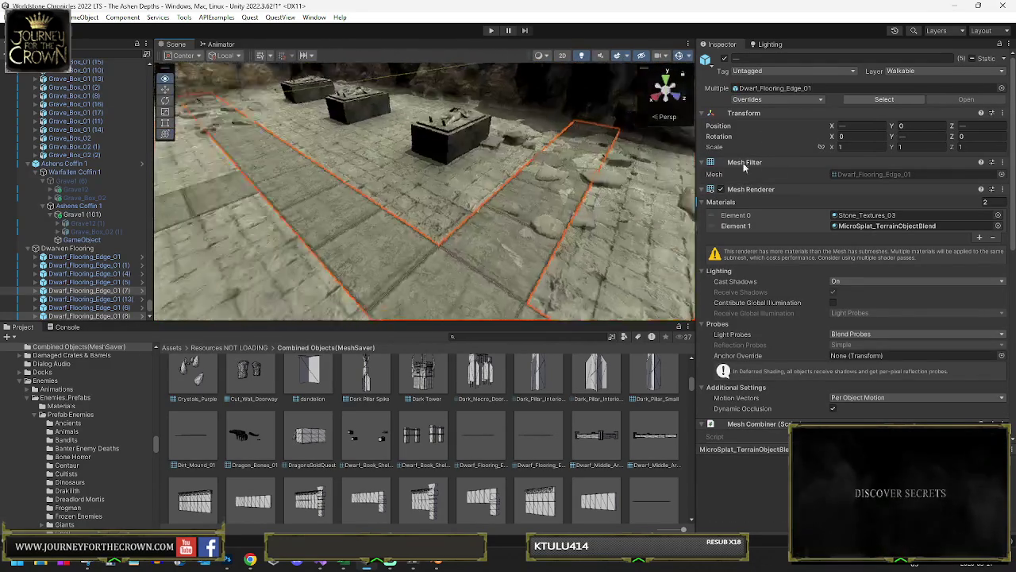
pyautogui.moveTo(426, 193)
pyautogui.mouseDown()
pyautogui.moveTo(412, 103)
pyautogui.moveTo(545, 195)
pyautogui.moveTo(589, 178)
pyautogui.moveTo(401, 143)
pyautogui.moveTo(658, 197)
pyautogui.mouseUp()
pyautogui.click(527, 183)
pyautogui.click(562, 148)
pyautogui.moveTo(576, 150)
pyautogui.mouseDown()
pyautogui.moveTo(606, 156)
pyautogui.moveTo(560, 207)
pyautogui.moveTo(461, 181)
pyautogui.mouseUp()
pyautogui.click(401, 163)
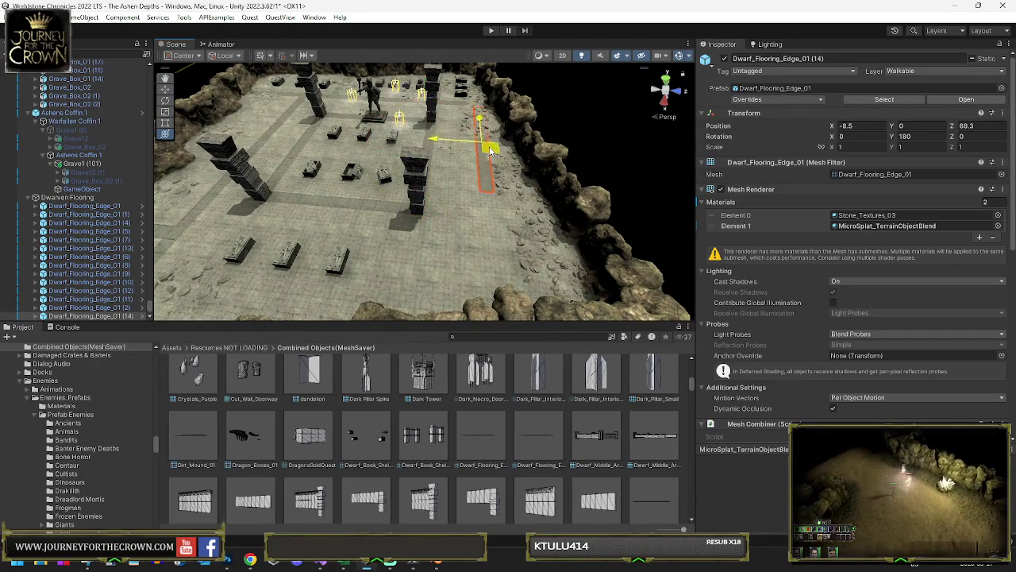
# Step: Move Dwarf_Flooring_Edge_01 (14) to the rocky outer edge at X 55, Z 50.8
pyautogui.moveTo(502, 153); pyautogui.dragTo(484, 159)
pyautogui.press('f')
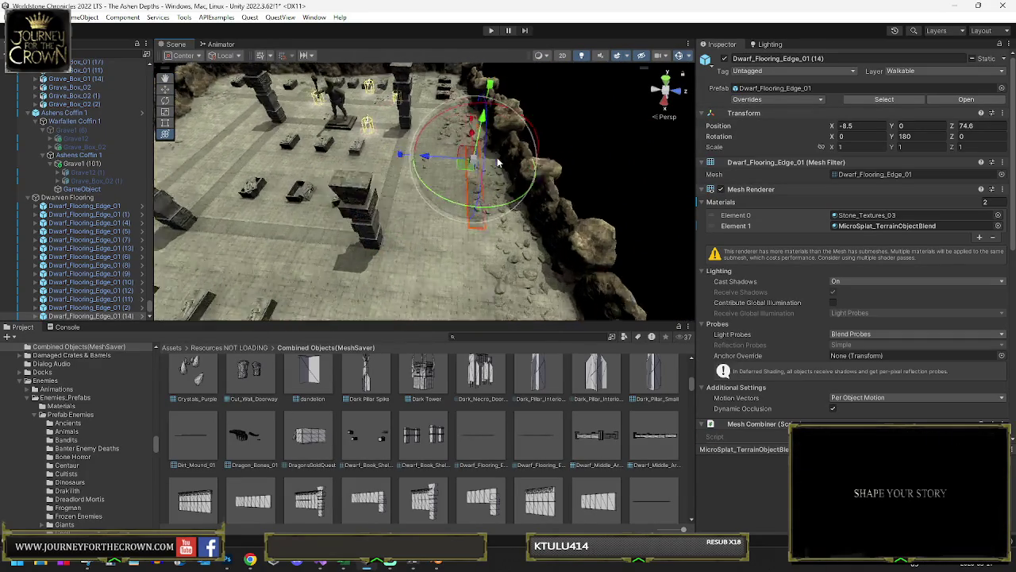
pyautogui.moveTo(441, 200)
pyautogui.mouseDown()
pyautogui.moveTo(412, 195)
pyautogui.moveTo(428, 214)
pyautogui.moveTo(445, 184)
pyautogui.moveTo(488, 170)
pyautogui.moveTo(617, 79)
pyautogui.moveTo(311, 100)
pyautogui.moveTo(323, 86)
pyautogui.moveTo(422, 157)
pyautogui.moveTo(389, 167)
pyautogui.moveTo(426, 227)
pyautogui.moveTo(451, 216)
pyautogui.moveTo(440, 118)
pyautogui.mouseUp()
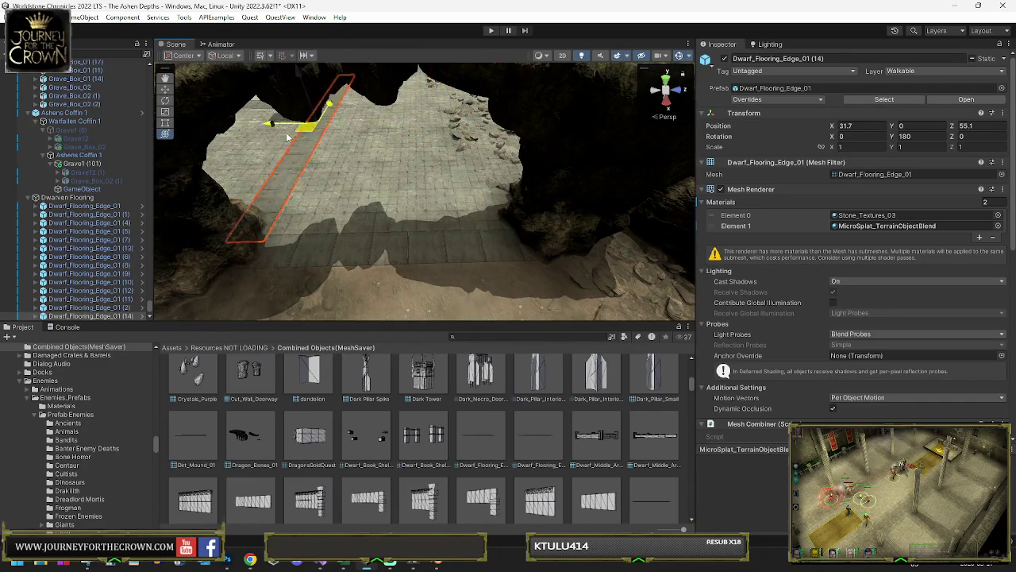
pyautogui.press('e')
pyautogui.click(271, 152)
pyautogui.moveTo(272, 152)
pyautogui.mouseDown()
pyautogui.moveTo(282, 142)
pyautogui.moveTo(289, 162)
pyautogui.moveTo(312, 171)
pyautogui.moveTo(334, 234)
pyautogui.moveTo(246, 131)
pyautogui.mouseUp()
pyautogui.click(312, 171)
pyautogui.click(241, 125)
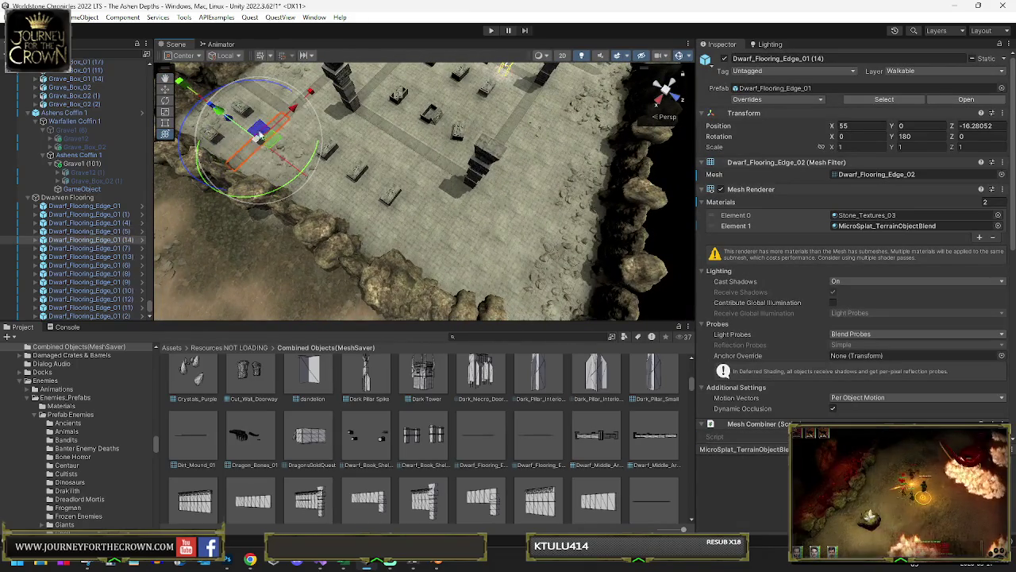
pyautogui.moveTo(282, 142); pyautogui.dragTo(249, 150)
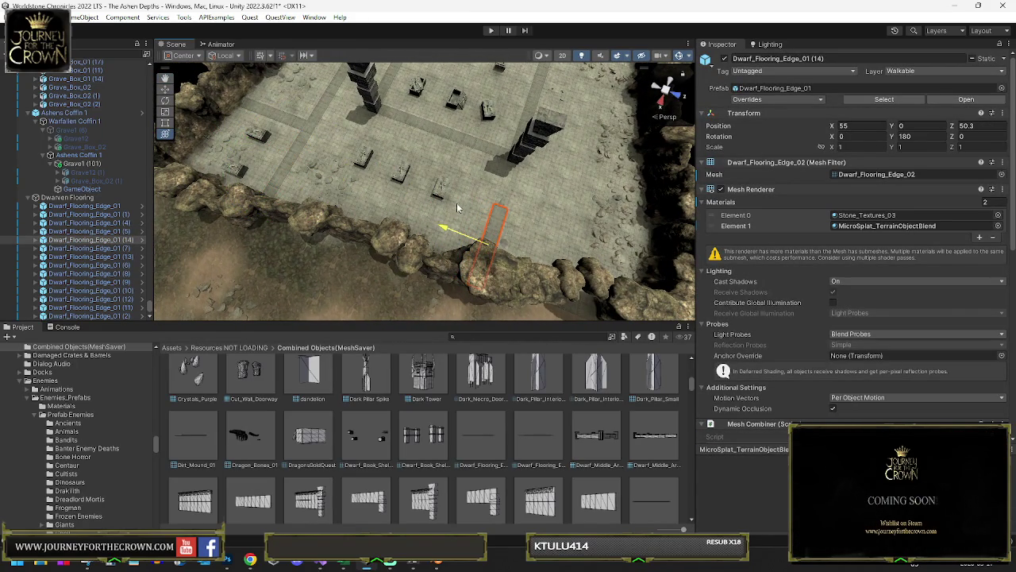
pyautogui.click(295, 126)
pyautogui.scroll(-2, 295, 126)
pyautogui.click(281, 134)
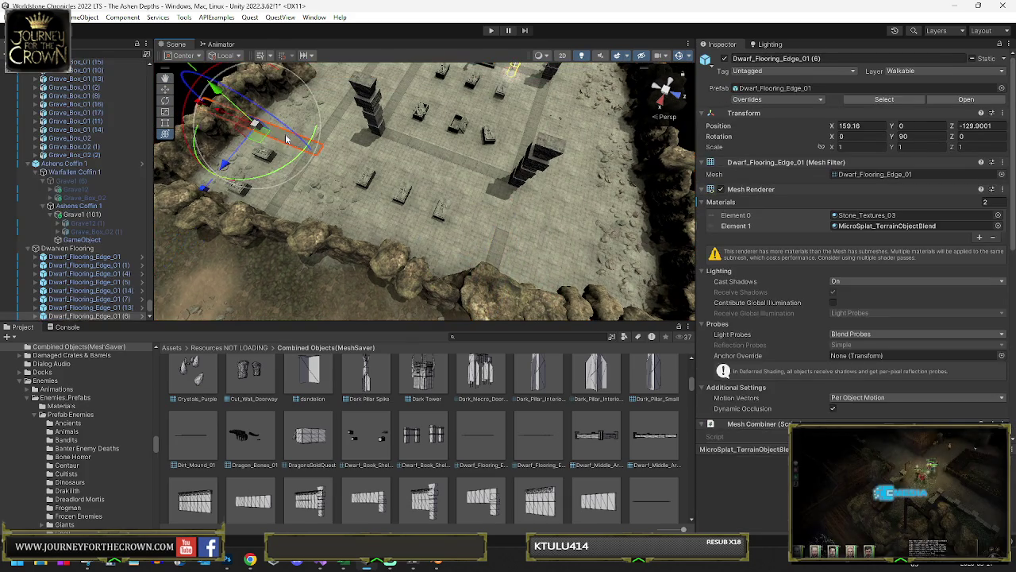
# Step: Turn flooring edge (15) to 270 degrees and slide it into place by the tombs
pyautogui.click(229, 116)
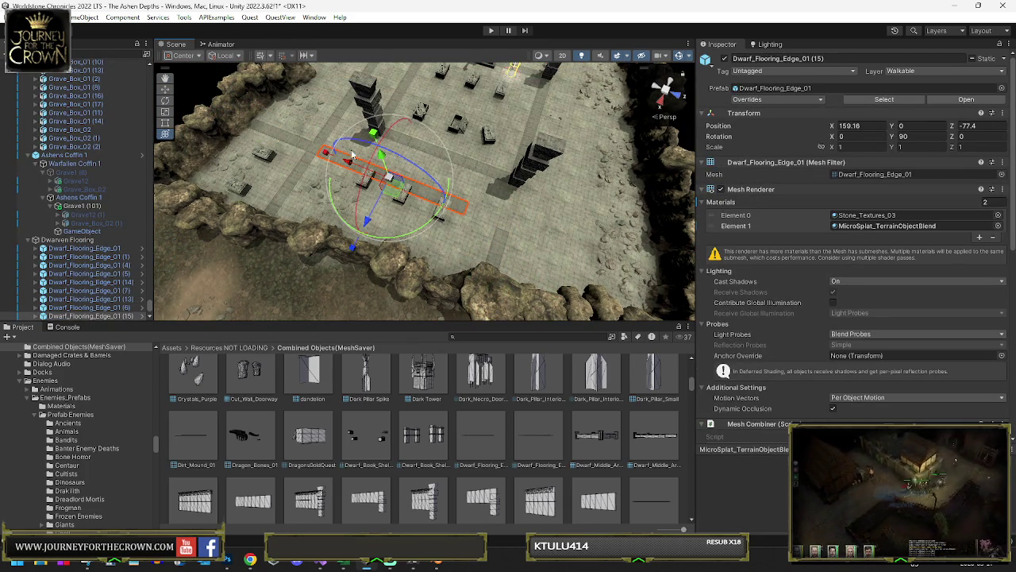
pyautogui.press('Delete')
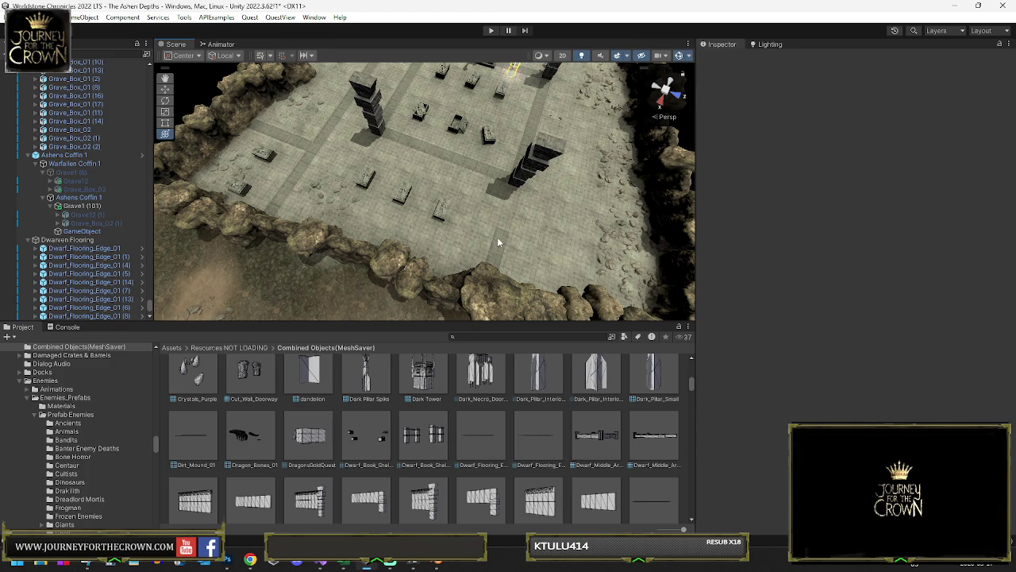
pyautogui.hotkey('ctrl', 'z')
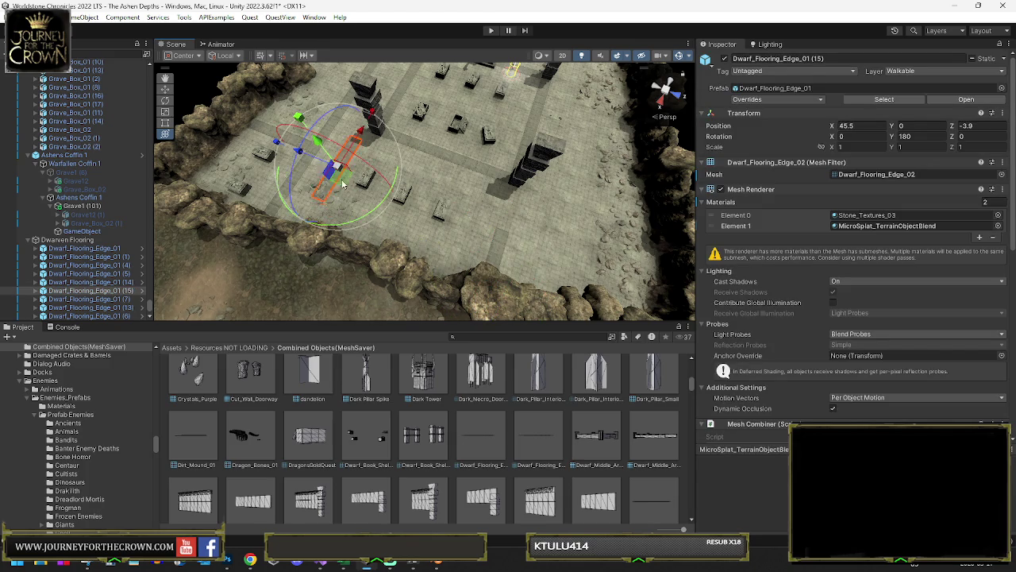
pyautogui.moveTo(335, 178); pyautogui.dragTo(341, 185)
pyautogui.moveTo(120, 229); pyautogui.dragTo(137, 225)
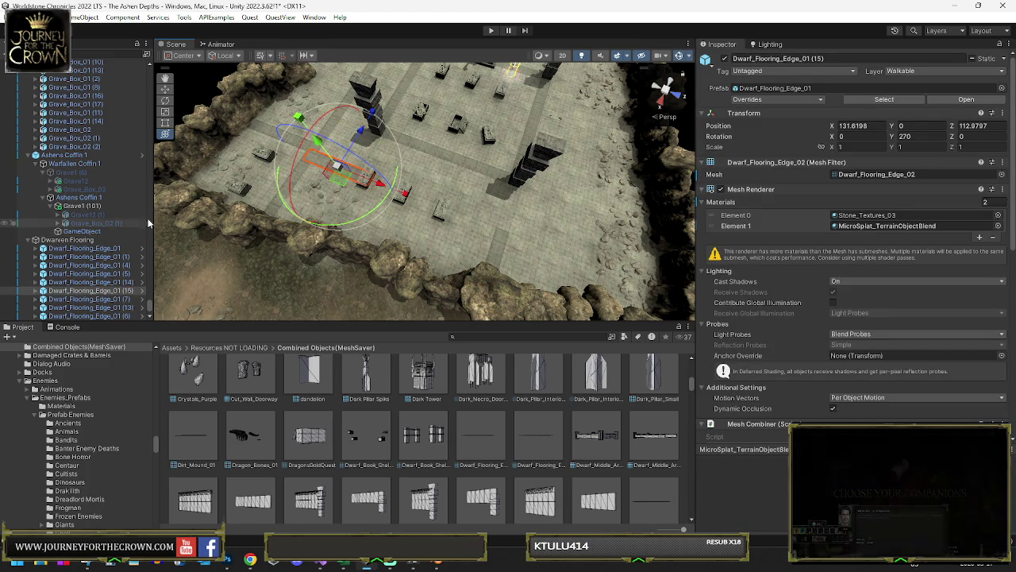
pyautogui.moveTo(342, 170); pyautogui.dragTo(310, 161)
pyautogui.press('f')
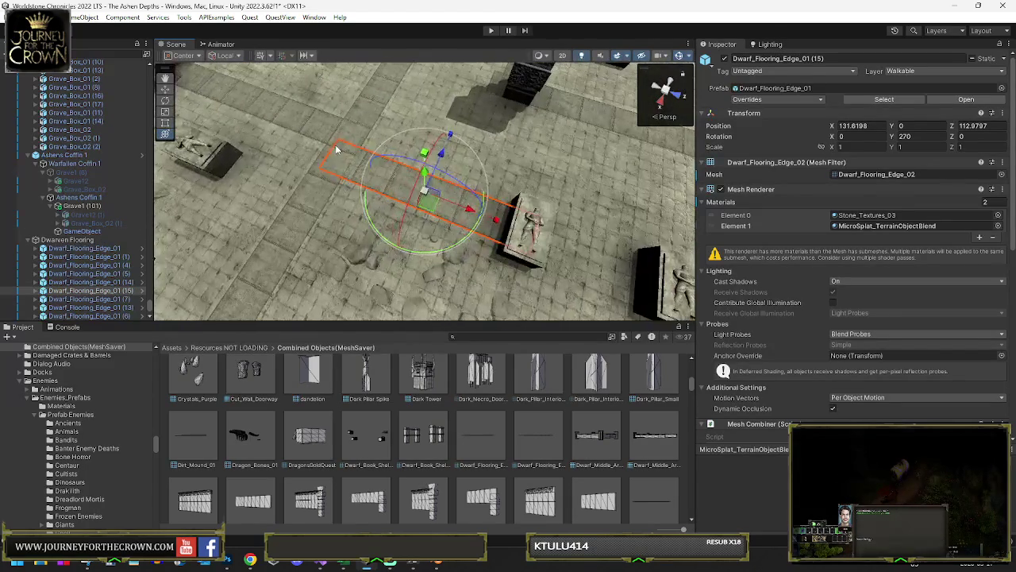
pyautogui.scroll(-10, 373, 131)
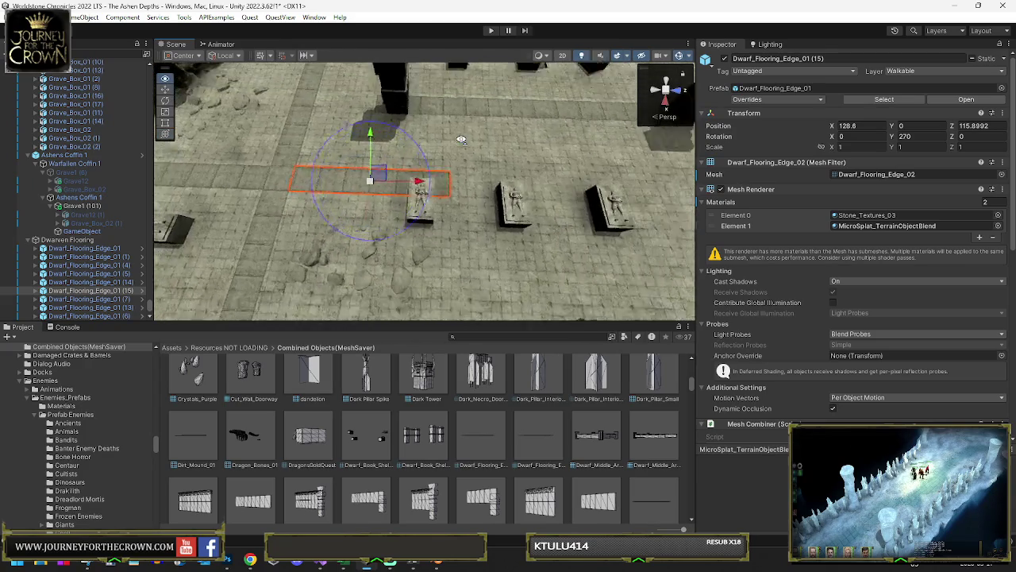
# Step: Duplicate the strip and snap the copy onto the neighbouring piece's corner
pyautogui.hotkey('ctrl', 'd')
pyautogui.moveTo(306, 159); pyautogui.dragTo(427, 171)
pyautogui.press('f')
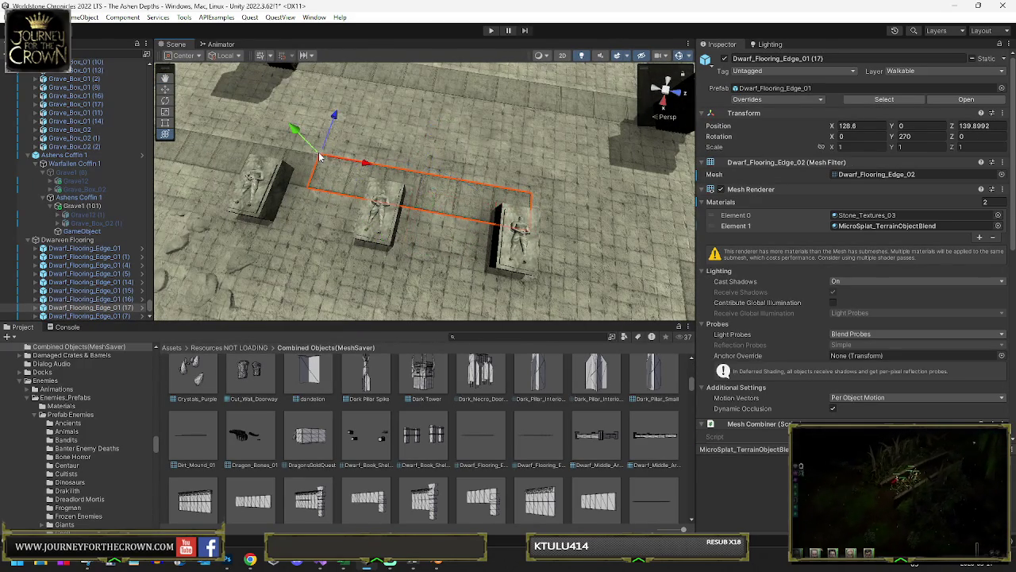
pyautogui.moveTo(522, 188)
pyautogui.mouseDown()
pyautogui.moveTo(601, 179)
pyautogui.moveTo(528, 178)
pyautogui.moveTo(558, 176)
pyautogui.moveTo(565, 159)
pyautogui.mouseUp()
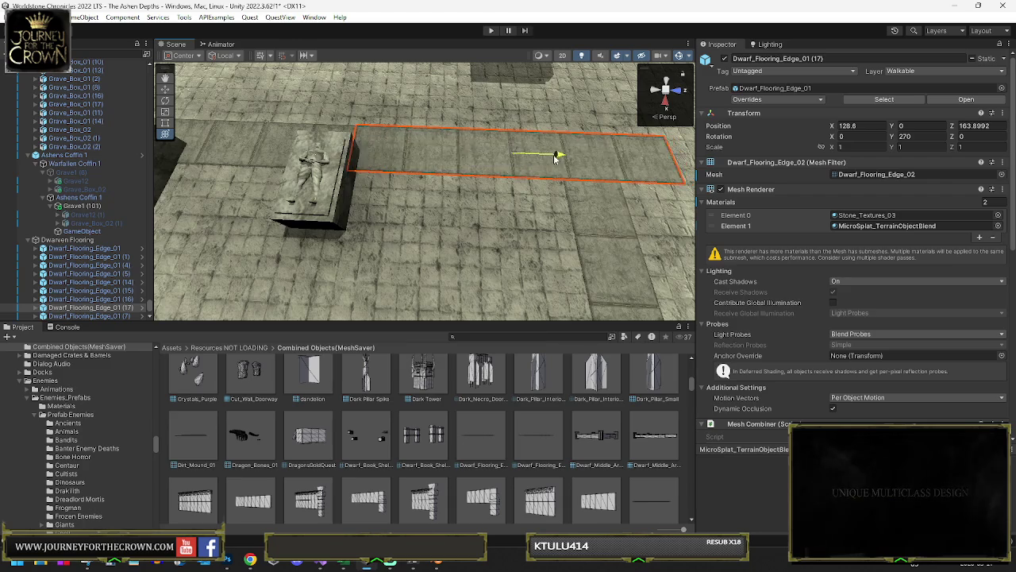
pyautogui.moveTo(530, 159); pyautogui.dragTo(517, 162)
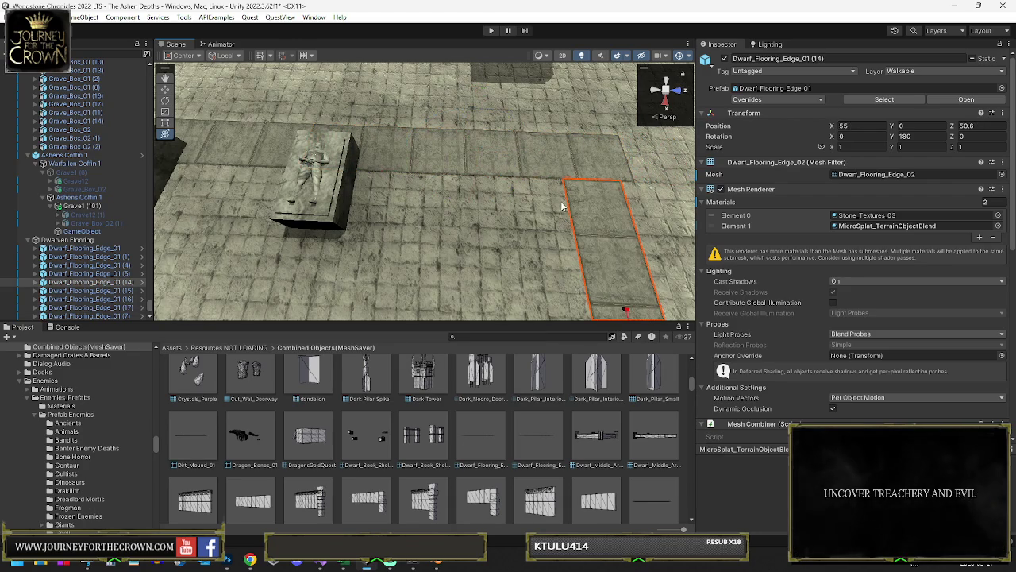
# Step: Align the vertical strip (14) and lower it to X 50.98, Y -0.05, Z 51.63
pyautogui.click(425, 164)
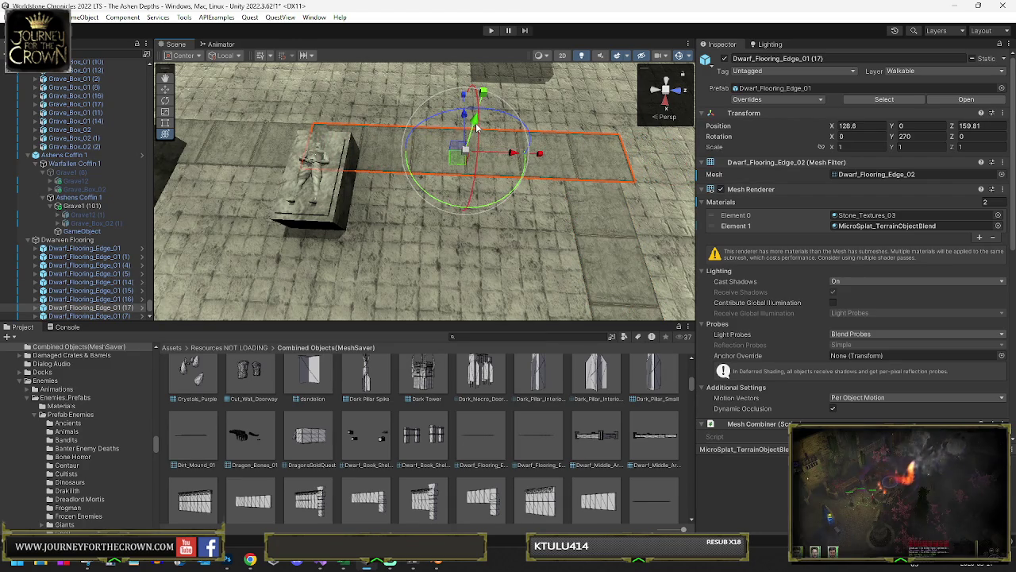
pyautogui.click(594, 239)
pyautogui.moveTo(626, 187)
pyautogui.mouseDown()
pyautogui.moveTo(594, 154)
pyautogui.moveTo(415, 140)
pyautogui.moveTo(405, 158)
pyautogui.mouseUp()
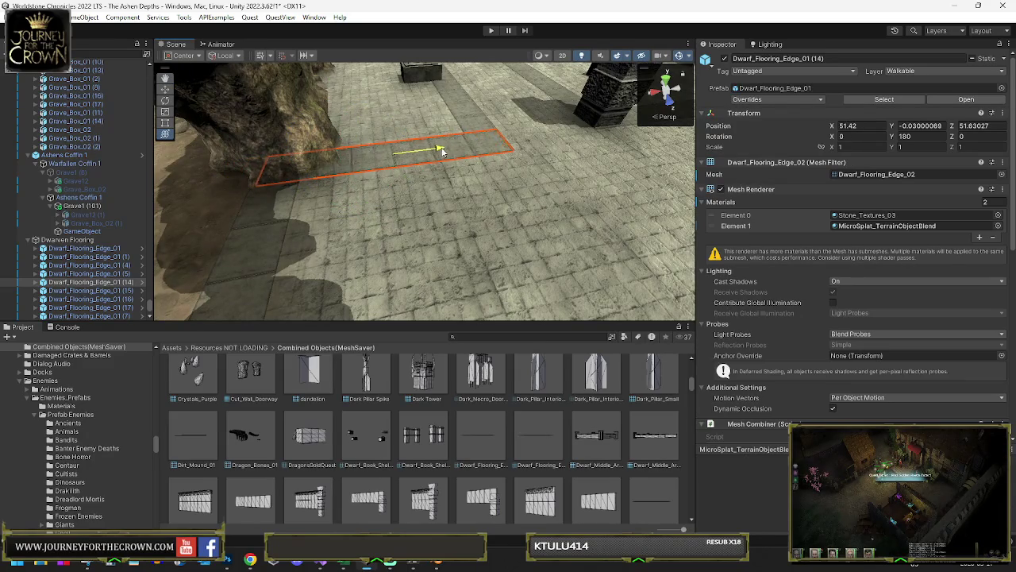
pyautogui.moveTo(443, 151); pyautogui.dragTo(544, 215)
pyautogui.moveTo(224, 251); pyautogui.dragTo(227, 249)
pyautogui.press('f')
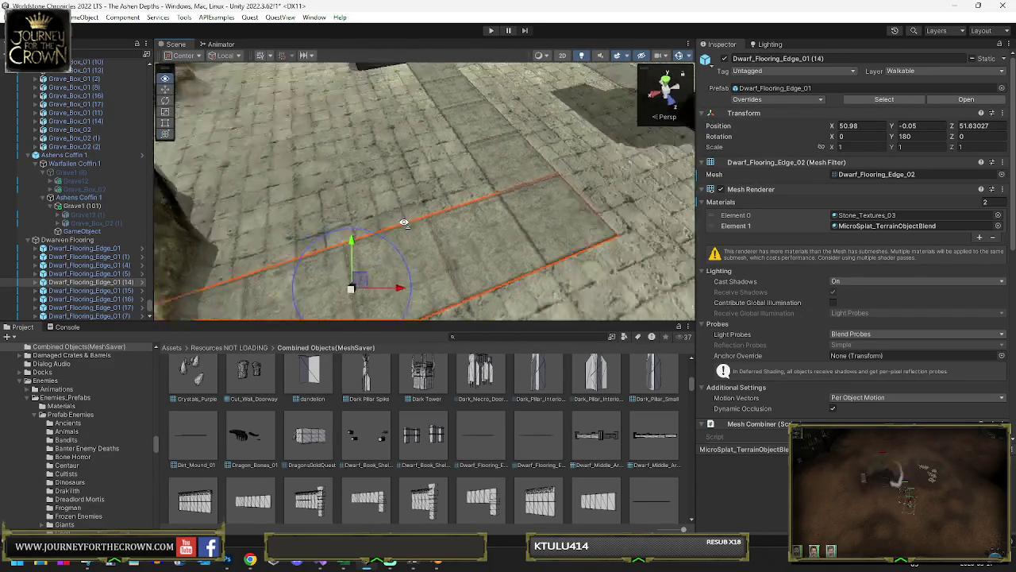
pyautogui.click(77, 240)
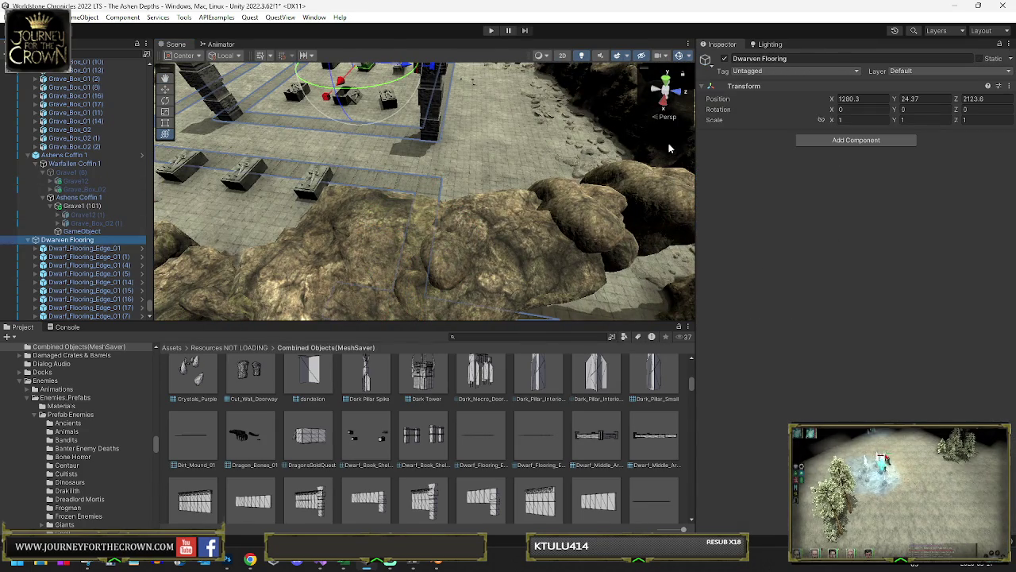
# Step: Add a Mesh Combiner to the Dwarven Flooring group, then select the edge strip beside the rock wall
pyautogui.press('f')
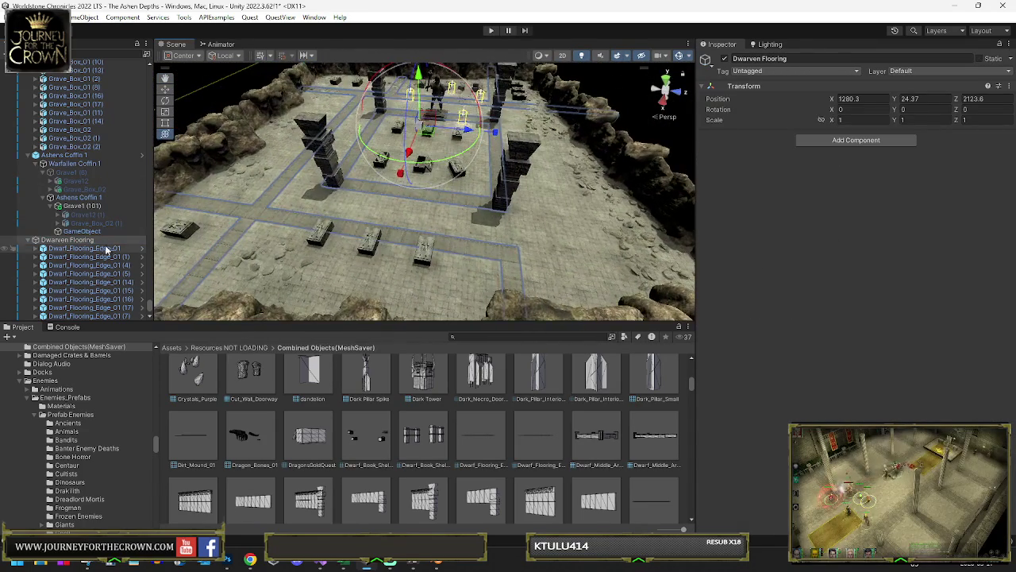
pyautogui.click(814, 140)
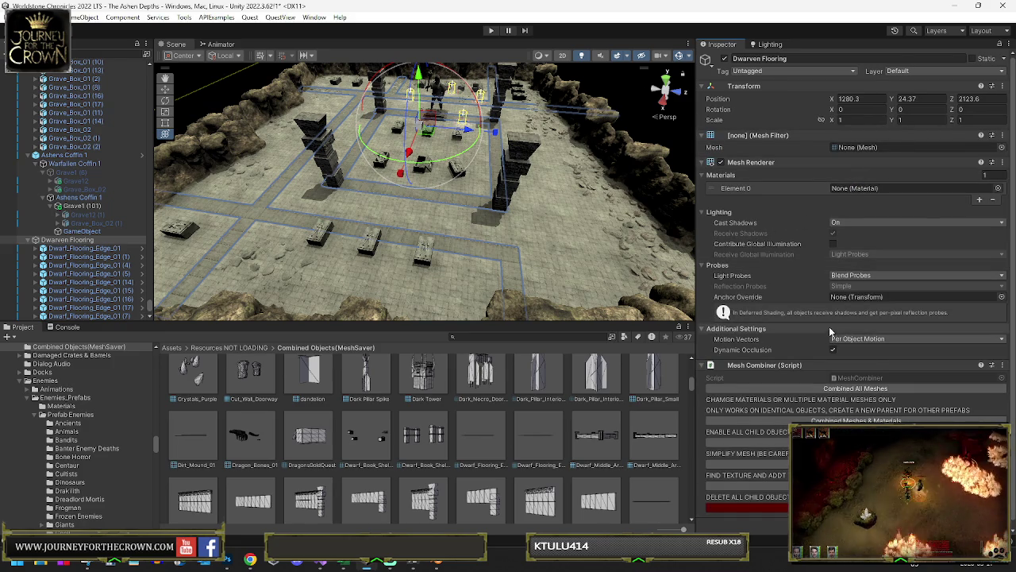
pyautogui.moveTo(583, 253)
pyautogui.mouseDown()
pyautogui.moveTo(635, 246)
pyautogui.moveTo(612, 241)
pyautogui.moveTo(755, 248)
pyautogui.moveTo(880, 270)
pyautogui.moveTo(530, 291)
pyautogui.mouseUp()
pyautogui.click(496, 266)
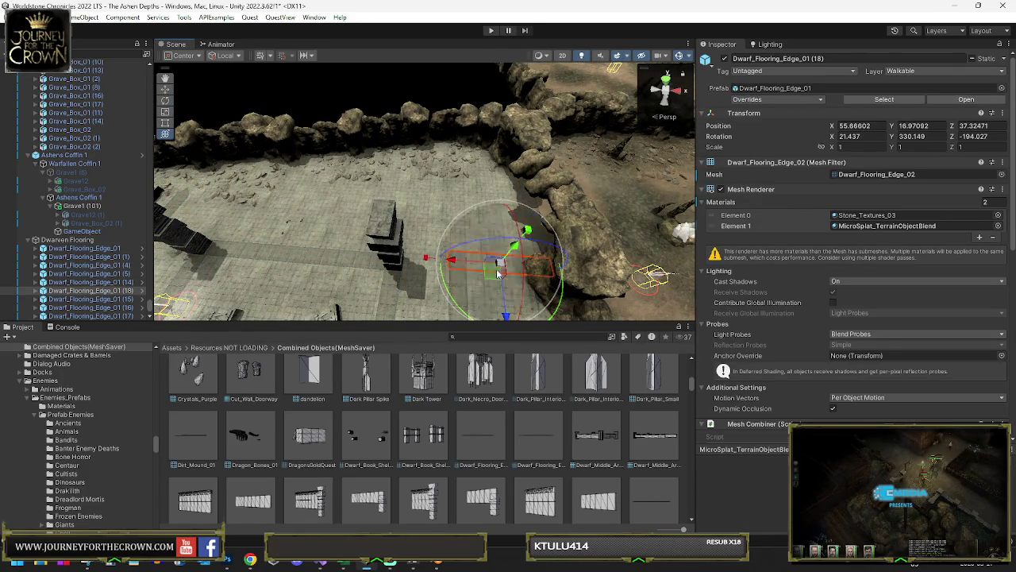
# Step: Paste the copied position and rotation onto the flooring edge strip by the cave wall
pyautogui.hotkey('ctrl', 'z')
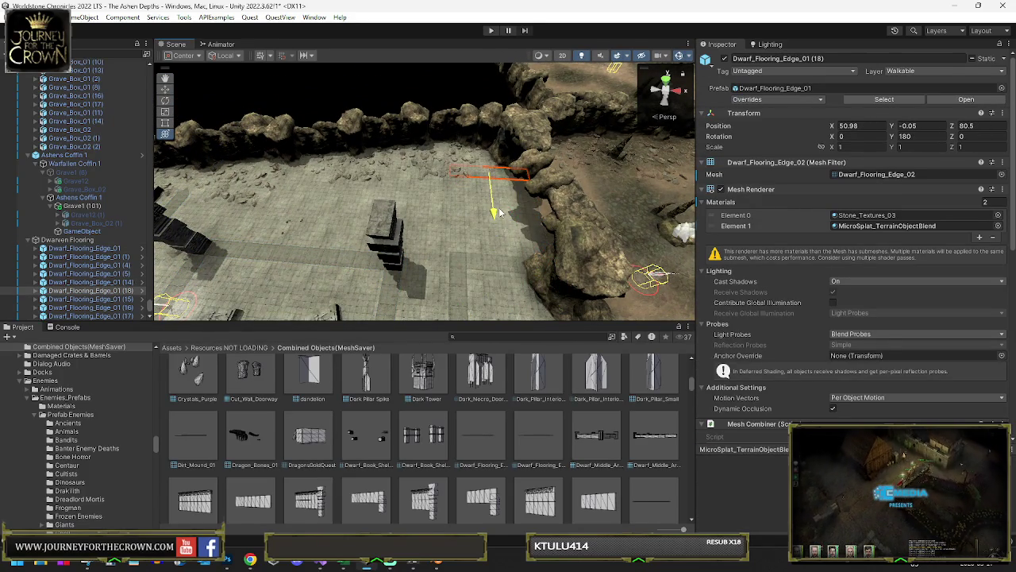
pyautogui.moveTo(497, 216); pyautogui.dragTo(413, 202)
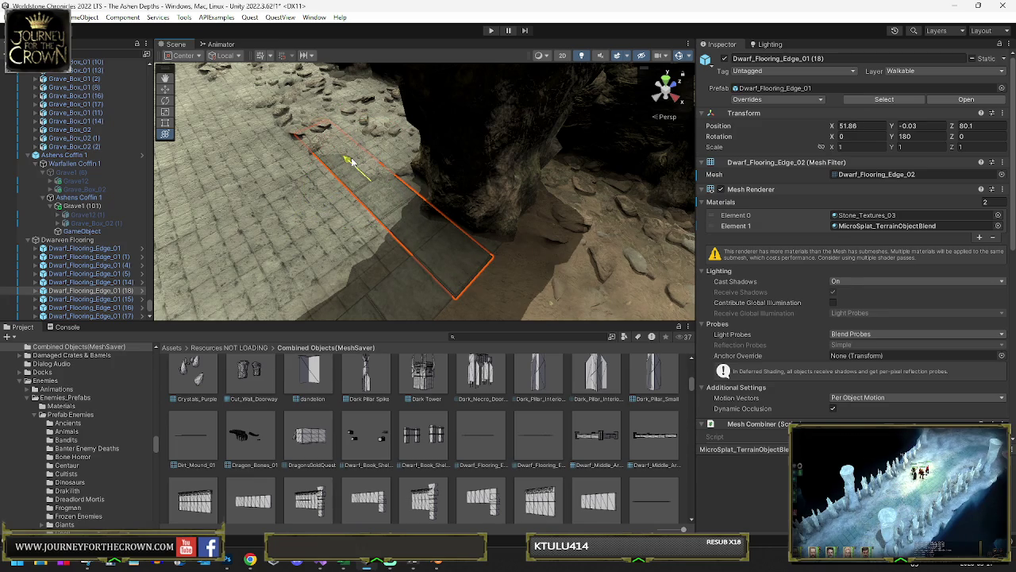
pyautogui.moveTo(369, 176)
pyautogui.mouseDown()
pyautogui.moveTo(546, 247)
pyautogui.moveTo(413, 231)
pyautogui.moveTo(796, 217)
pyautogui.mouseUp()
pyautogui.moveTo(611, 213)
pyautogui.mouseDown()
pyautogui.moveTo(574, 215)
pyautogui.moveTo(892, 208)
pyautogui.mouseUp()
pyautogui.moveTo(497, 251); pyautogui.dragTo(605, 261)
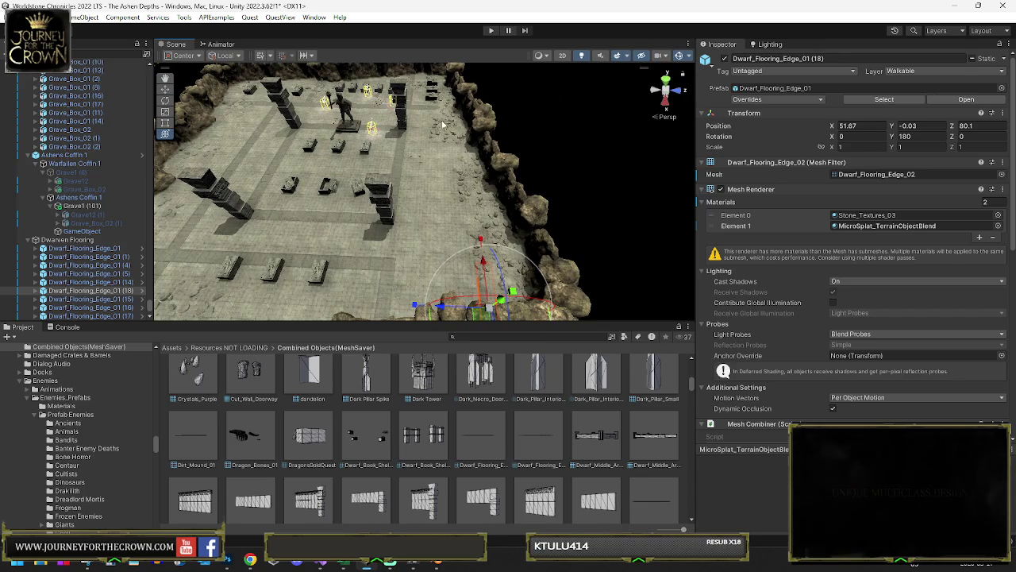
# Step: Duplicate the next flooring edge strip and turn the copy to face the other way
pyautogui.click(354, 218)
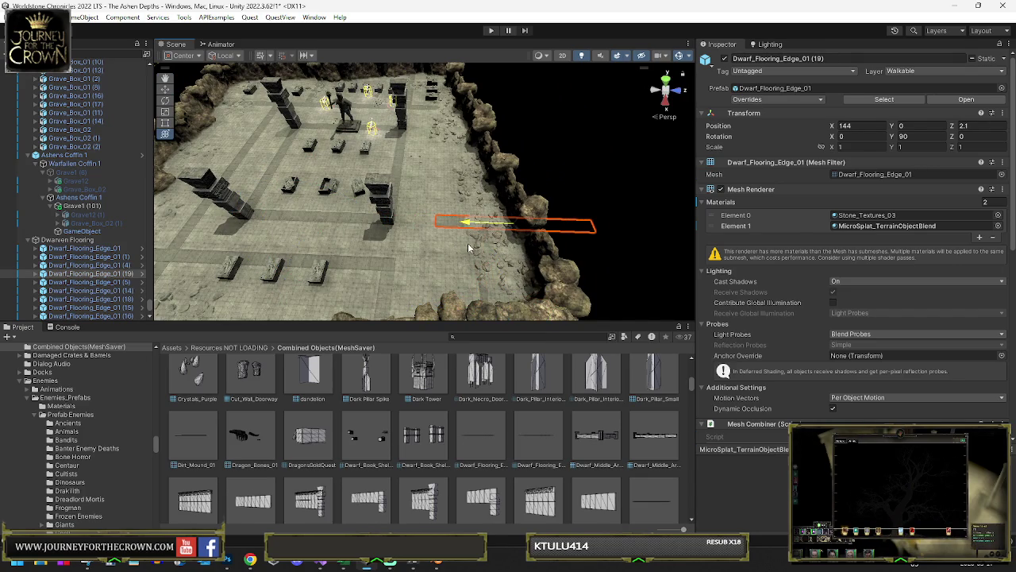
pyautogui.press('e')
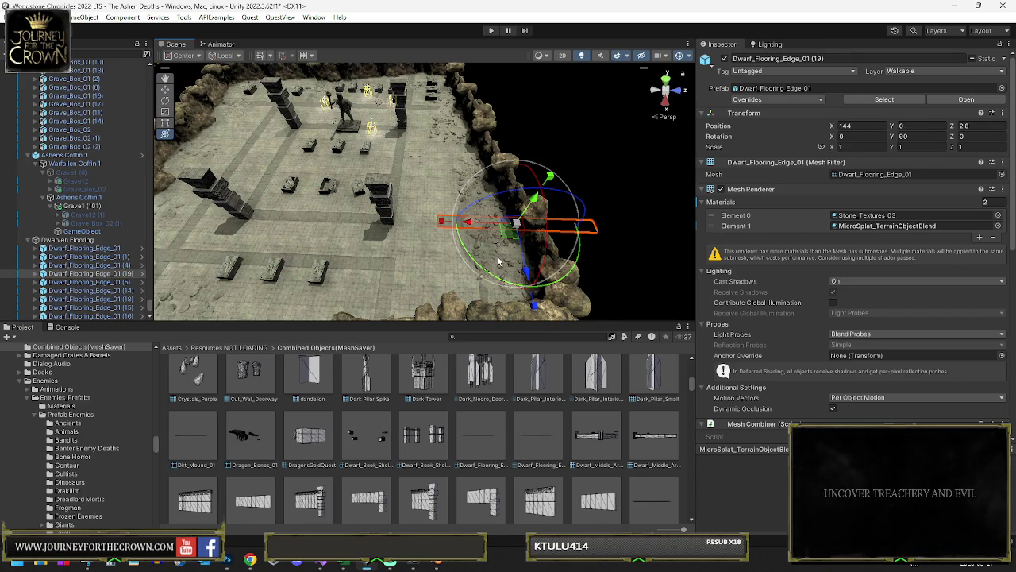
pyautogui.hotkey('ctrl', 'd')
pyautogui.moveTo(511, 286); pyautogui.dragTo(332, 246)
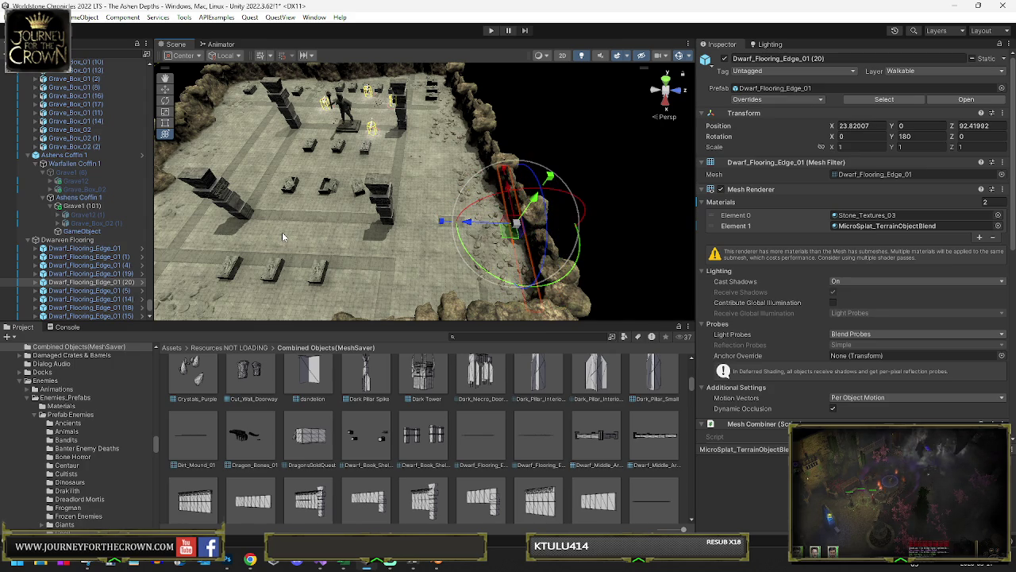
# Step: Move the new edge strip into the grave corridor and check it from a low angle
pyautogui.keyDown('shift'); pyautogui.click(513, 224); pyautogui.keyUp('shift')
pyautogui.click(512, 232)
pyautogui.press('w')
pyautogui.moveTo(512, 232)
pyautogui.mouseDown()
pyautogui.moveTo(421, 167)
pyautogui.moveTo(436, 175)
pyautogui.mouseUp()
pyautogui.scroll(10, 436, 182)
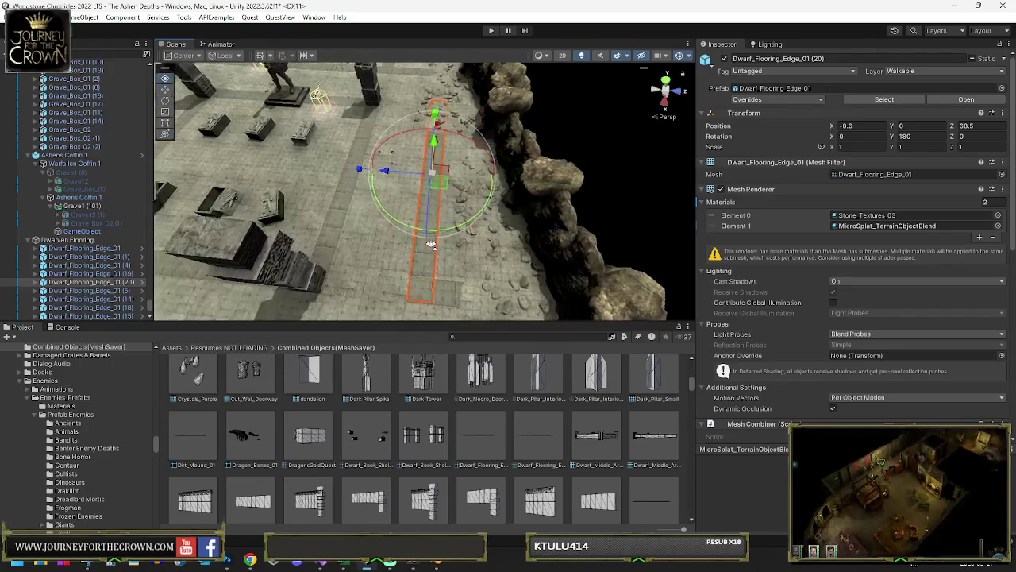
pyautogui.press('f')
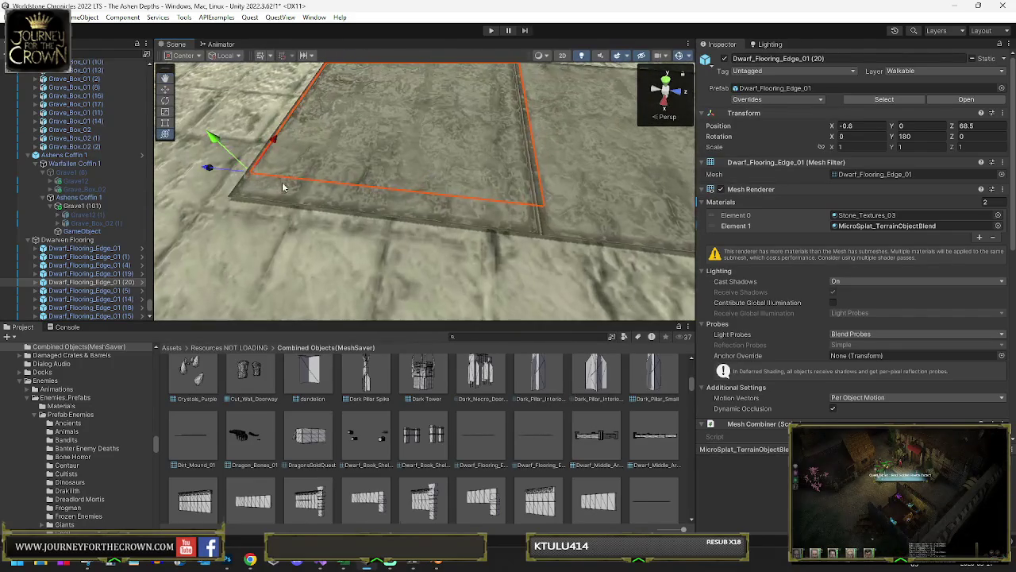
pyautogui.hotkey('ctrl', 'z')
pyautogui.scroll(-8, 439, 75)
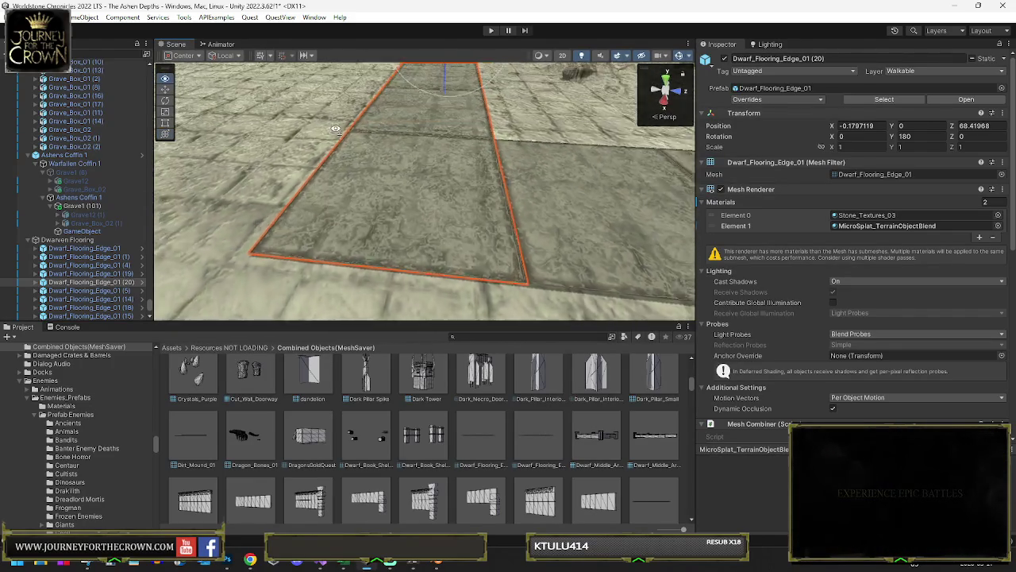
pyautogui.moveTo(440, 75)
pyautogui.mouseDown()
pyautogui.moveTo(430, 100)
pyautogui.moveTo(278, 186)
pyautogui.moveTo(711, 227)
pyautogui.moveTo(460, 228)
pyautogui.moveTo(484, 238)
pyautogui.moveTo(526, 218)
pyautogui.moveTo(680, 232)
pyautogui.mouseUp()
pyautogui.moveTo(499, 240); pyautogui.dragTo(549, 261)
pyautogui.moveTo(487, 253); pyautogui.dragTo(405, 236)
# Step: Select two grave boxes in the courtyard row and frame them up close
pyautogui.click(378, 232)
pyautogui.press('f')
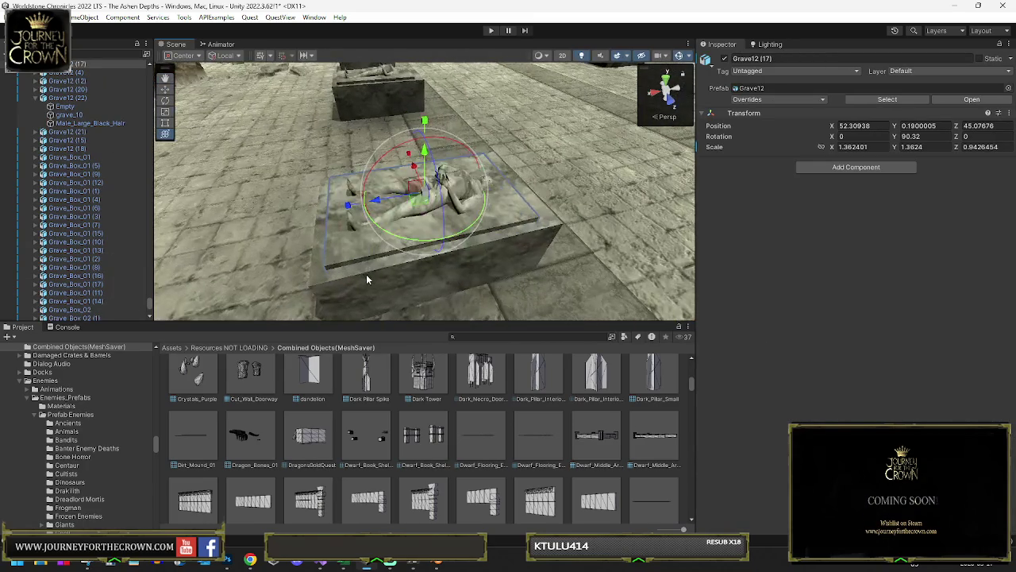
pyautogui.moveTo(369, 111)
pyautogui.mouseDown()
pyautogui.moveTo(441, 153)
pyautogui.moveTo(463, 249)
pyautogui.moveTo(483, 257)
pyautogui.mouseUp()
pyautogui.keyDown('shift'); pyautogui.click(421, 136); pyautogui.keyUp('shift')
pyautogui.scroll(-10, 525, 255)
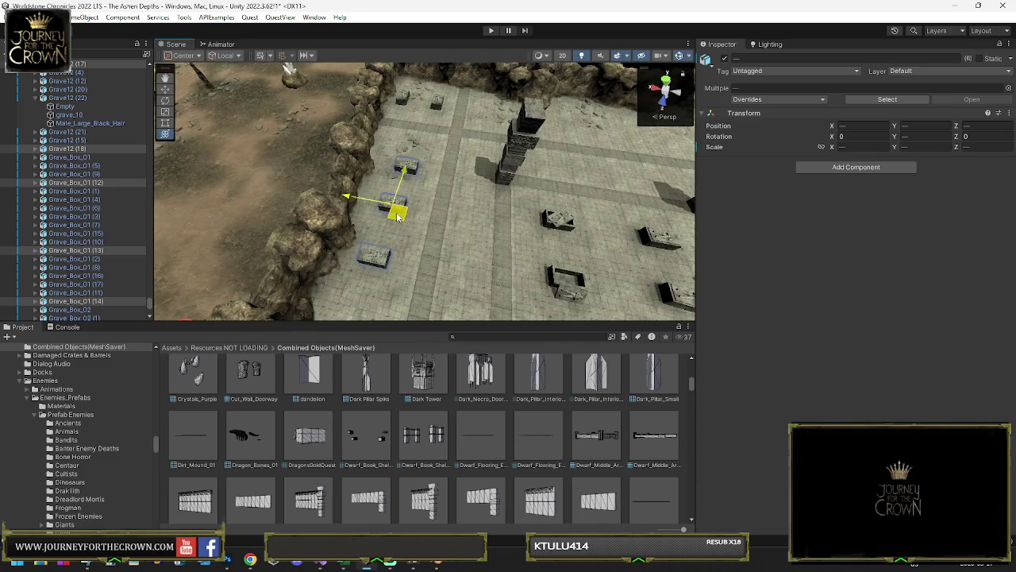
pyautogui.press('e')
pyautogui.moveTo(403, 204); pyautogui.dragTo(276, 183)
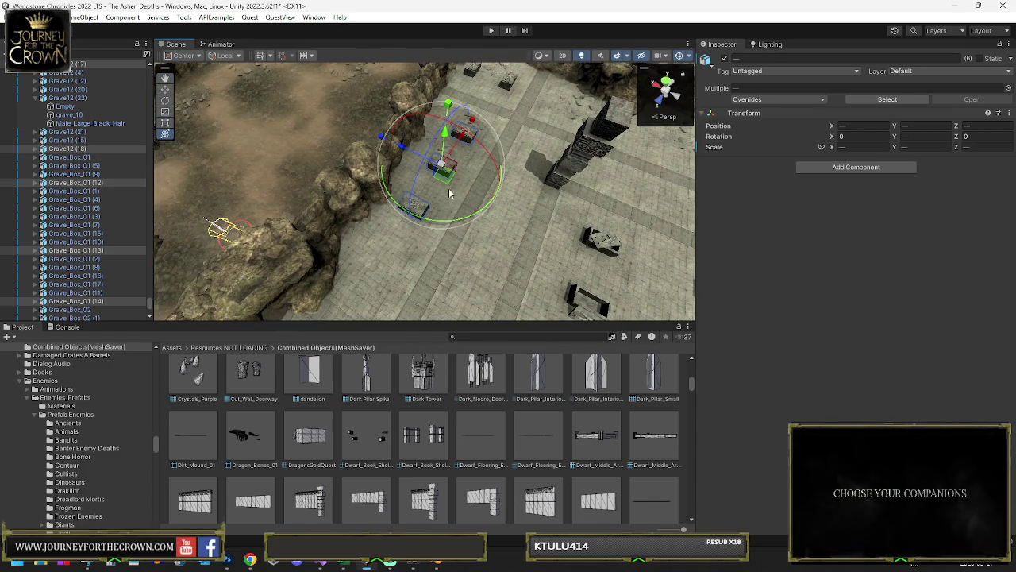
pyautogui.press('f')
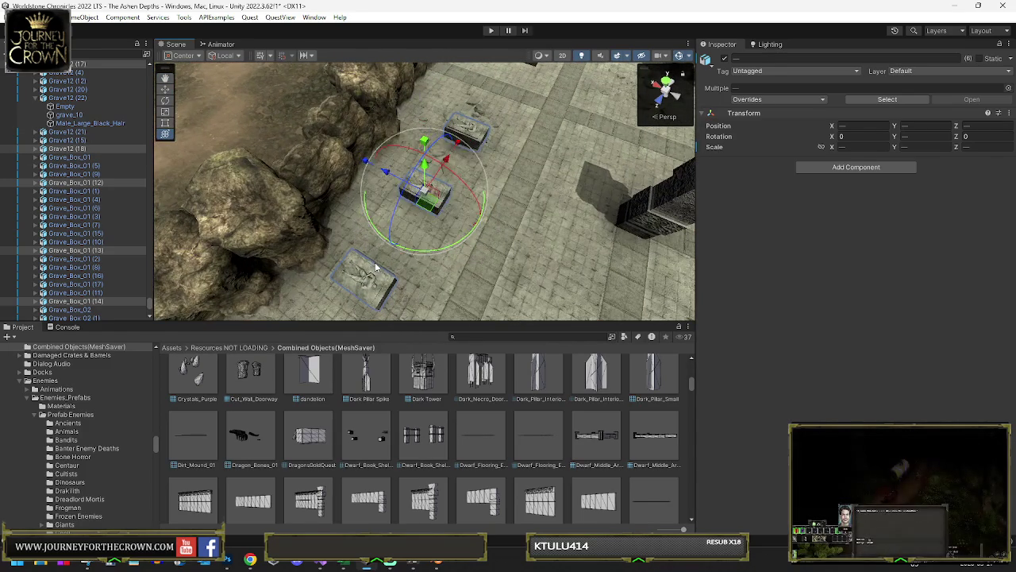
# Step: Check Grave12 (17), restore the multi-grave selection and rotate those graves together
pyautogui.click(377, 267)
pyautogui.click(378, 274)
pyautogui.press('f')
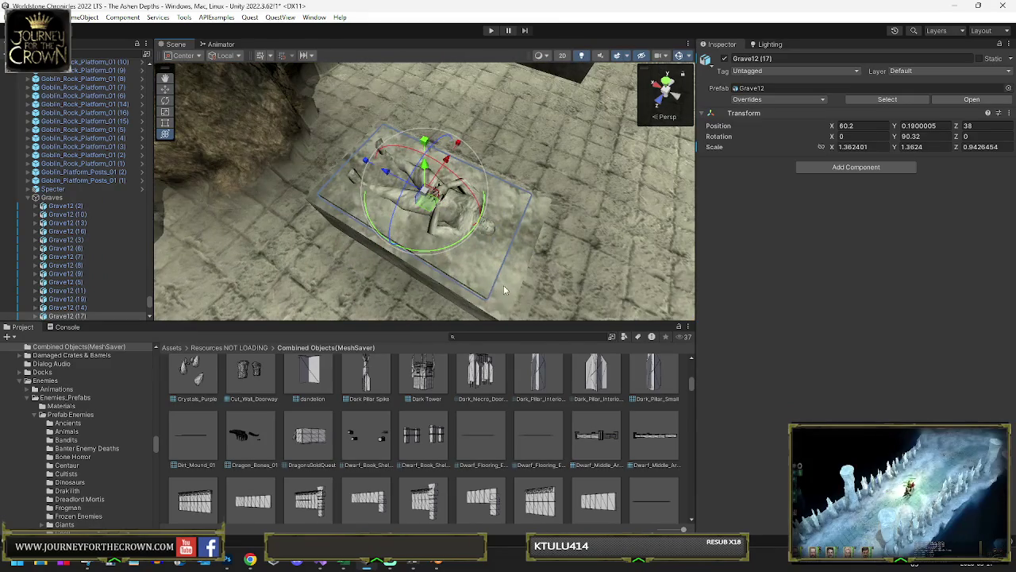
pyautogui.hotkey('ctrl', 'z')
pyautogui.press('f')
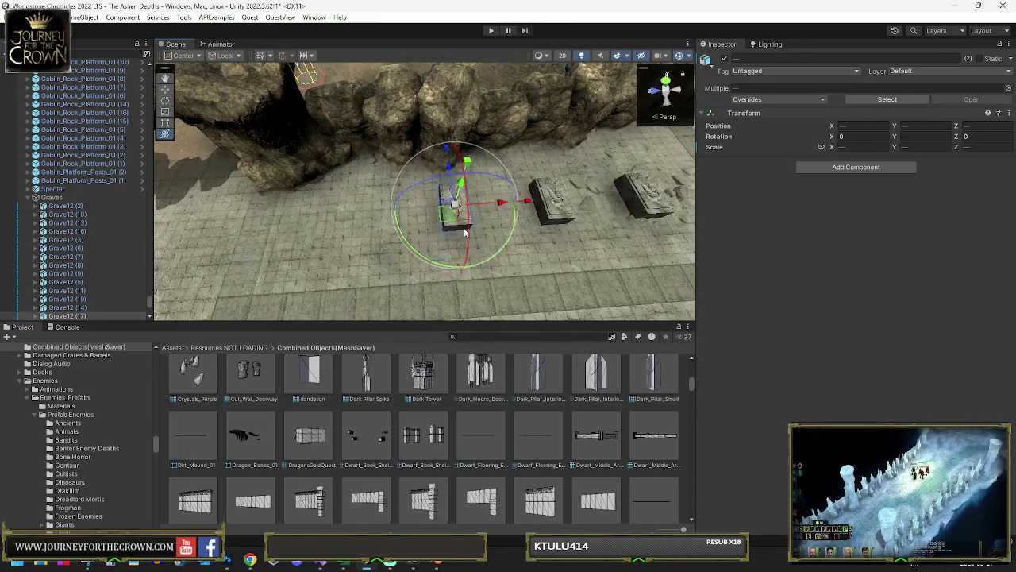
pyautogui.click(467, 232)
pyautogui.click(466, 245)
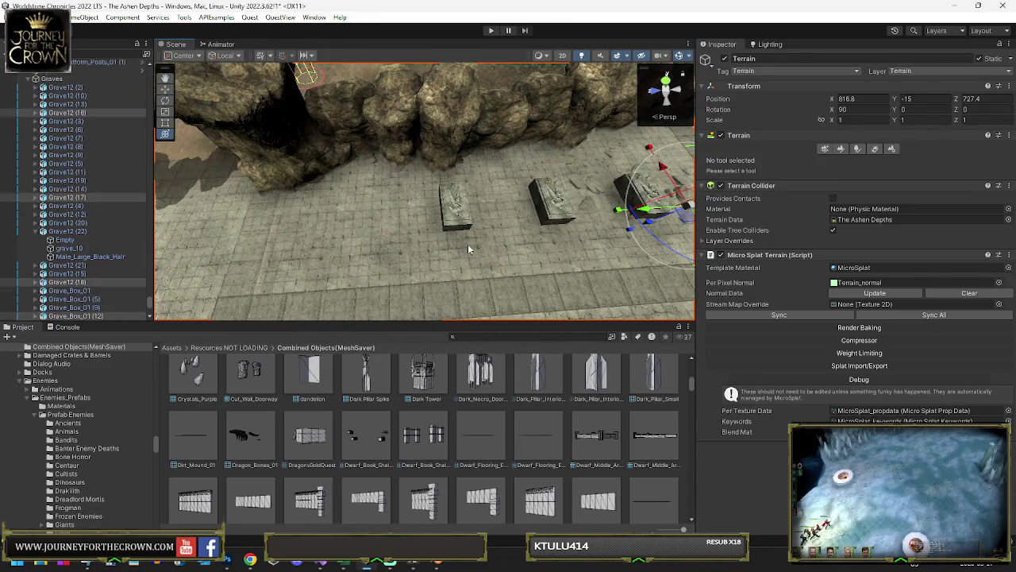
pyautogui.hotkey('ctrl', 'z')
pyautogui.moveTo(518, 244)
pyautogui.mouseDown()
pyautogui.moveTo(80, 272)
pyautogui.moveTo(21, 300)
pyautogui.moveTo(332, 302)
pyautogui.mouseUp()
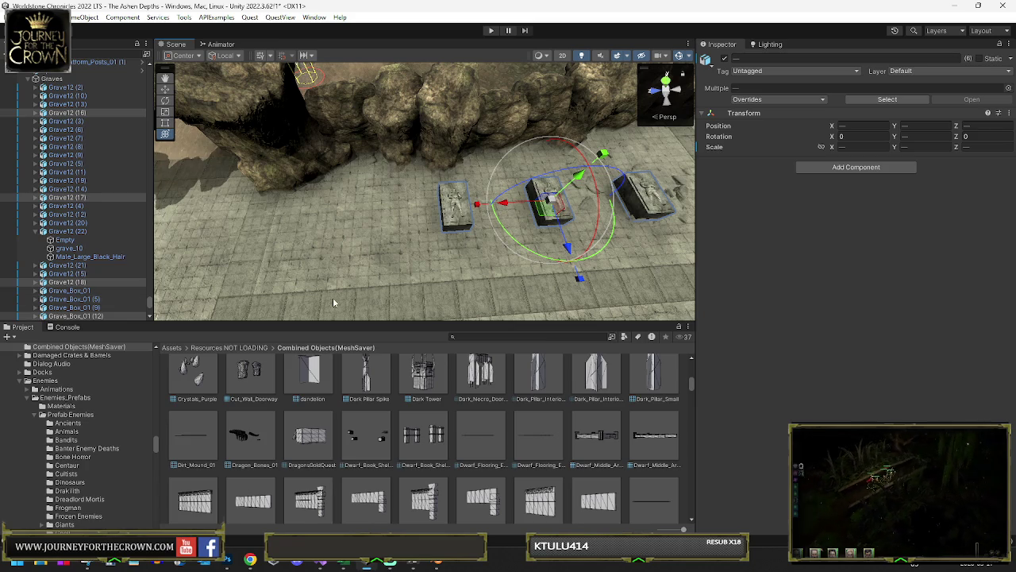
# Step: Move Grave12 (16) left along the row, duplicate it and slide the copy into place
pyautogui.click(447, 221)
pyautogui.press('f')
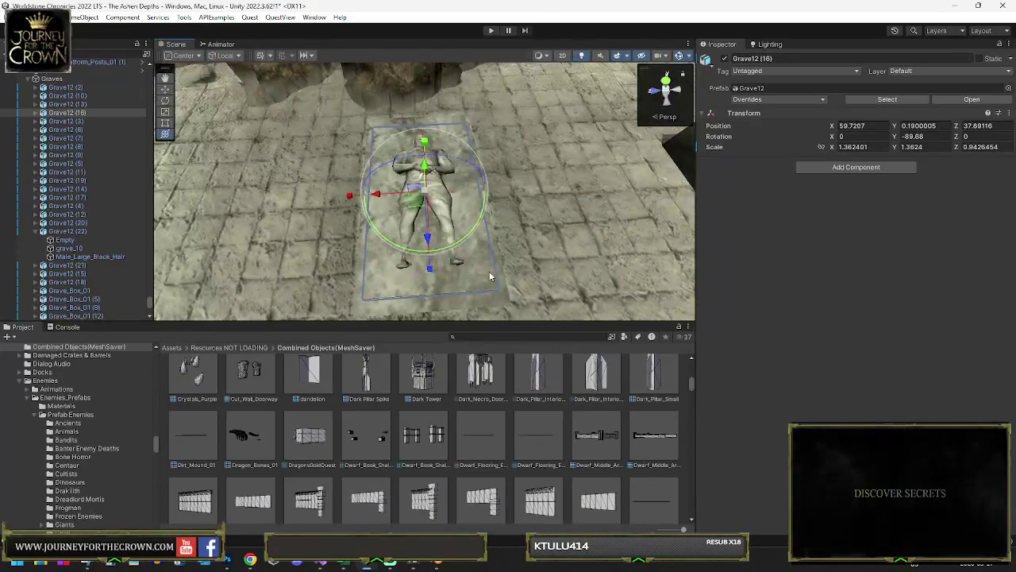
pyautogui.scroll(-5, 499, 274)
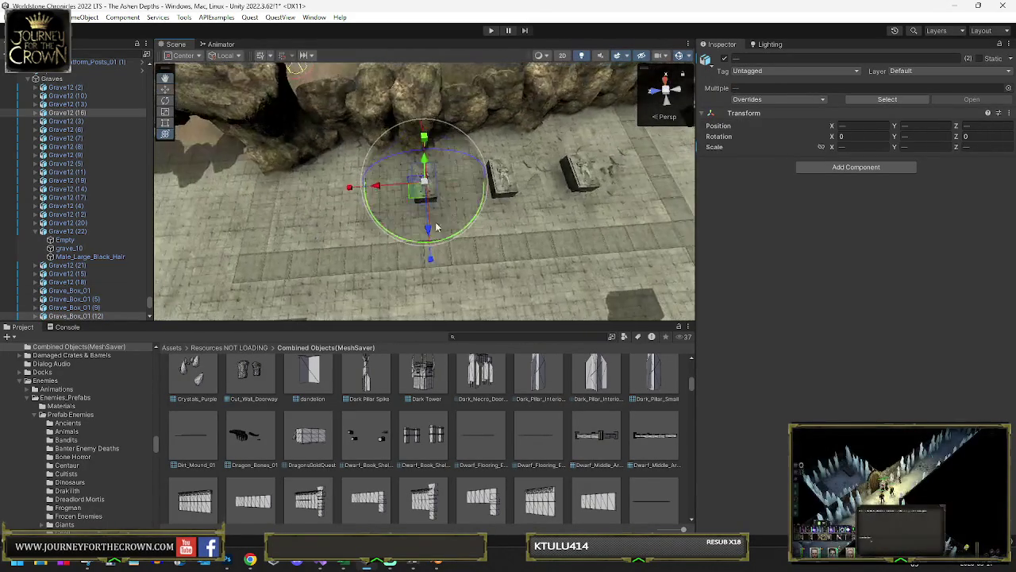
pyautogui.moveTo(380, 190)
pyautogui.mouseDown()
pyautogui.moveTo(300, 195)
pyautogui.moveTo(117, 116)
pyautogui.moveTo(182, 135)
pyautogui.moveTo(278, 198)
pyautogui.moveTo(485, 259)
pyautogui.moveTo(556, 239)
pyautogui.moveTo(629, 238)
pyautogui.mouseUp()
pyautogui.hotkey('ctrl', 'd')
pyautogui.press('f')
pyautogui.press('e')
pyautogui.scroll(-5, 619, 242)
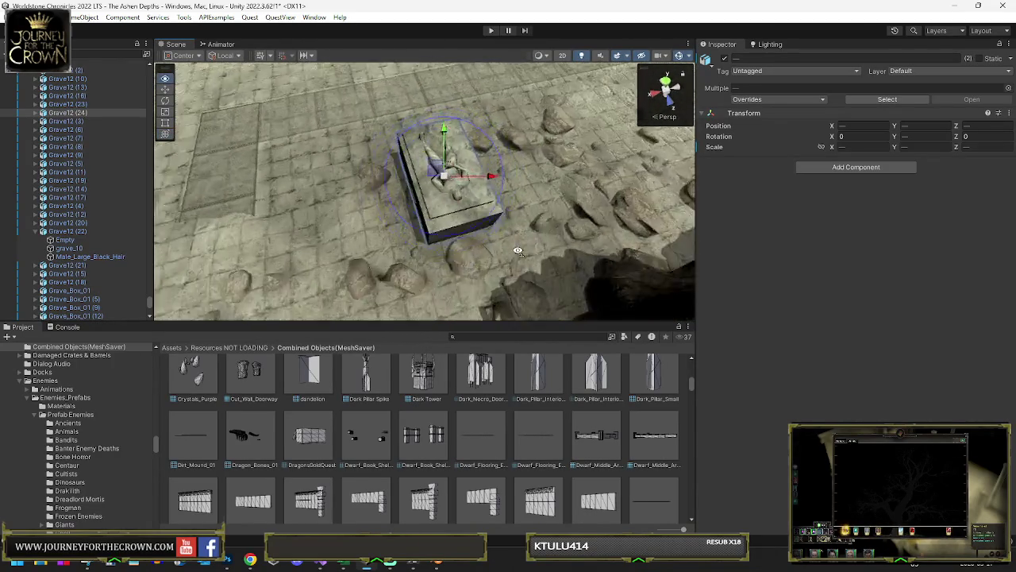
pyautogui.moveTo(416, 199); pyautogui.dragTo(398, 210)
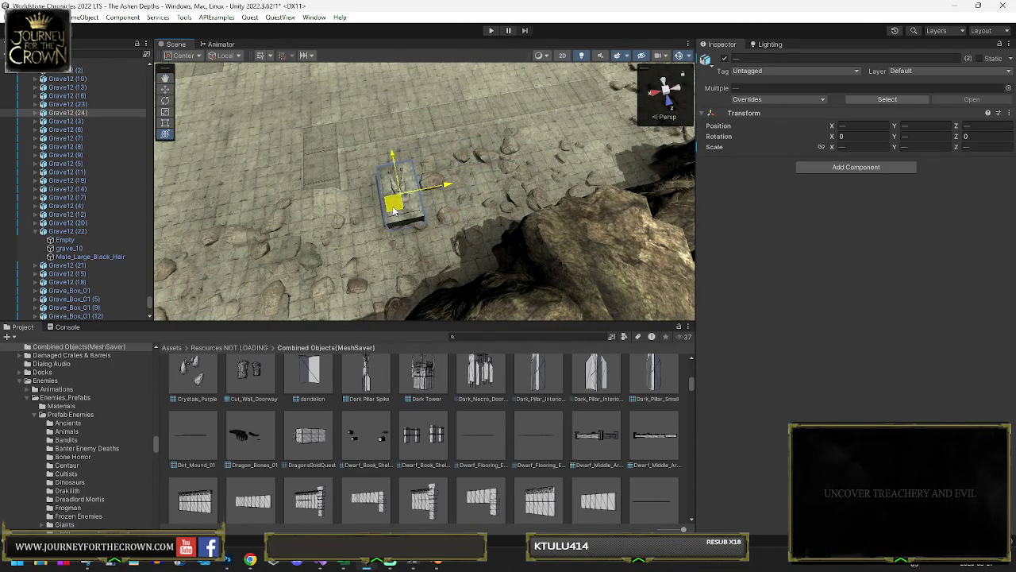
pyautogui.moveTo(468, 204); pyautogui.dragTo(487, 191)
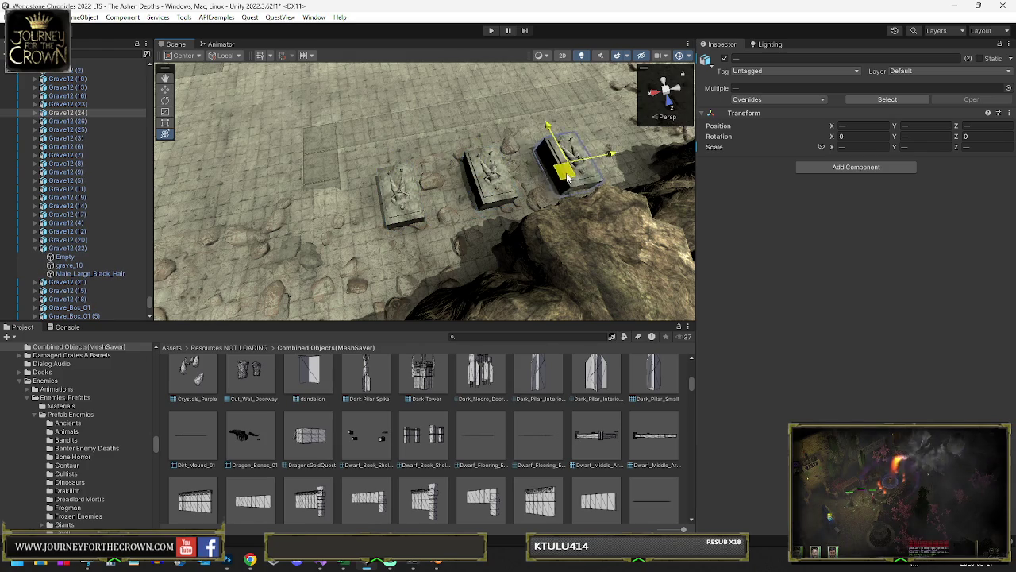
# Step: Delete the unwanted grave copy and pull back to an overview of the graveyard room
pyautogui.moveTo(569, 170)
pyautogui.mouseDown()
pyautogui.moveTo(628, 191)
pyautogui.moveTo(422, 198)
pyautogui.mouseUp()
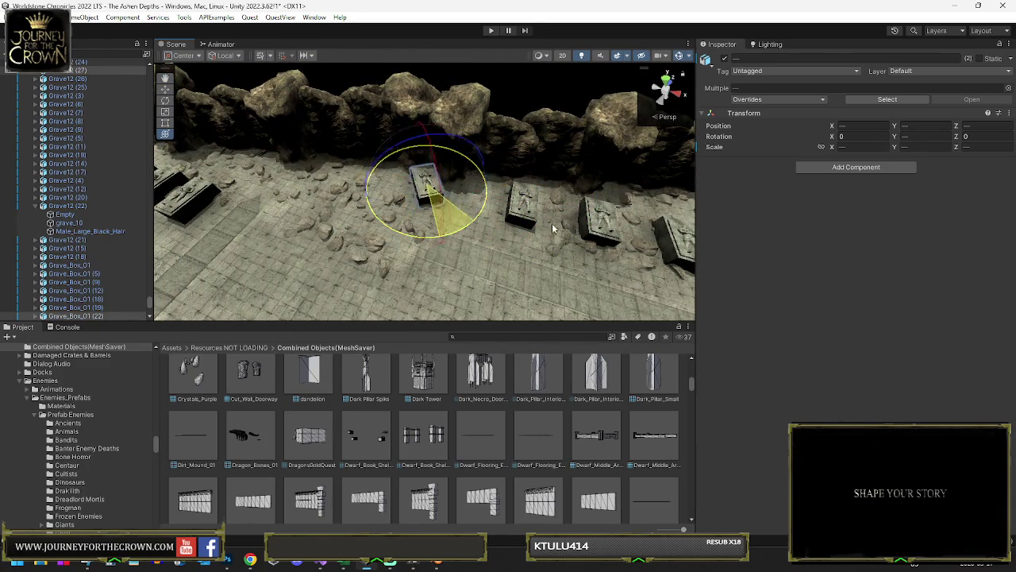
pyautogui.press('f')
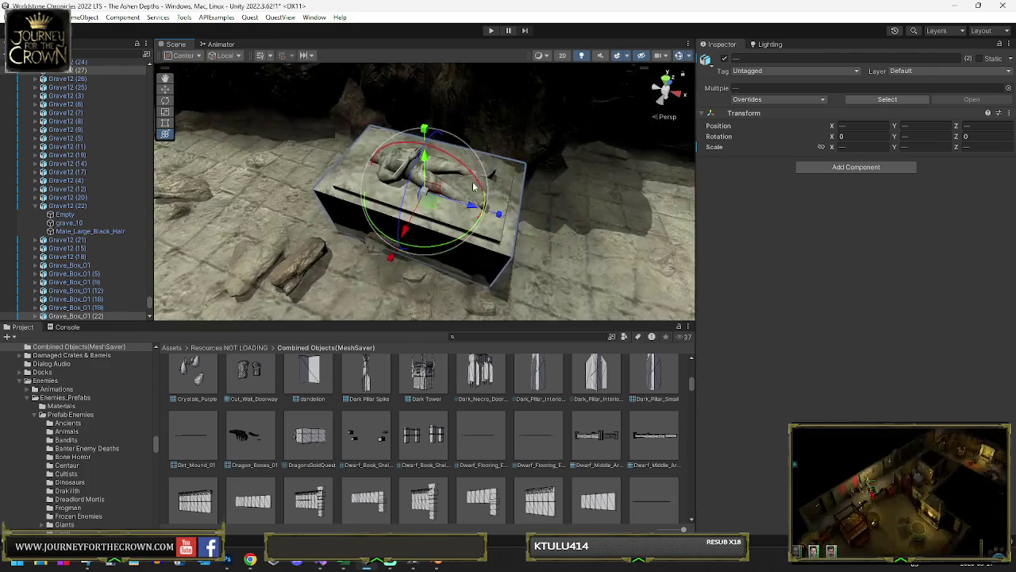
pyautogui.press('Delete')
pyautogui.moveTo(407, 177)
pyautogui.mouseDown()
pyautogui.moveTo(155, 191)
pyautogui.moveTo(272, 202)
pyautogui.moveTo(314, 232)
pyautogui.mouseUp()
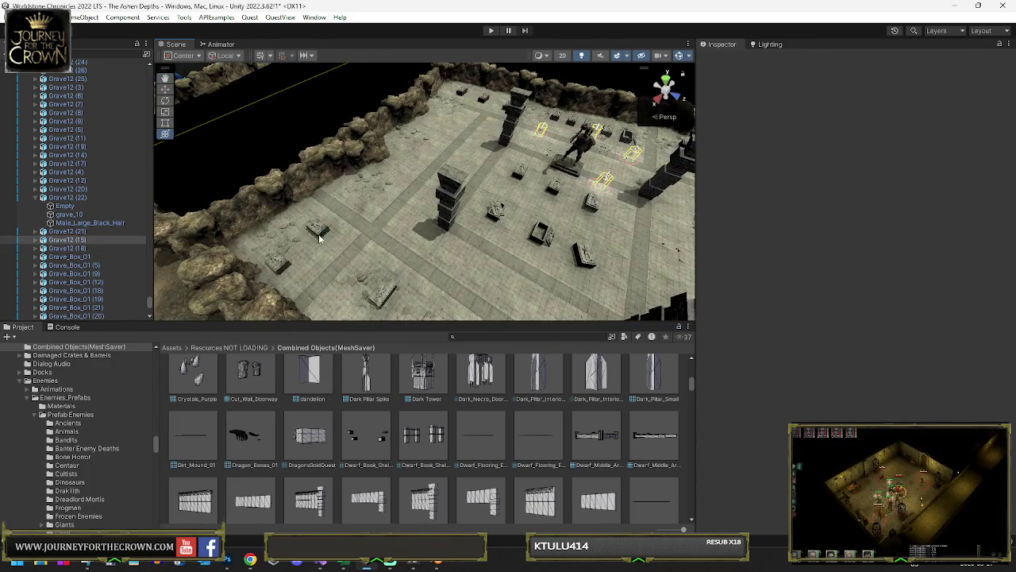
# Step: Select the grave boxes, including Grave_Box_01 (6), near Grave12 (15)
pyautogui.click(317, 234)
pyautogui.press('f')
pyautogui.moveTo(400, 223); pyautogui.dragTo(445, 238)
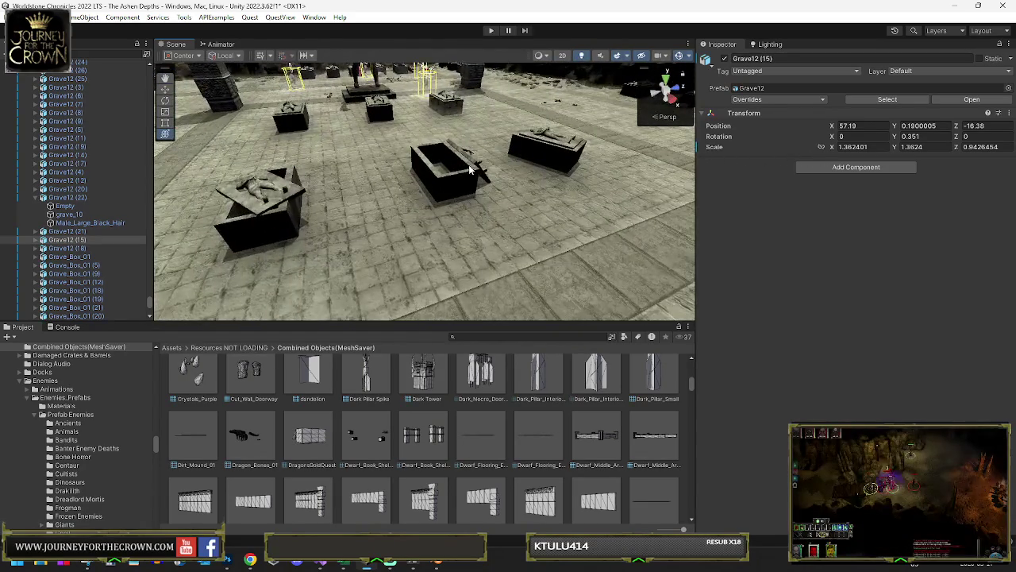
pyautogui.click(470, 169)
pyautogui.press('f')
pyautogui.moveTo(513, 163)
pyautogui.mouseDown()
pyautogui.moveTo(671, 163)
pyautogui.moveTo(504, 178)
pyautogui.moveTo(474, 205)
pyautogui.moveTo(262, 151)
pyautogui.mouseUp()
pyautogui.keyDown('ctrl'); pyautogui.click(479, 216); pyautogui.keyUp('ctrl')
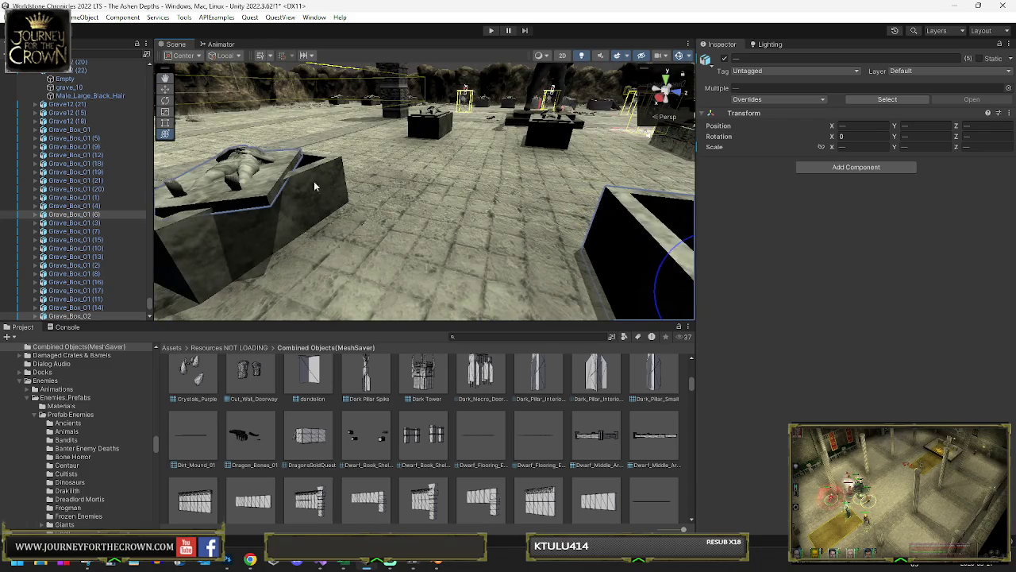
pyautogui.press('f')
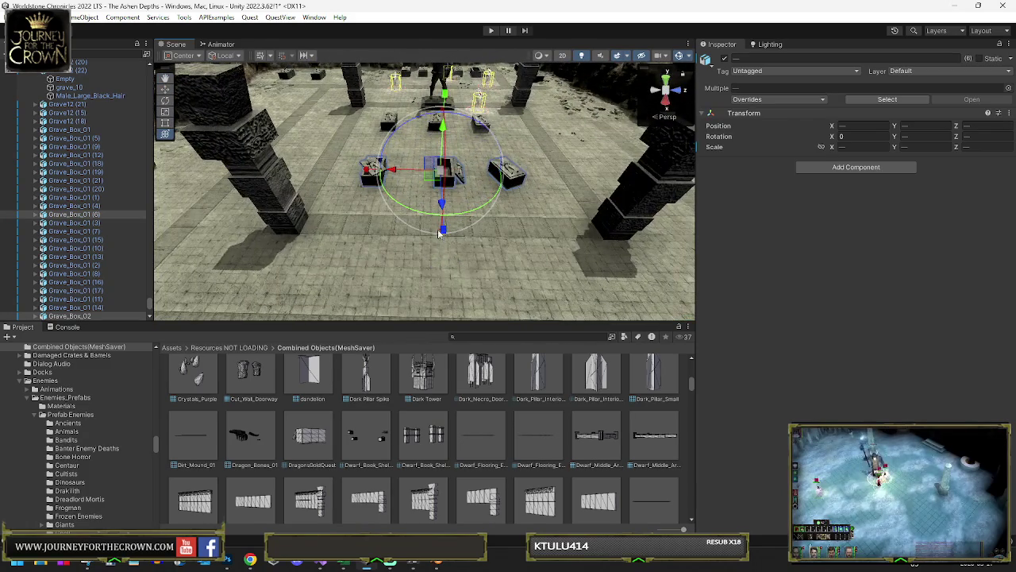
# Step: Rotate the graves beside the rocks, then duplicate them and move the copies toward the rocks
pyautogui.click(215, 131)
pyautogui.press('f')
pyautogui.moveTo(269, 137); pyautogui.dragTo(400, 227)
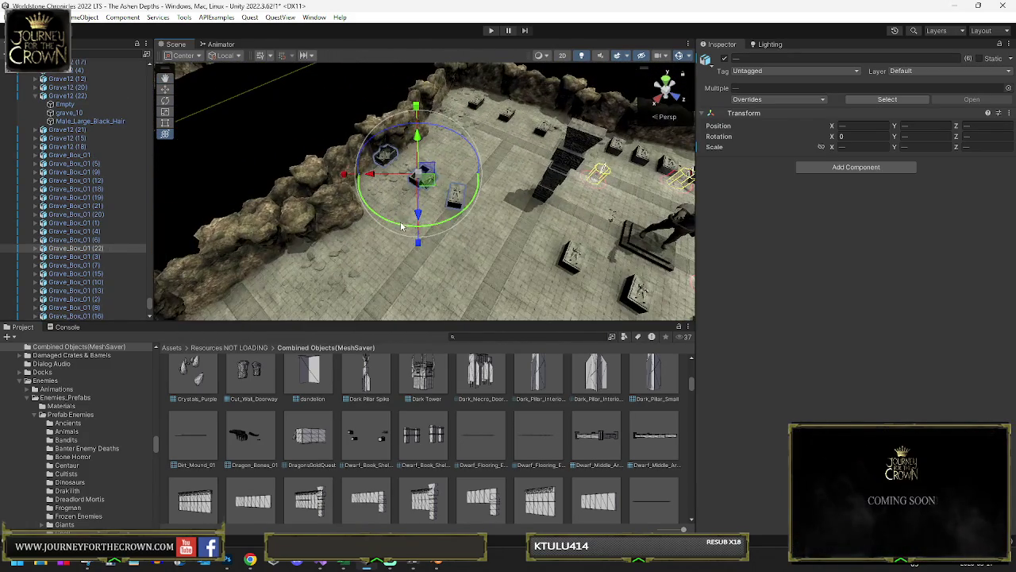
pyautogui.moveTo(616, 188); pyautogui.dragTo(623, 178)
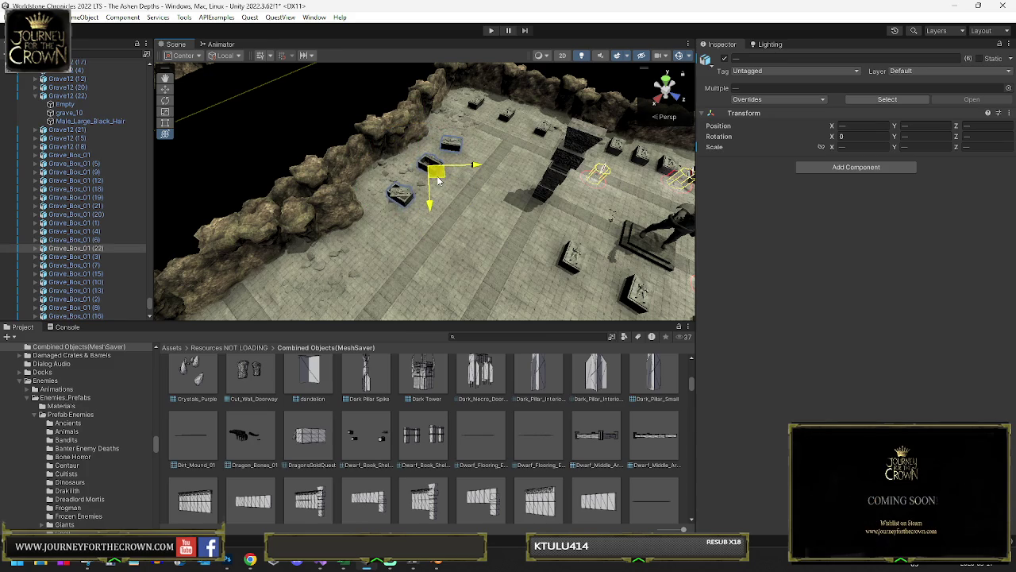
pyautogui.hotkey('ctrl', 'd')
pyautogui.moveTo(438, 181); pyautogui.dragTo(332, 260)
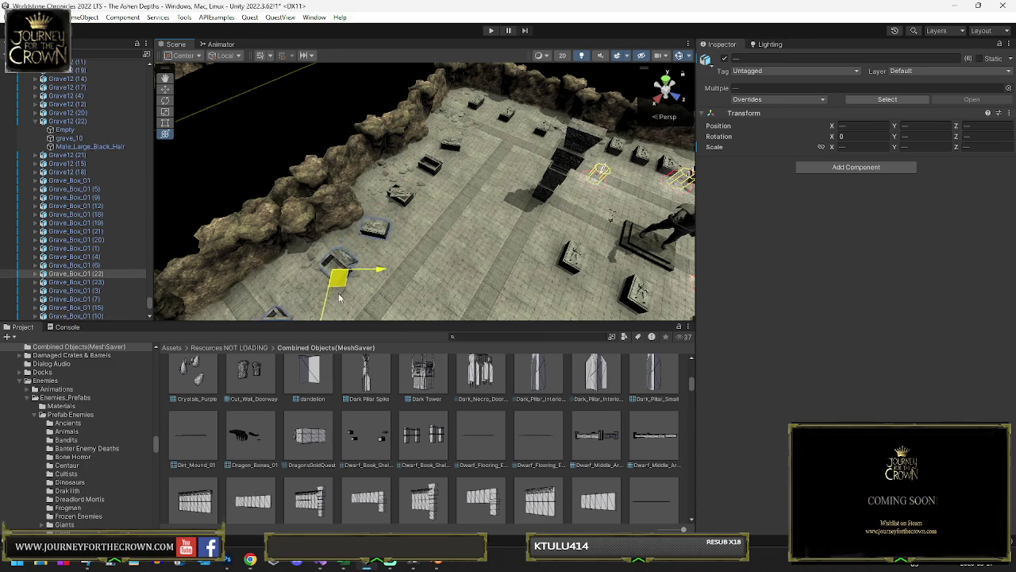
pyautogui.moveTo(339, 297); pyautogui.dragTo(327, 310)
pyautogui.moveTo(420, 200)
pyautogui.mouseDown()
pyautogui.moveTo(382, 223)
pyautogui.moveTo(508, 155)
pyautogui.moveTo(530, 158)
pyautogui.mouseUp()
# Step: Duplicate the three graves again and move the copies along the floor to the lower left
pyautogui.press('y')
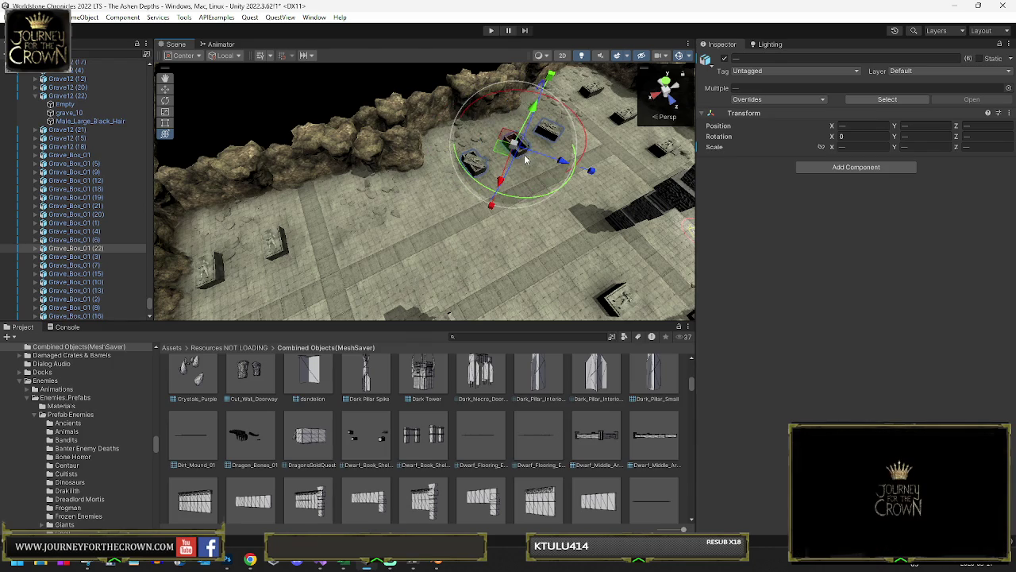
pyautogui.hotkey('ctrl', 'd')
pyautogui.moveTo(514, 159); pyautogui.dragTo(367, 225)
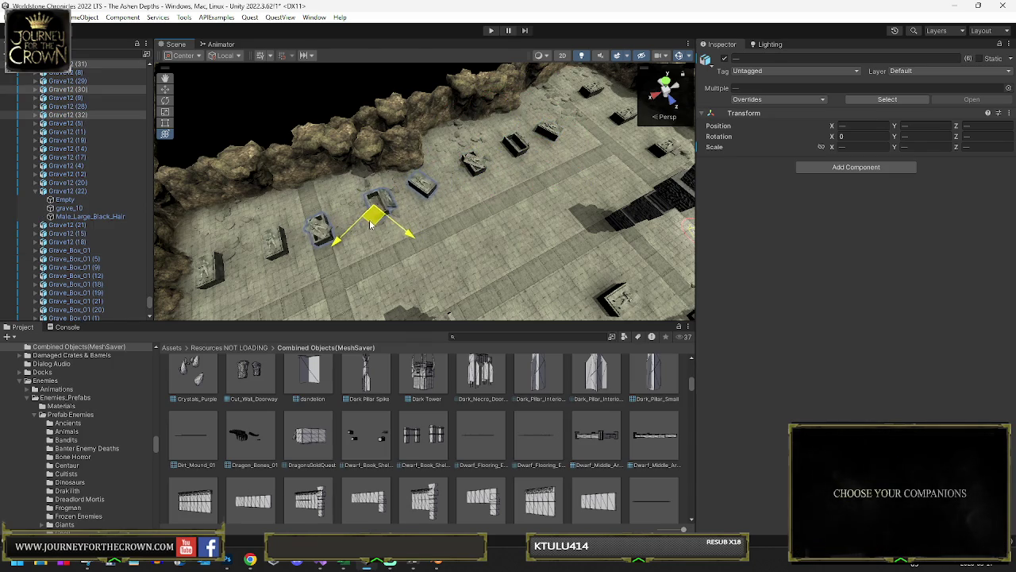
pyautogui.press('e')
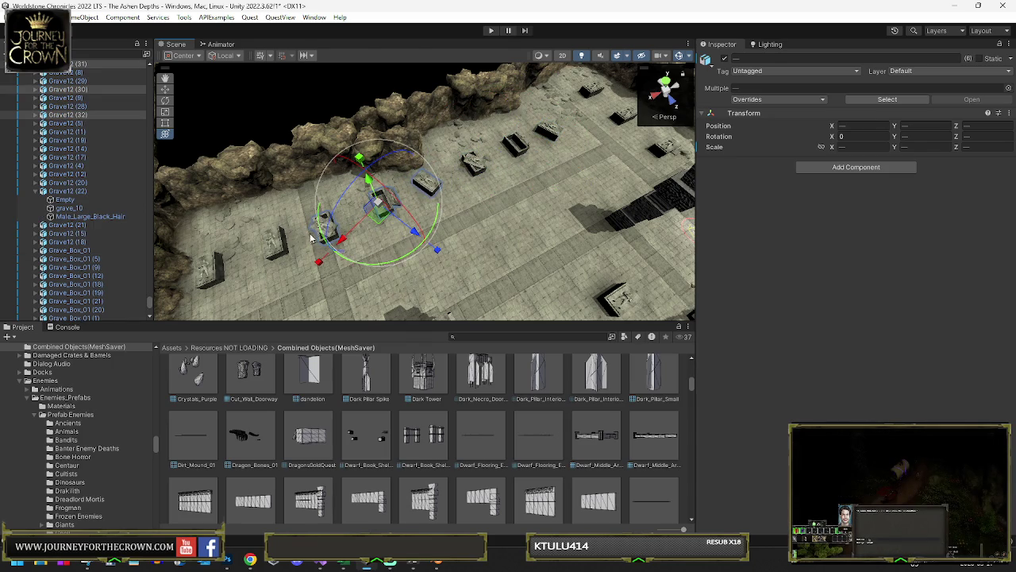
pyautogui.scroll(2, 313, 238)
# Step: Restore the multi-grave selection and rotate the right-hand tombs' grave box
pyautogui.click(322, 235)
pyautogui.press('f')
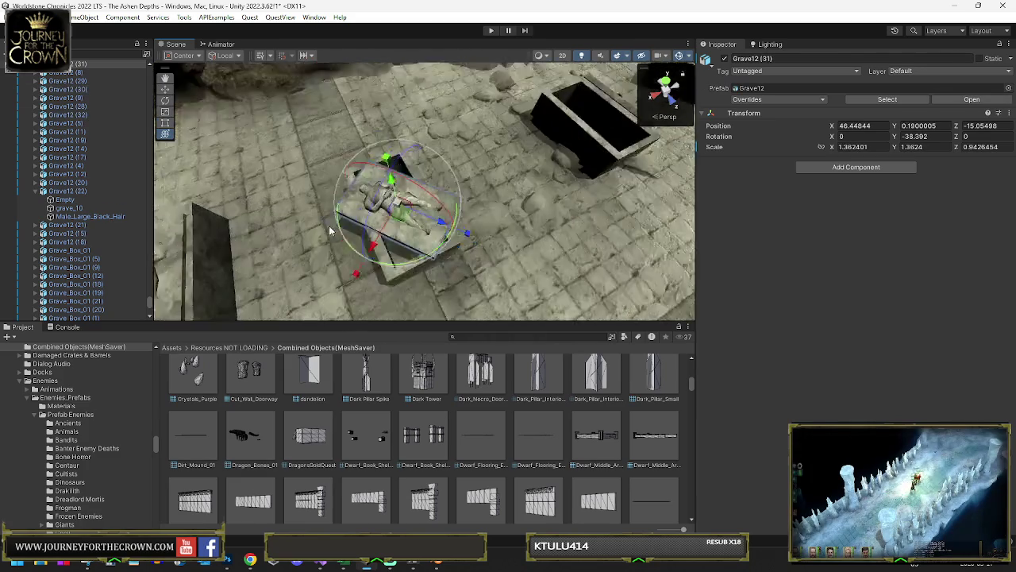
pyautogui.scroll(-10, 444, 182)
pyautogui.hotkey('ctrl', 'z')
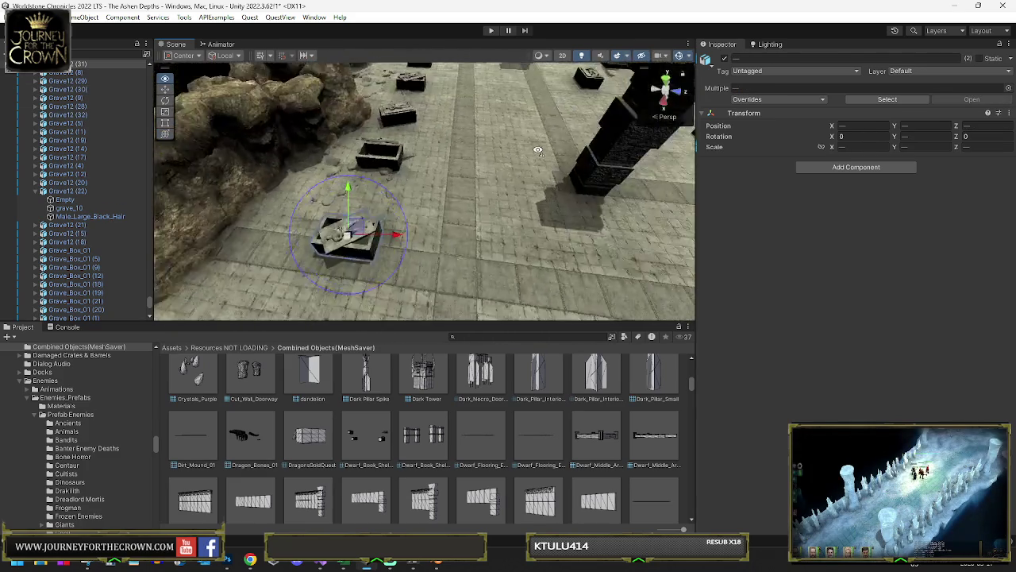
pyautogui.hotkey('ctrl', 'z')
pyautogui.press('f')
pyautogui.moveTo(456, 240)
pyautogui.mouseDown()
pyautogui.moveTo(500, 178)
pyautogui.moveTo(495, 213)
pyautogui.moveTo(445, 152)
pyautogui.mouseUp()
pyautogui.press('y')
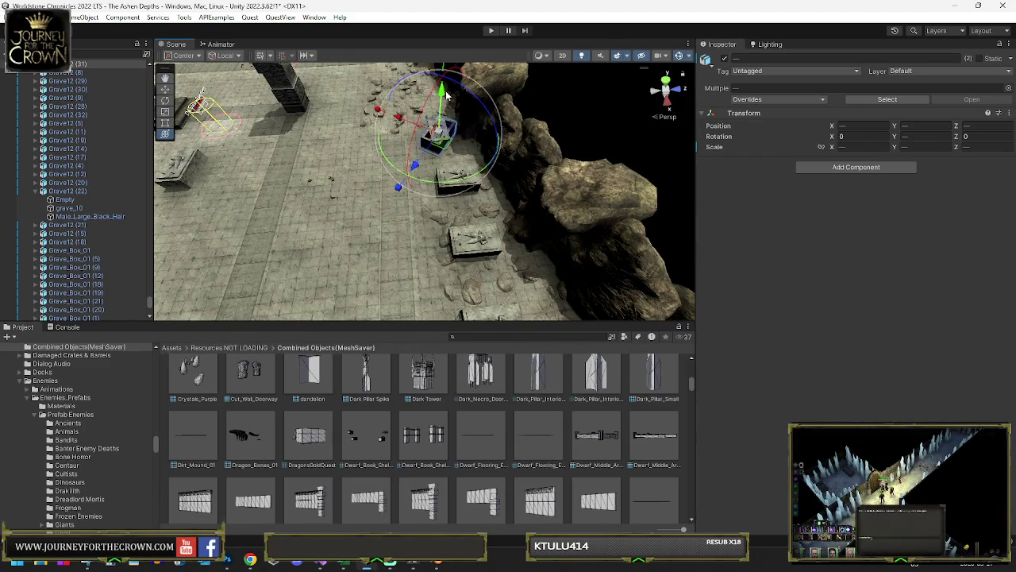
pyautogui.press('f')
pyautogui.moveTo(445, 93)
pyautogui.mouseDown()
pyautogui.moveTo(329, 114)
pyautogui.moveTo(429, 135)
pyautogui.mouseUp()
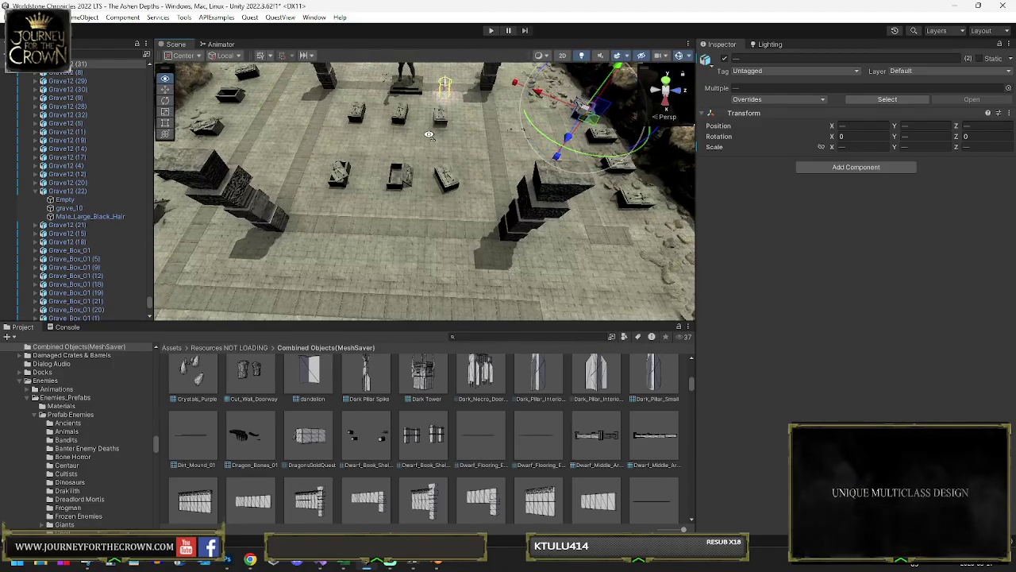
# Step: Select the grave box by Grave12 (8) with its matching part and rotate them
pyautogui.click(442, 181)
pyautogui.press('f')
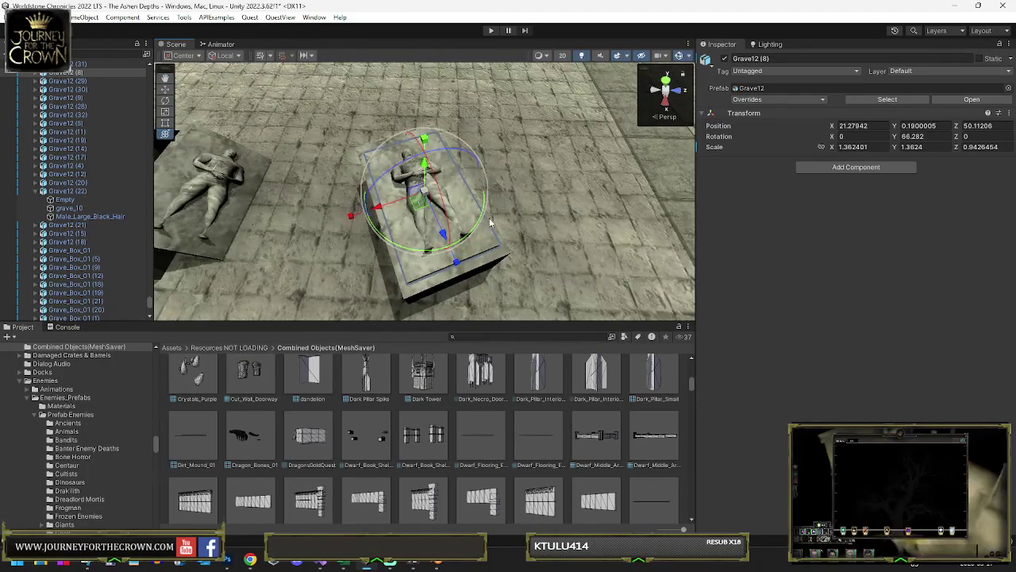
pyautogui.click(490, 230)
pyautogui.click(489, 216)
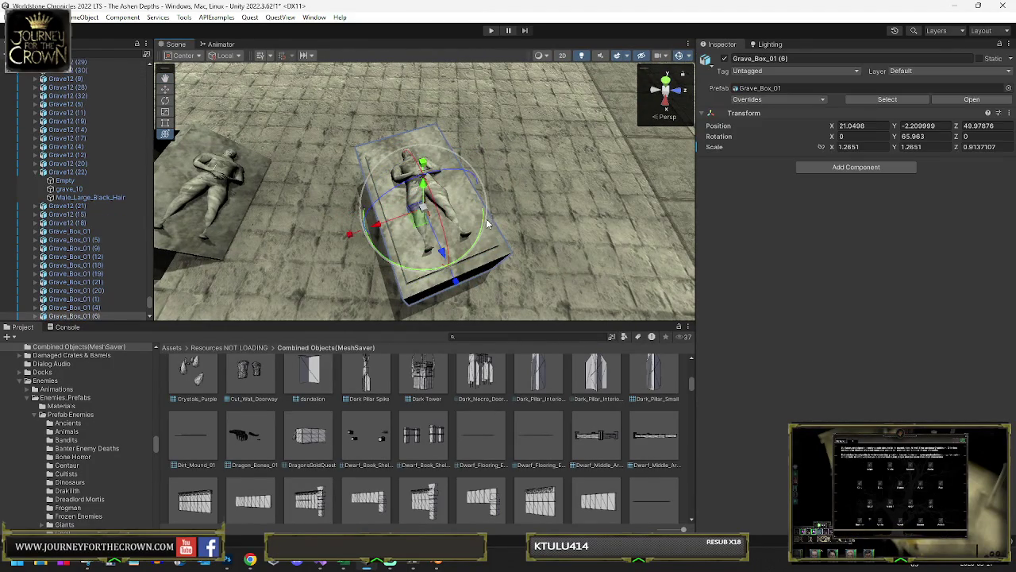
pyautogui.keyDown('shift'); pyautogui.click(435, 211); pyautogui.keyUp('shift')
pyautogui.moveTo(427, 216); pyautogui.dragTo(437, 205)
pyautogui.scroll(-5, 437, 183)
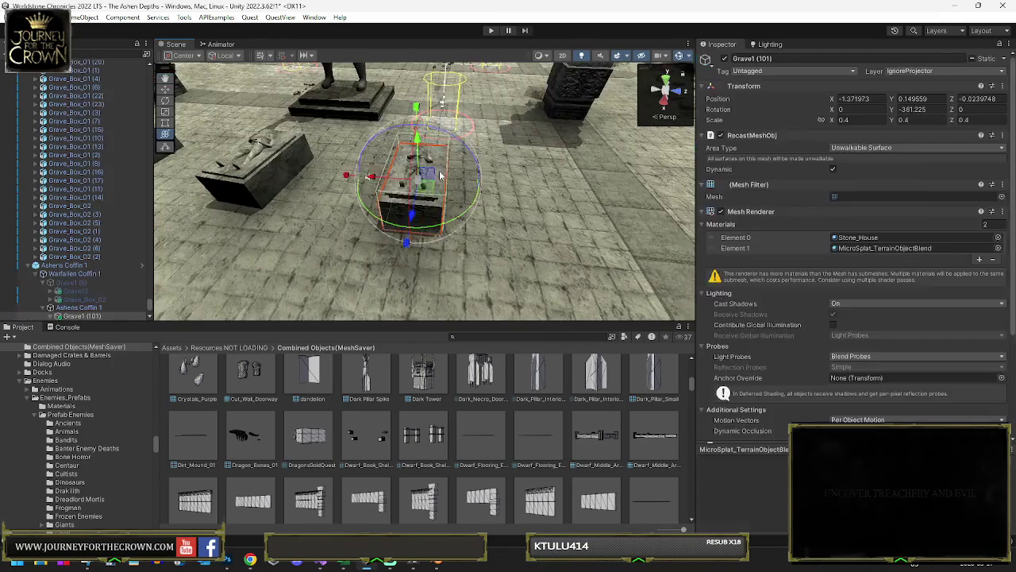
# Step: Select Ashens Coffin 1 through its child Grave1 (101) and slide it across the floor
pyautogui.click(439, 170)
pyautogui.press('f')
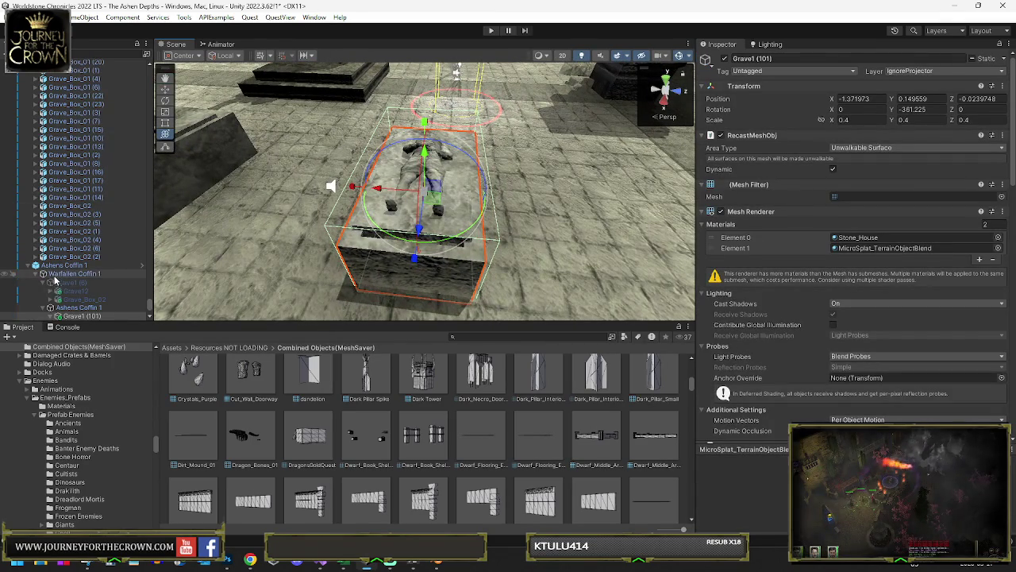
pyautogui.click(68, 264)
pyautogui.press('f')
pyautogui.scroll(-5, 436, 172)
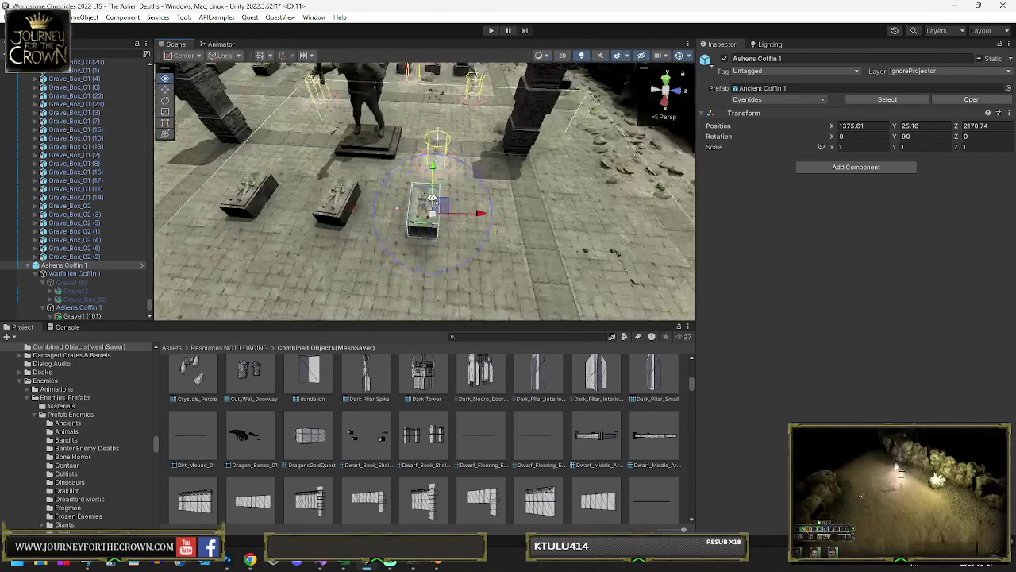
pyautogui.moveTo(439, 231); pyautogui.dragTo(449, 228)
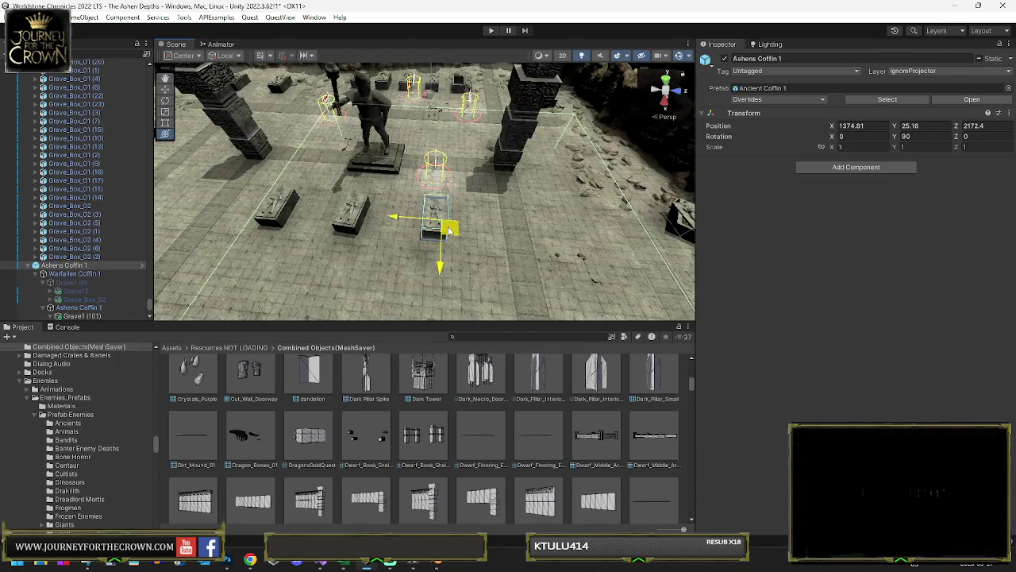
pyautogui.moveTo(465, 165)
pyautogui.mouseDown()
pyautogui.moveTo(406, 142)
pyautogui.moveTo(389, 152)
pyautogui.moveTo(427, 169)
pyautogui.moveTo(556, 169)
pyautogui.mouseUp()
# Step: Reselect Ashens Coffin 1 via Grave1 (101) from a wider view
pyautogui.click(426, 169)
pyautogui.click(427, 169)
pyautogui.click(432, 171)
pyautogui.click(436, 171)
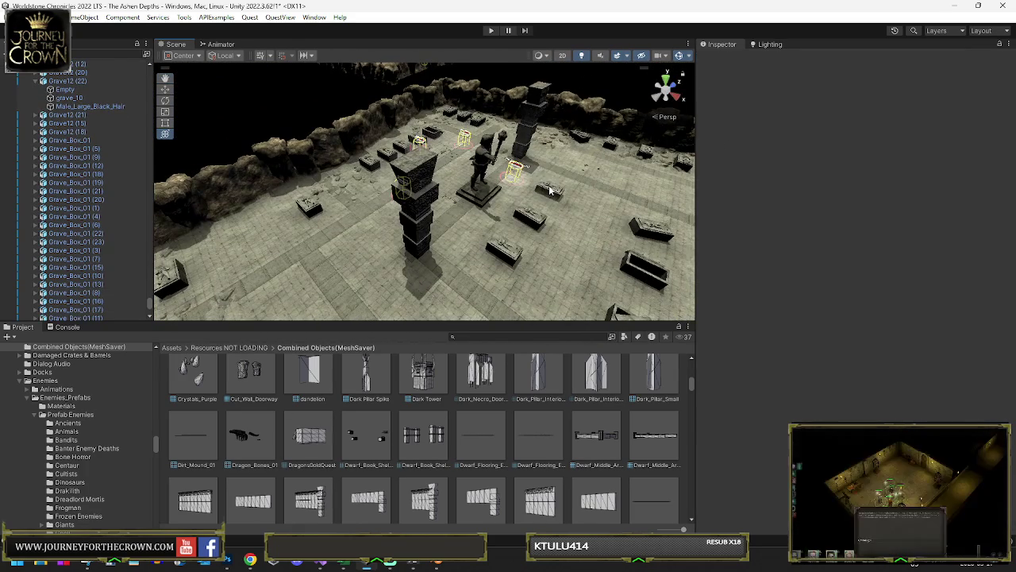
pyautogui.click(543, 190)
pyautogui.press('f')
pyautogui.moveTo(429, 207)
pyautogui.mouseDown()
pyautogui.moveTo(429, 235)
pyautogui.moveTo(341, 230)
pyautogui.mouseUp()
pyautogui.click(429, 234)
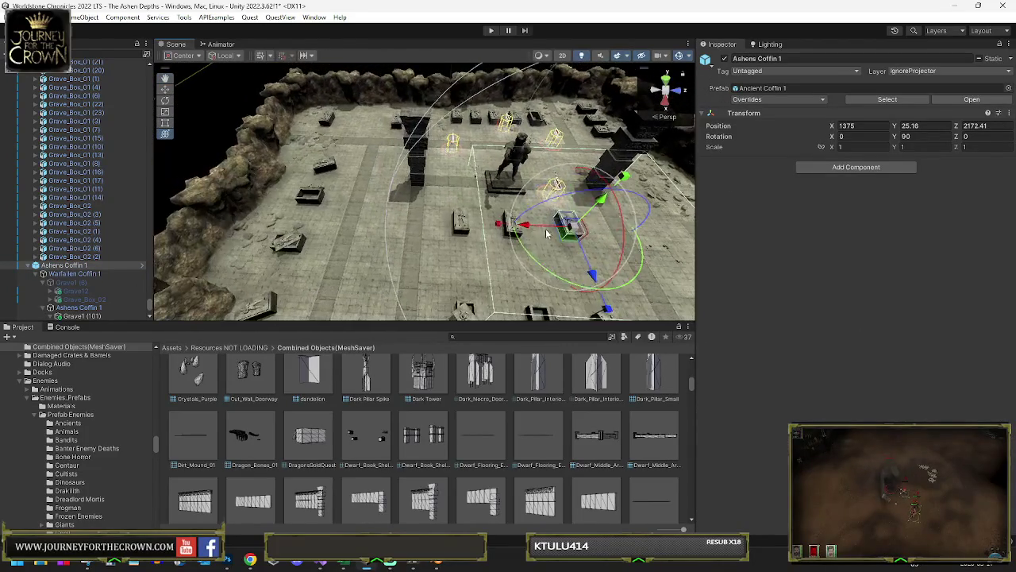
# Step: Duplicate Ashens Coffin 1 and move the copy between the two tombs
pyautogui.hotkey('ctrl', 'd')
pyautogui.moveTo(568, 230); pyautogui.dragTo(362, 127)
pyautogui.press('f')
pyautogui.moveTo(444, 186)
pyautogui.mouseDown()
pyautogui.moveTo(463, 181)
pyautogui.moveTo(463, 159)
pyautogui.mouseUp()
pyautogui.scroll(5, 463, 181)
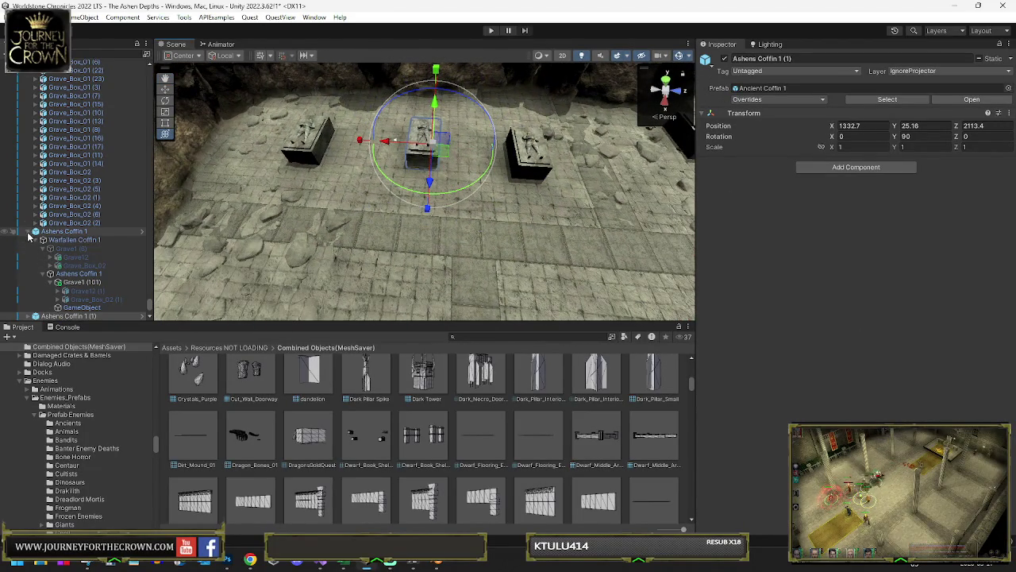
# Step: Rename the coffin copy to Ashens Coffin 2 in the Hierarchy
pyautogui.click(27, 231)
pyautogui.click(84, 239)
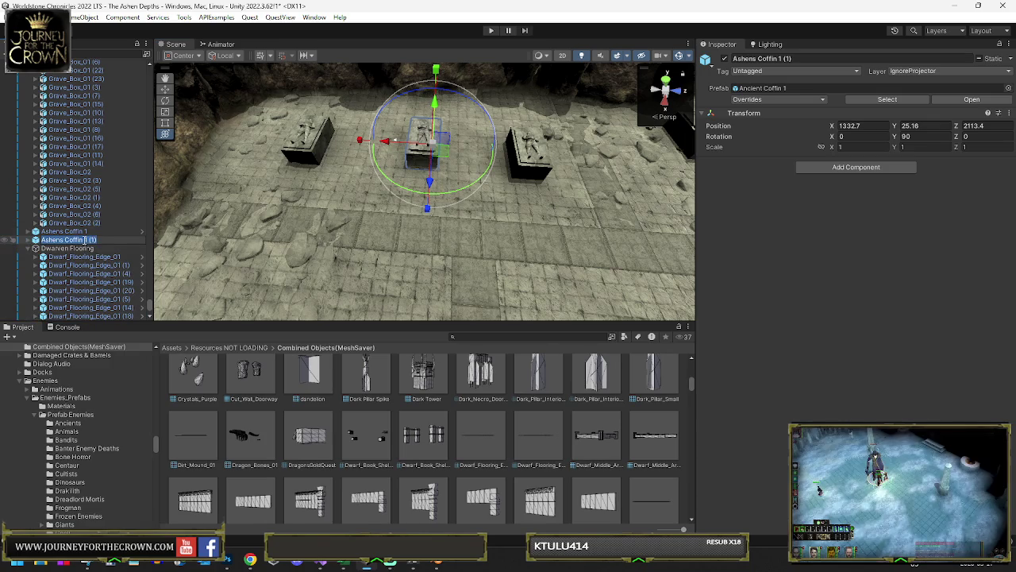
pyautogui.press('Return')
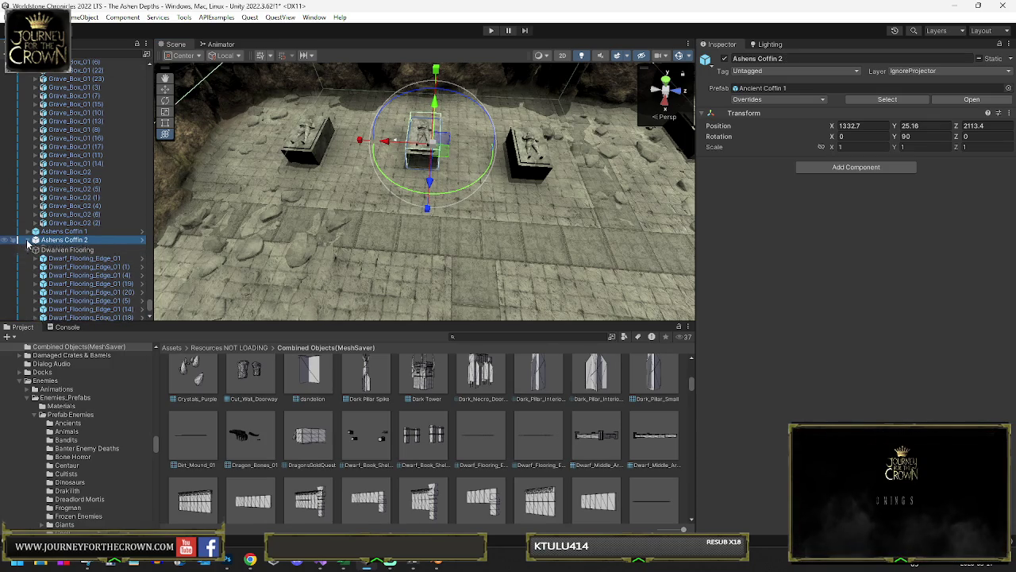
pyautogui.click(36, 249)
pyautogui.click(93, 250)
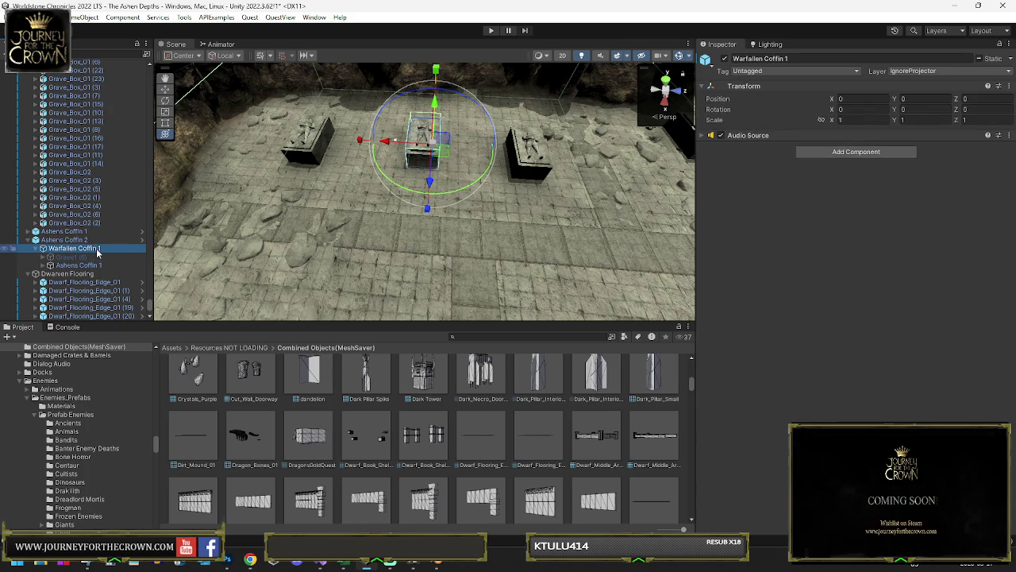
# Step: Rename the copied Warfallen Coffin 1 to Warfallen Coffin 2 and its child to Ashens Coffin 2
pyautogui.press('BackSpace')
pyautogui.write('2')
pyautogui.click(100, 266)
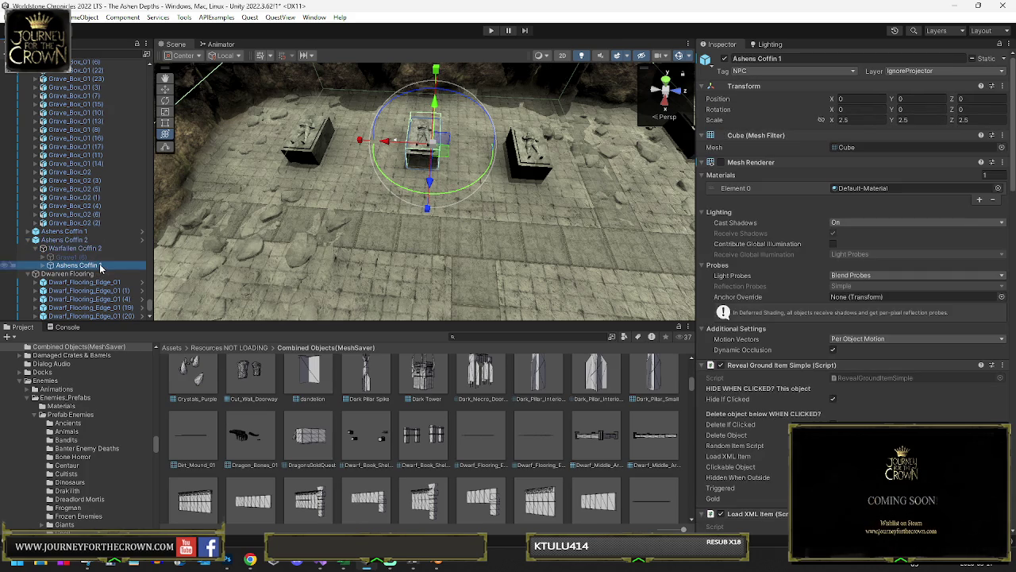
pyautogui.write('2')
pyautogui.press('Return')
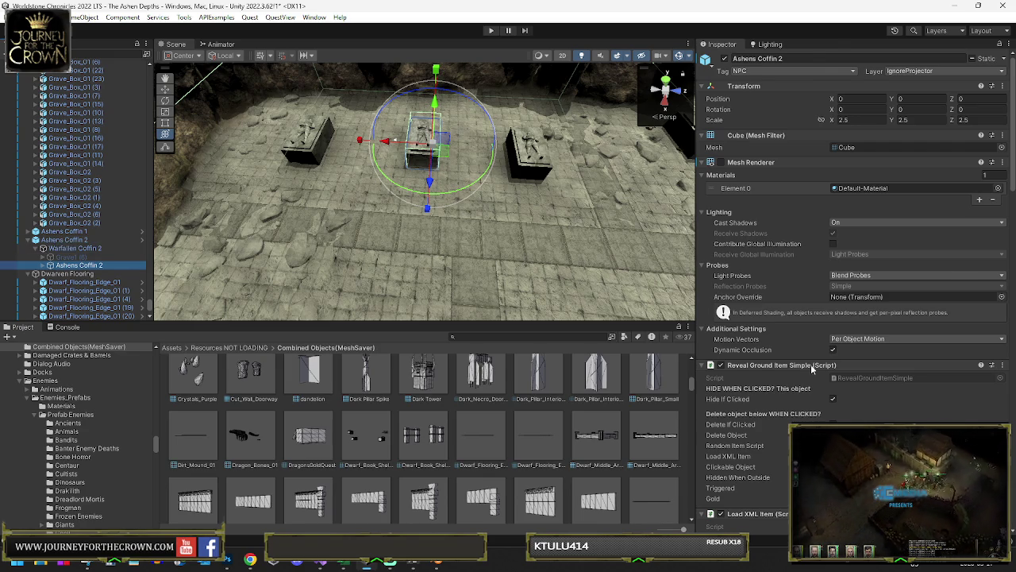
# Step: Review Ashens Coffin 2's loot drop settings, then select its child Grave1 (101)
pyautogui.scroll(-8, 910, 398)
pyautogui.scroll(-6, 910, 369)
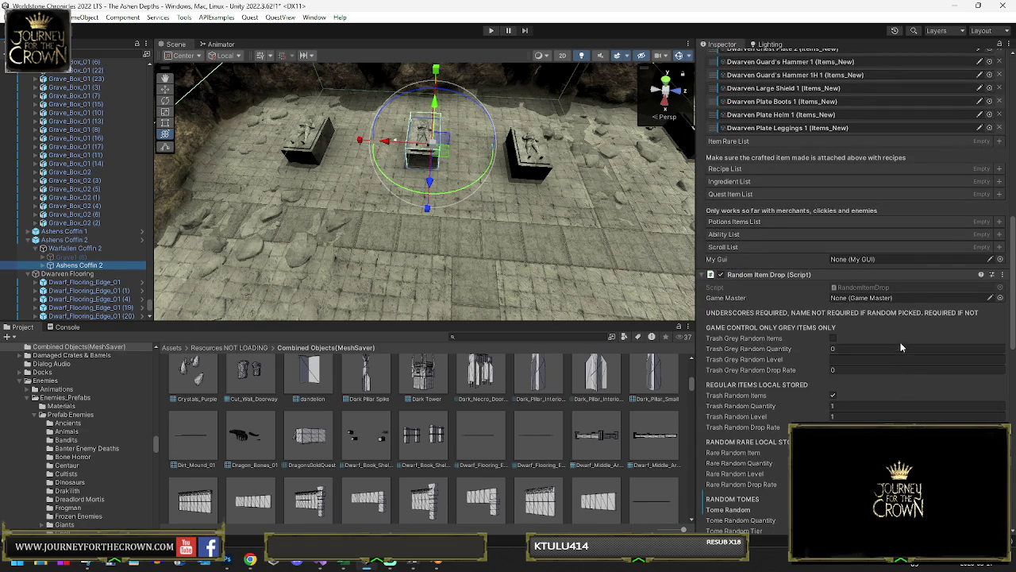
pyautogui.scroll(-10, 906, 371)
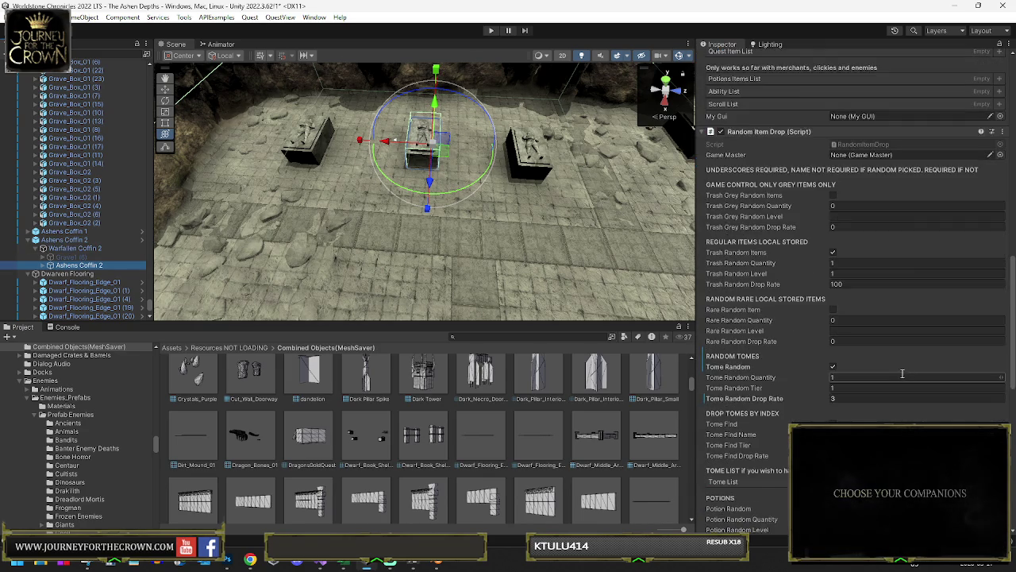
pyautogui.scroll(-3, 915, 366)
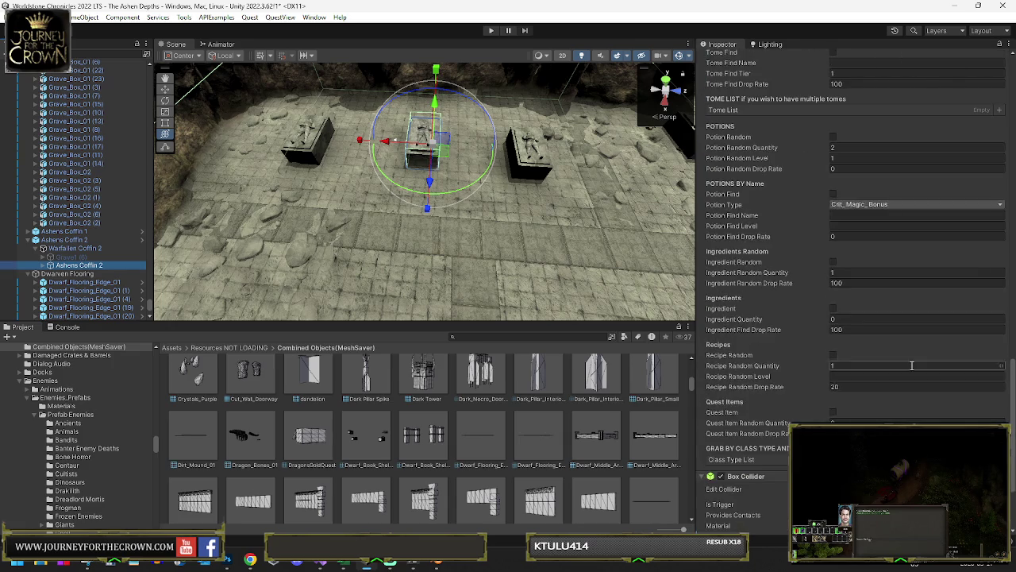
pyautogui.click(75, 248)
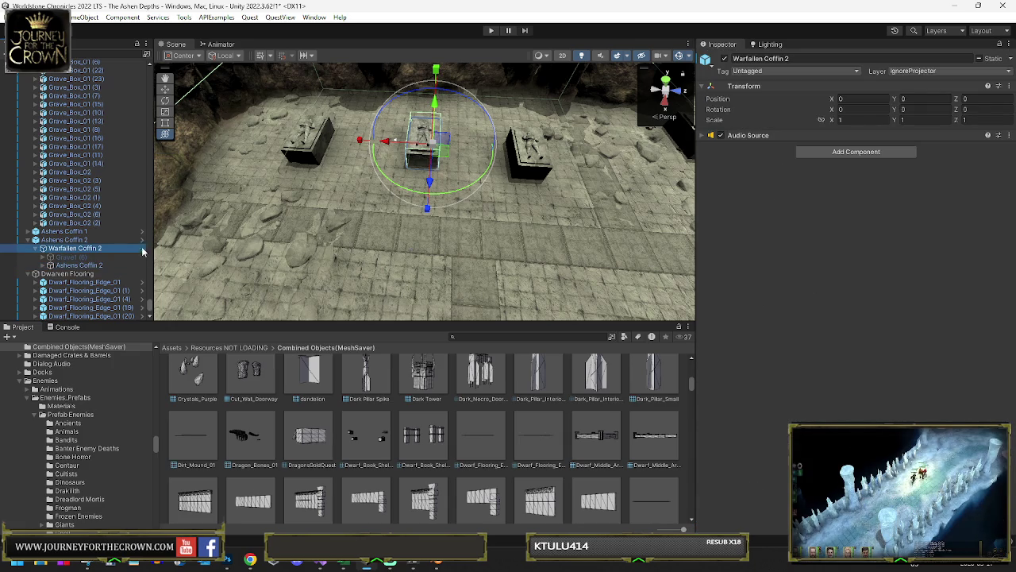
pyautogui.click(64, 239)
pyautogui.click(69, 266)
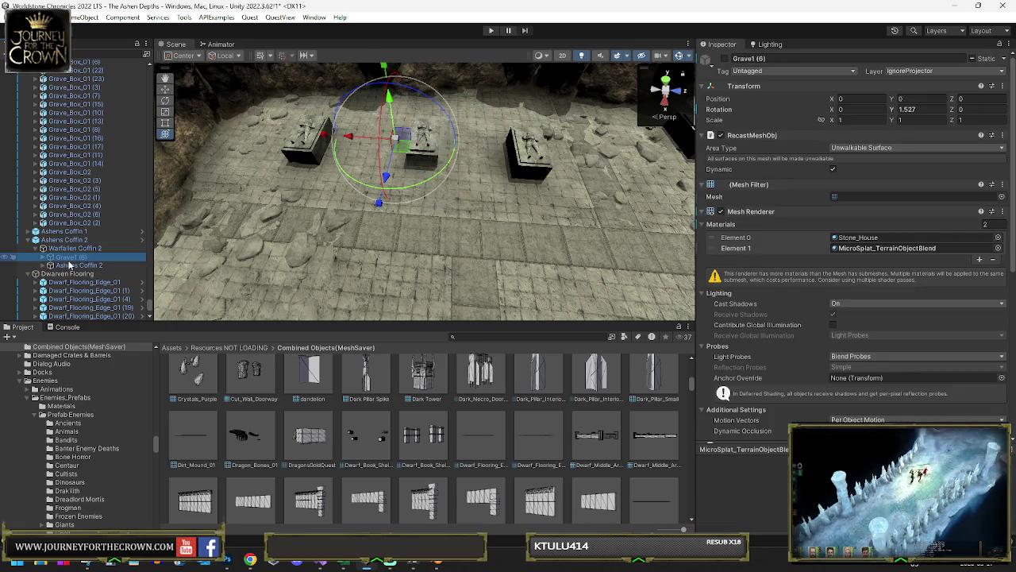
pyautogui.scroll(-5, 841, 345)
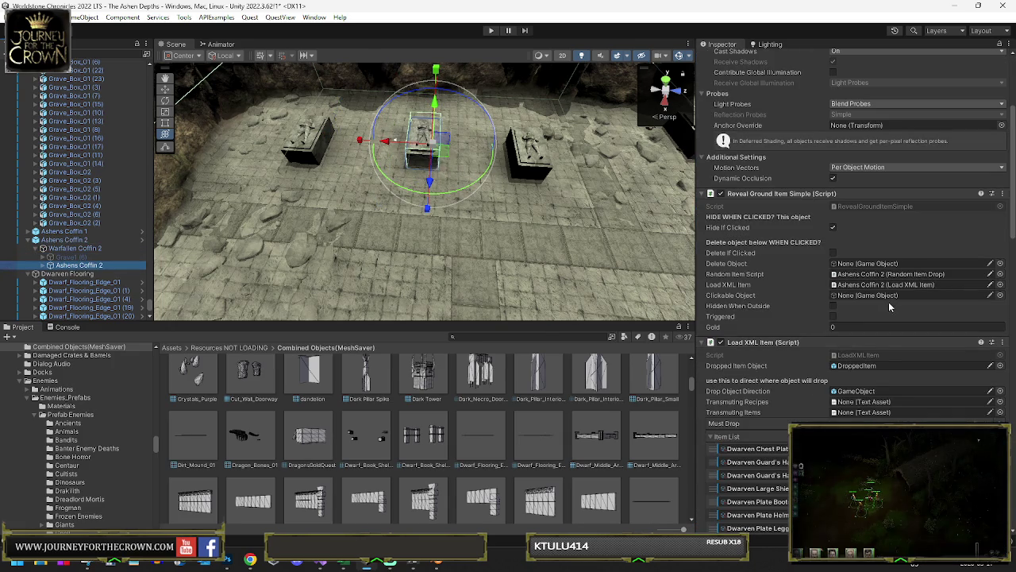
pyautogui.scroll(-6, 888, 302)
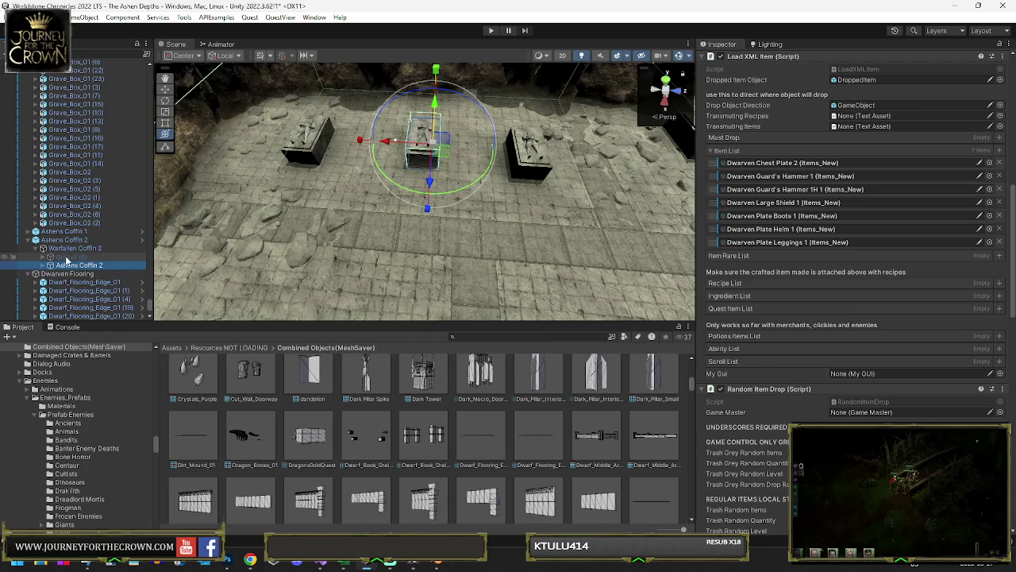
pyautogui.click(50, 265)
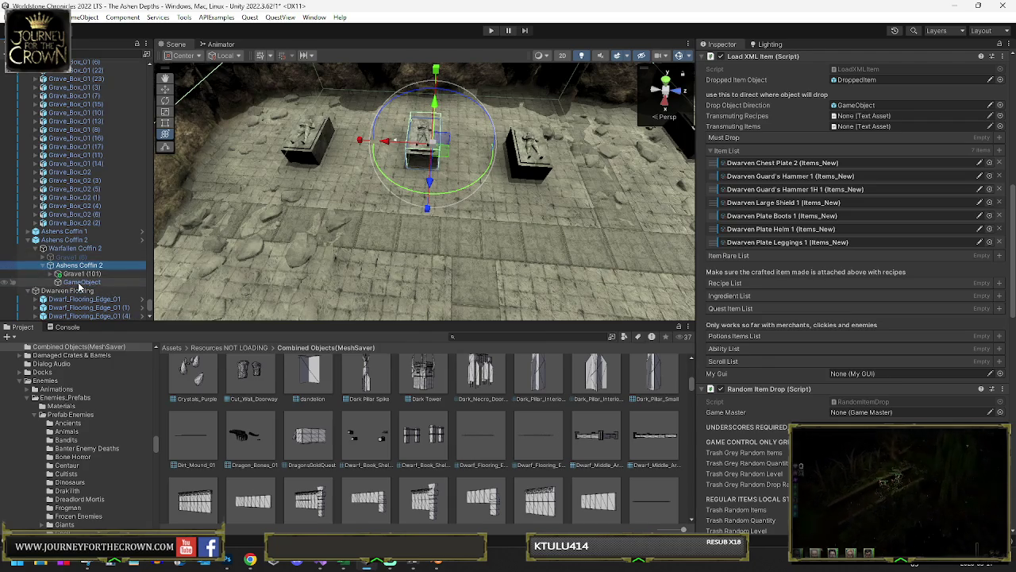
pyautogui.click(80, 274)
pyautogui.scroll(-5, 778, 316)
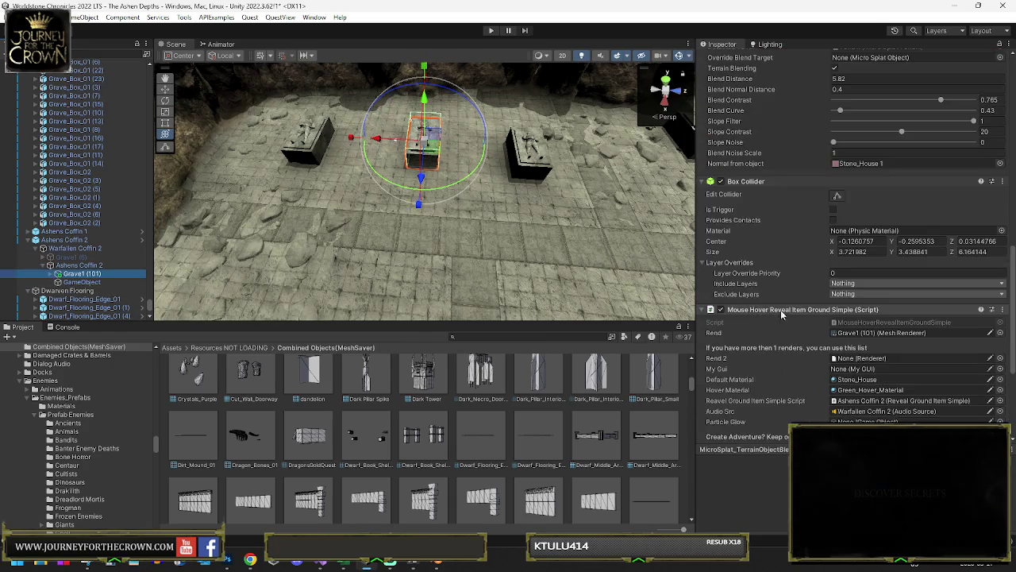
# Step: Change Grave1 (101)'s Adventure Name from Ashens Coffin 1 to Ashens Coffin 2
pyautogui.doubleClick(877, 314)
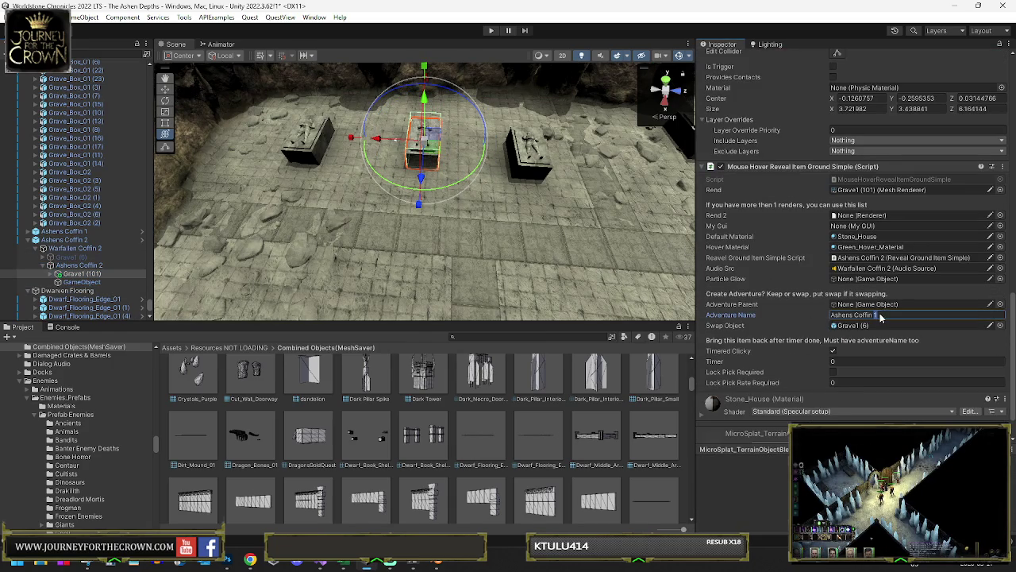
pyautogui.write('2')
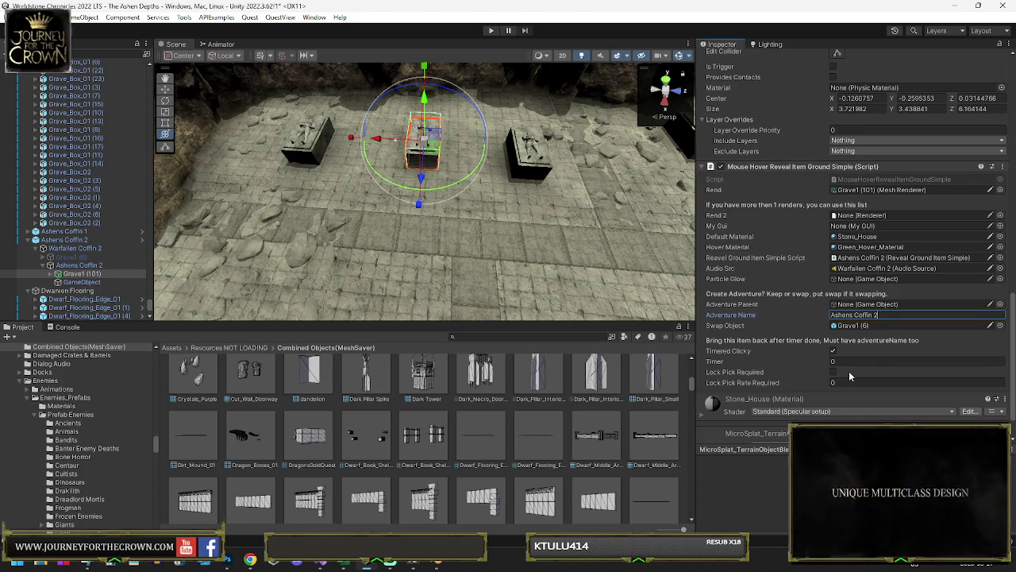
pyautogui.click(64, 267)
pyautogui.scroll(-10, 859, 304)
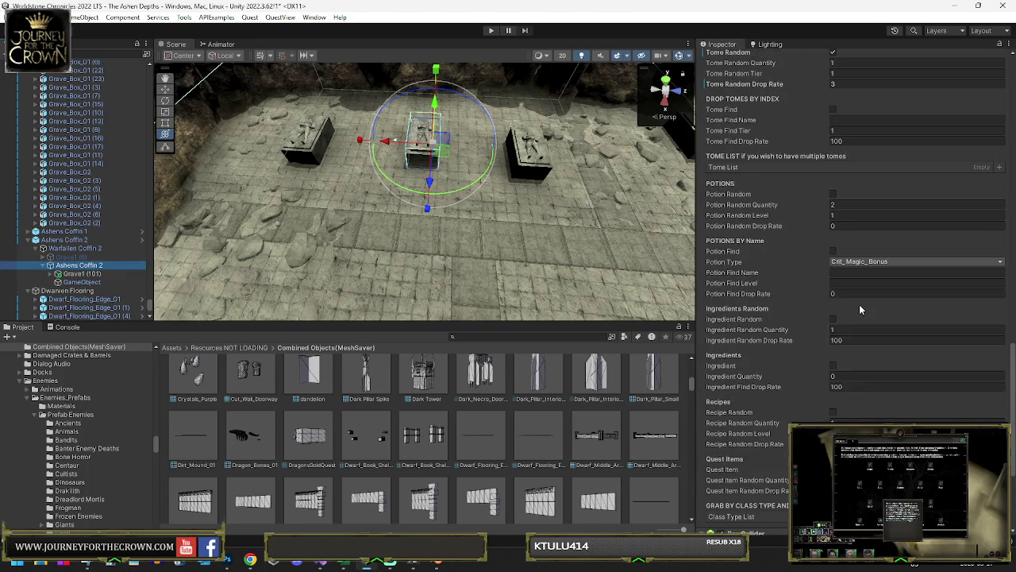
# Step: Turn on Trash Grey Random Items for Ashens Coffin 2 with quantity 1, level 1, drop rate 100
pyautogui.scroll(10, 859, 305)
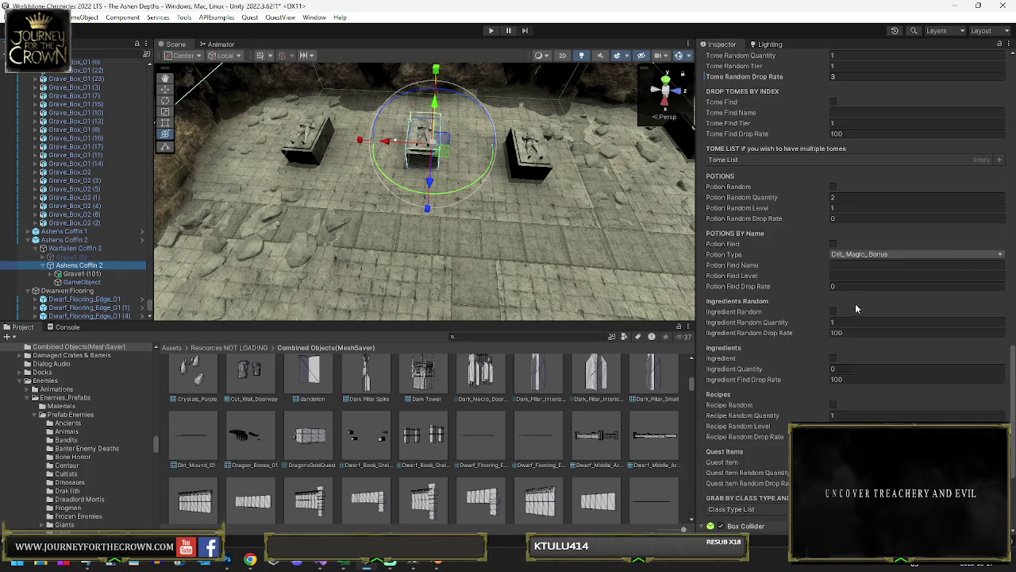
pyautogui.scroll(5, 857, 302)
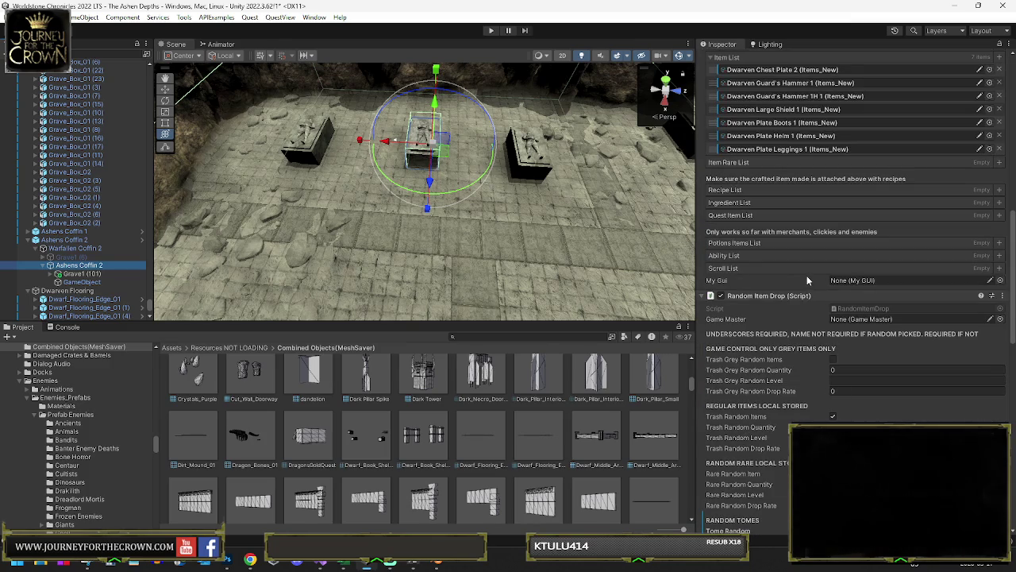
pyautogui.scroll(3, 788, 264)
pyautogui.scroll(-4, 788, 267)
pyautogui.scroll(-4, 788, 262)
pyautogui.click(833, 188)
pyautogui.click(844, 200)
pyautogui.write('1')
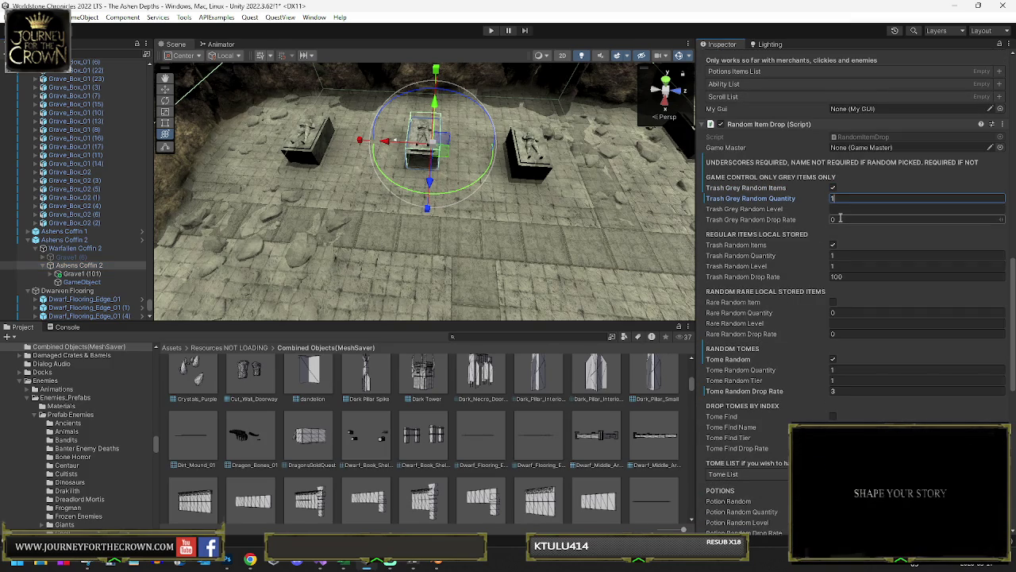
pyautogui.write('1')
pyautogui.click(846, 220)
pyautogui.write('100')
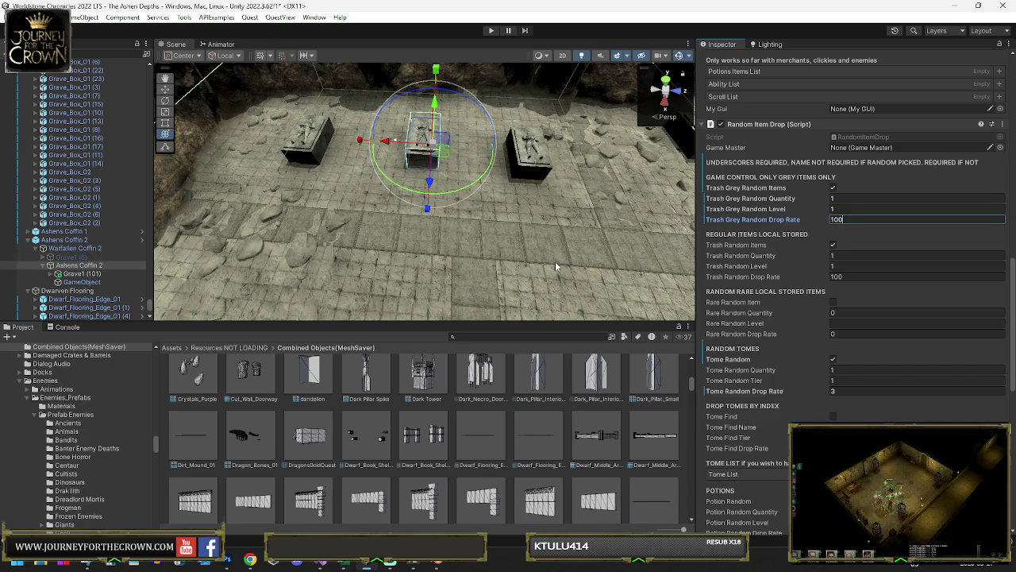
# Step: Lower Ashens Coffin 2's Trash Random Drop Rate to 75, then expand Ashens Coffin 1 in the Hierarchy
pyautogui.click(844, 275)
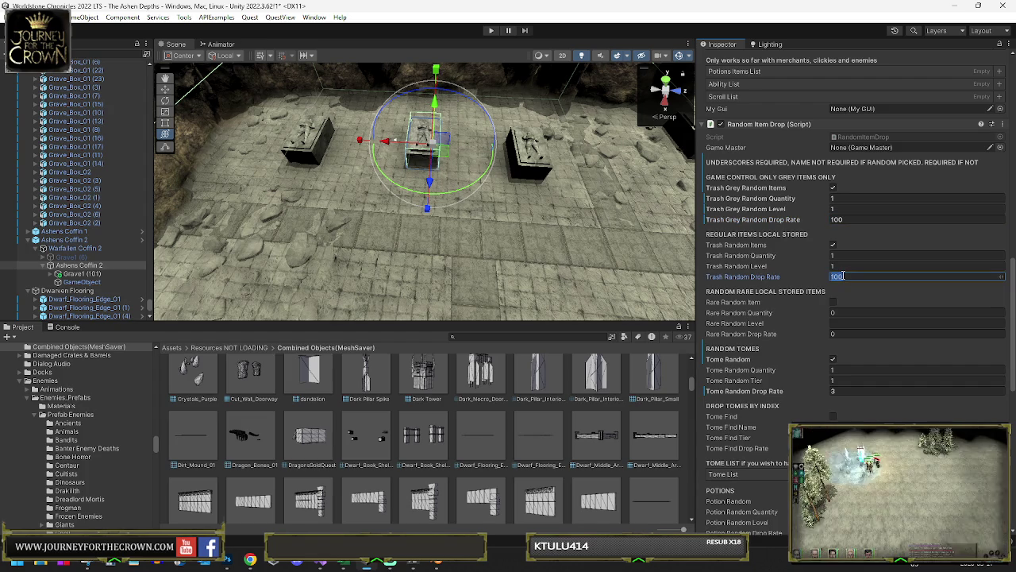
pyautogui.write('75')
pyautogui.click(28, 240)
pyautogui.click(28, 231)
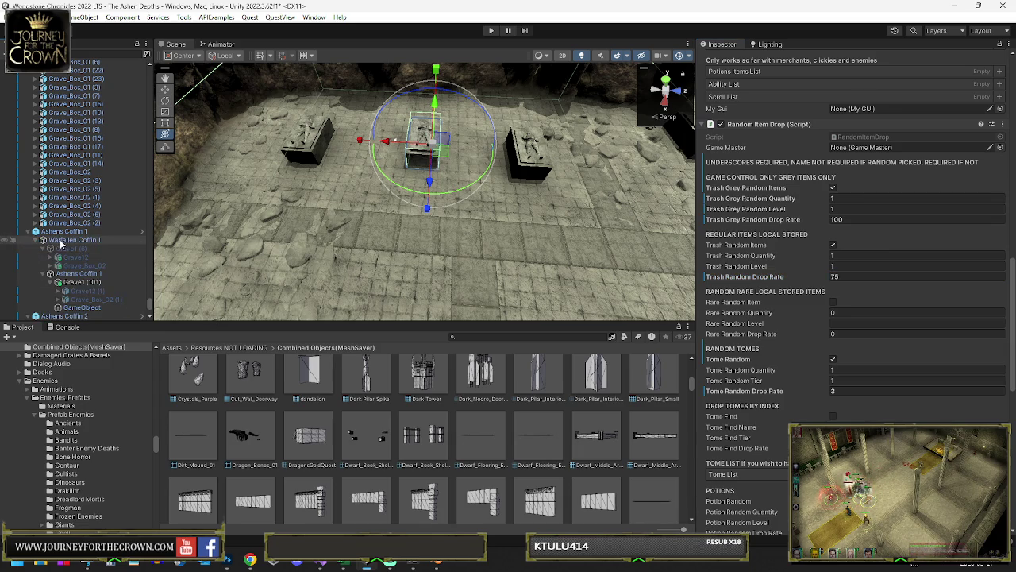
# Step: Tick Trash Grey Random Items on Ashens Coffin 1 at quantity 1, level 1, rate 100, trash rate 75
pyautogui.click(81, 283)
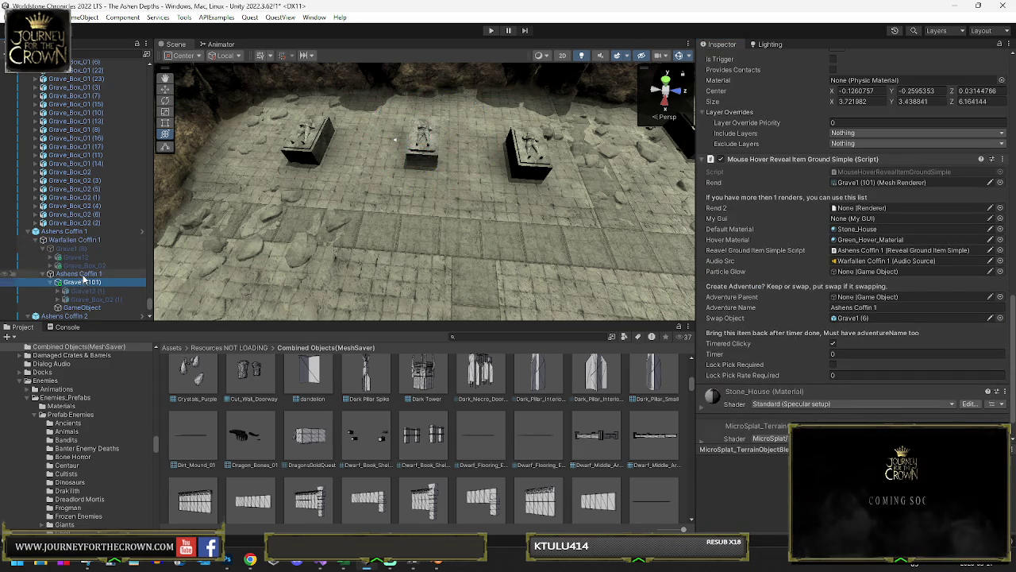
pyautogui.click(80, 273)
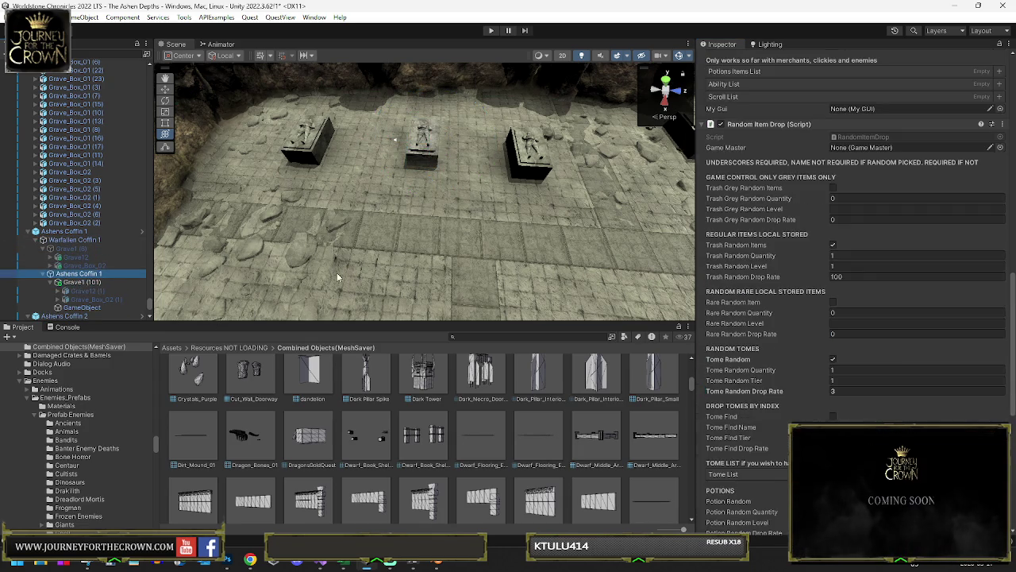
pyautogui.click(833, 188)
pyautogui.click(844, 209)
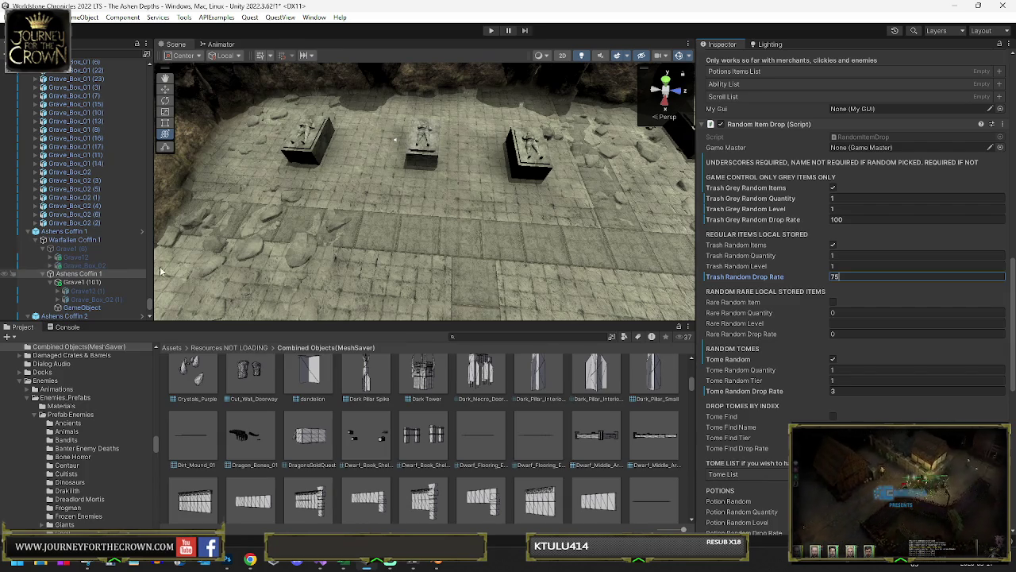
pyautogui.scroll(-3, 244, 270)
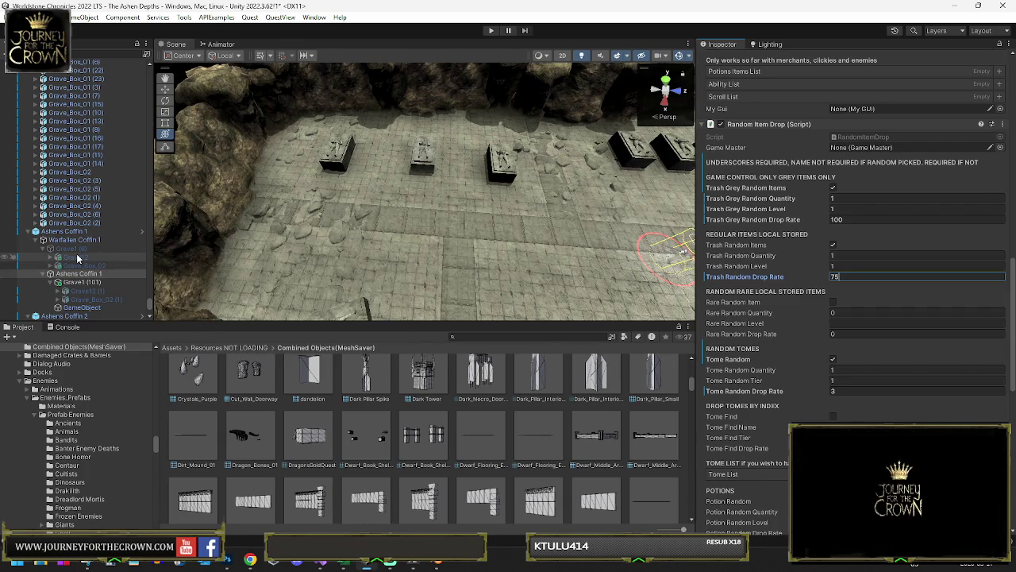
pyautogui.click(65, 316)
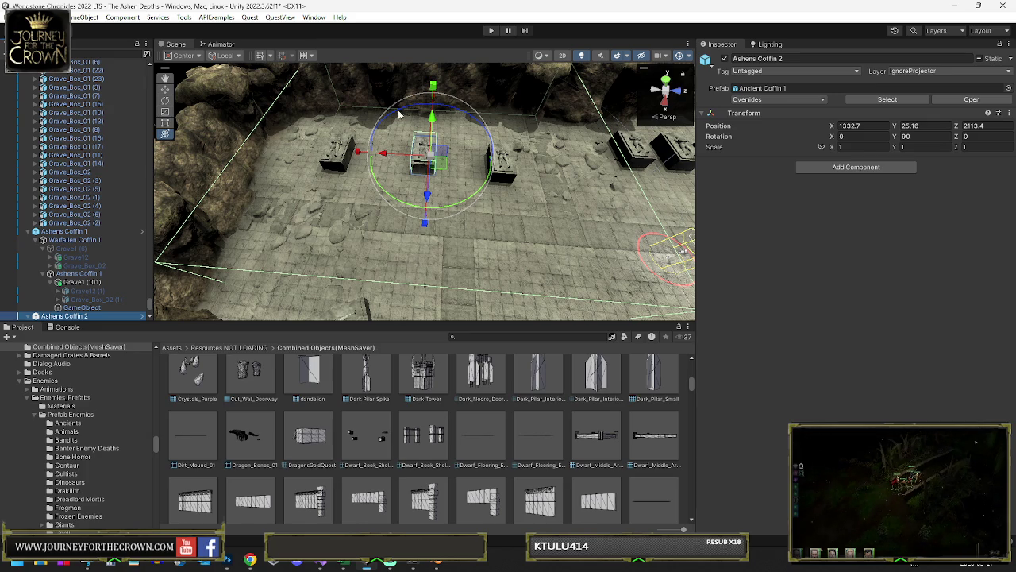
# Step: Orbit out over the walled crypt's grave rows and select Grave_Box_02
pyautogui.moveTo(482, 230)
pyautogui.mouseDown()
pyautogui.moveTo(901, 167)
pyautogui.moveTo(532, 188)
pyautogui.mouseUp()
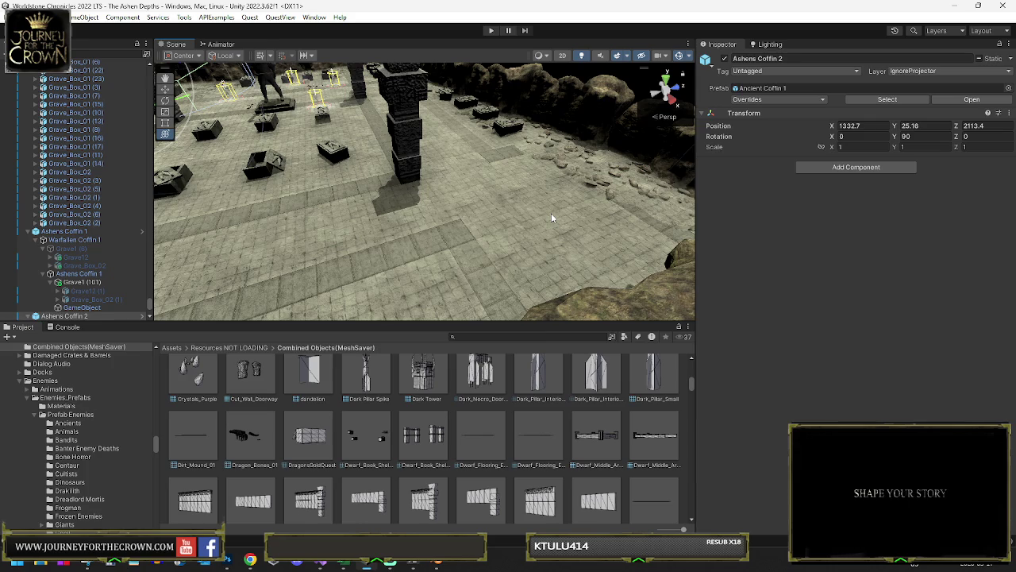
pyautogui.moveTo(549, 210)
pyautogui.mouseDown()
pyautogui.moveTo(421, 180)
pyautogui.moveTo(399, 218)
pyautogui.moveTo(427, 223)
pyautogui.mouseUp()
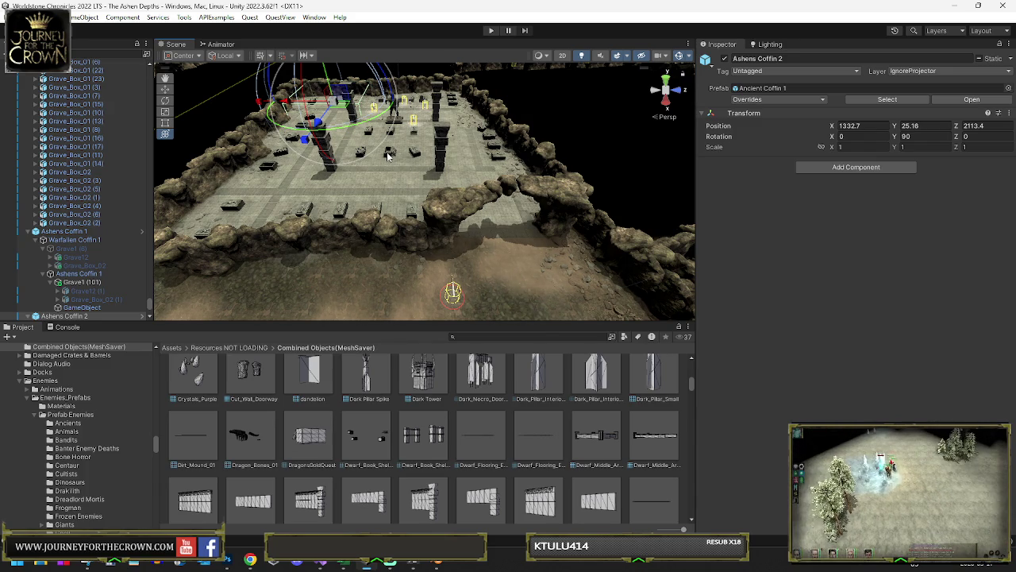
pyautogui.click(309, 171)
pyautogui.scroll(10, 76, 123)
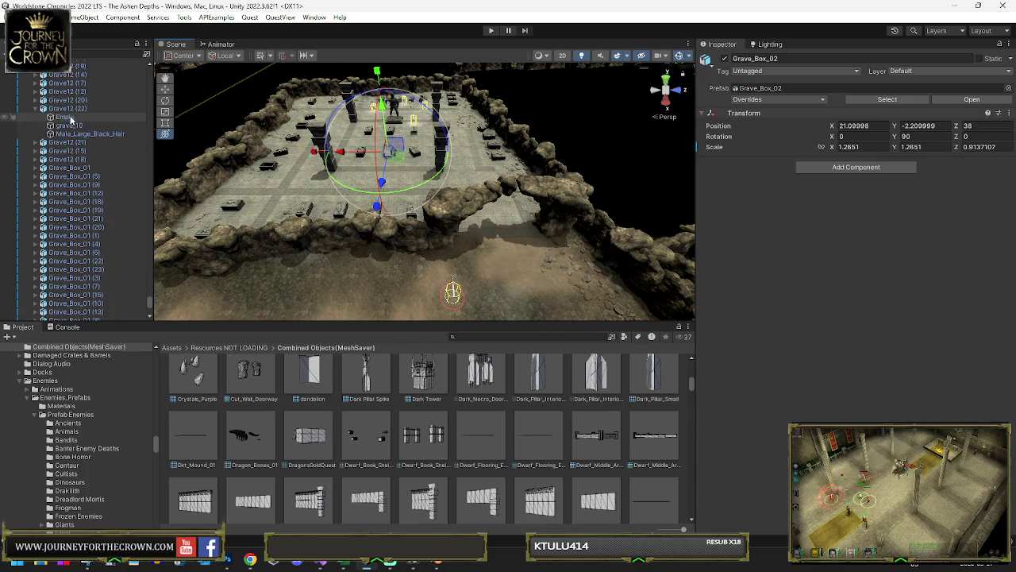
# Step: Add a Mesh Combiner to Graves, combine all child meshes, and attach the grave stone texture
pyautogui.scroll(8, 76, 123)
pyautogui.click(52, 102)
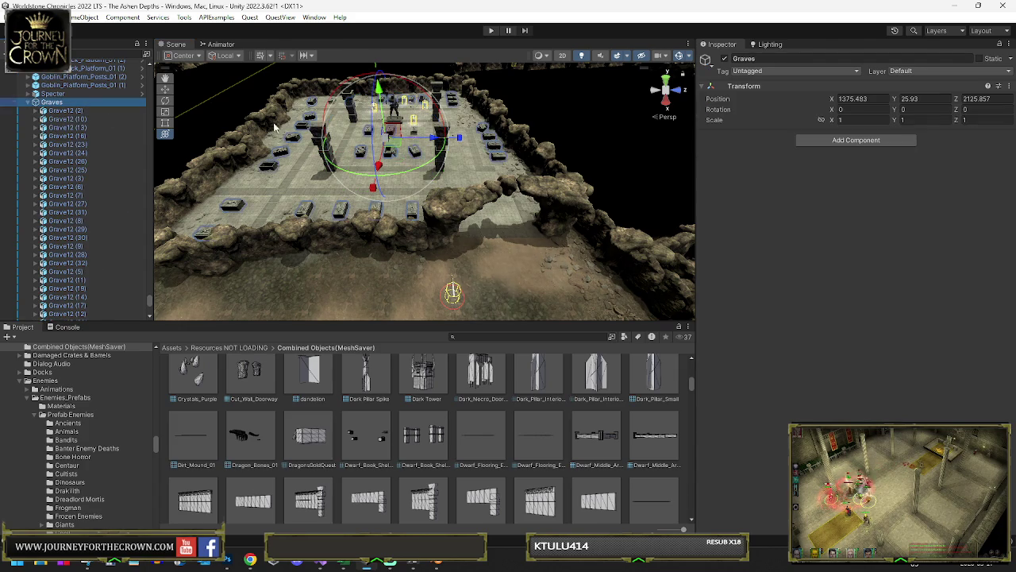
pyautogui.click(847, 143)
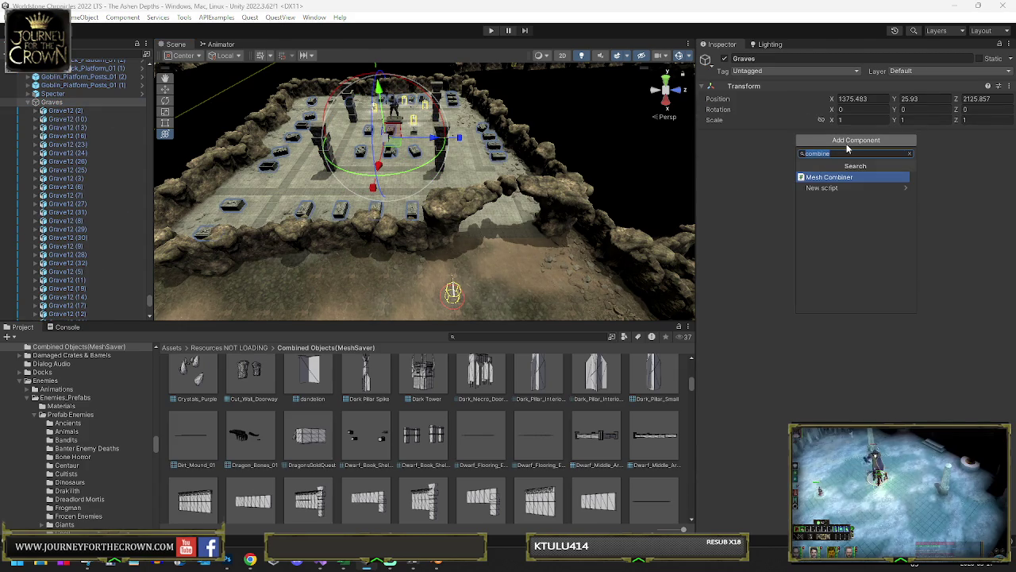
pyautogui.press('Return')
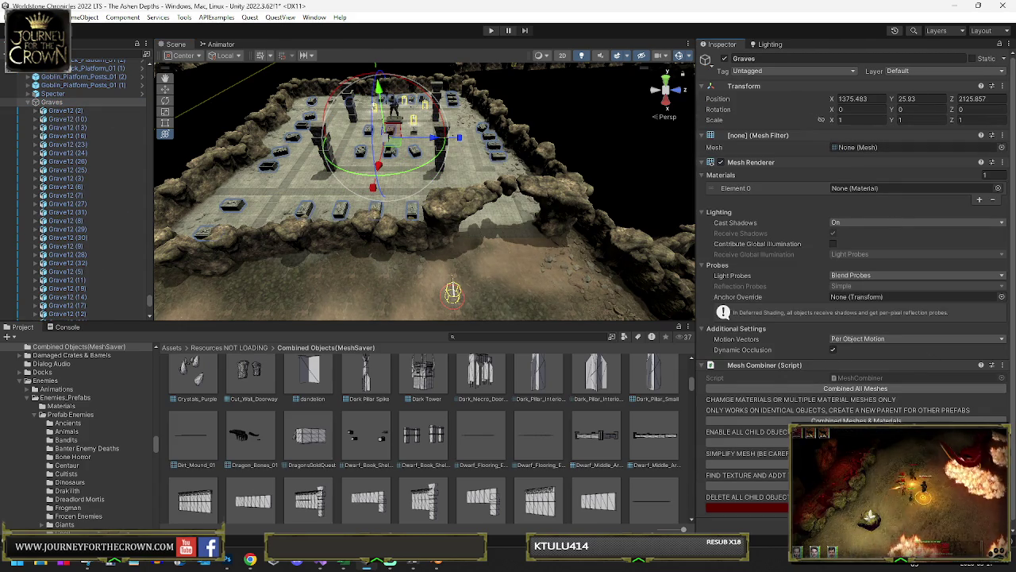
pyautogui.click(874, 390)
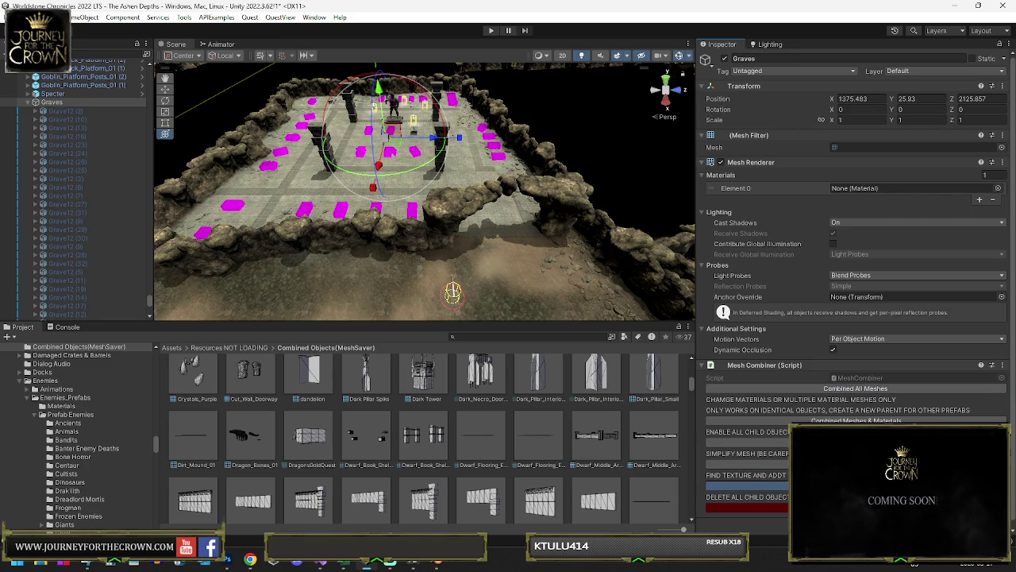
pyautogui.click(858, 485)
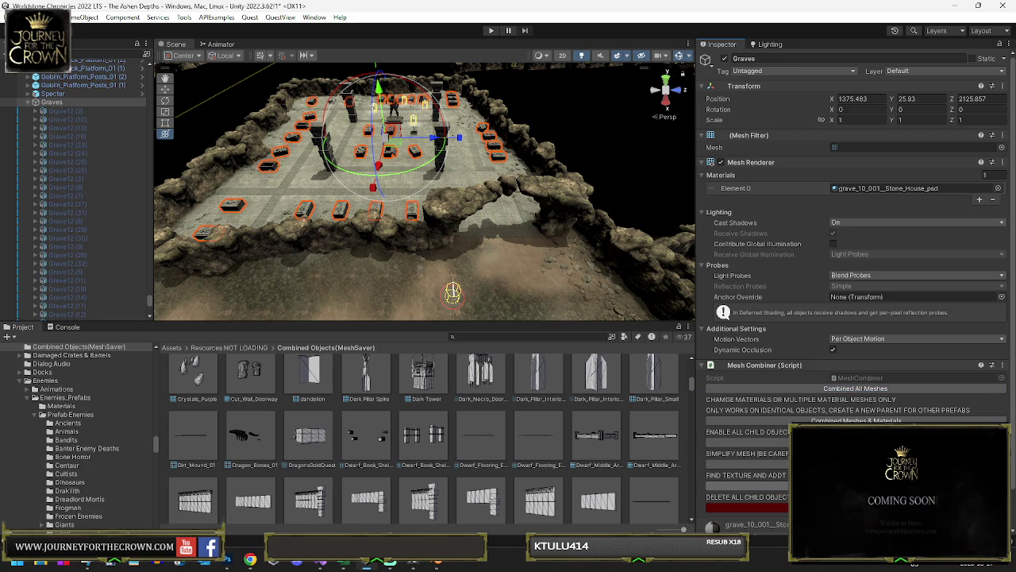
pyautogui.click(998, 188)
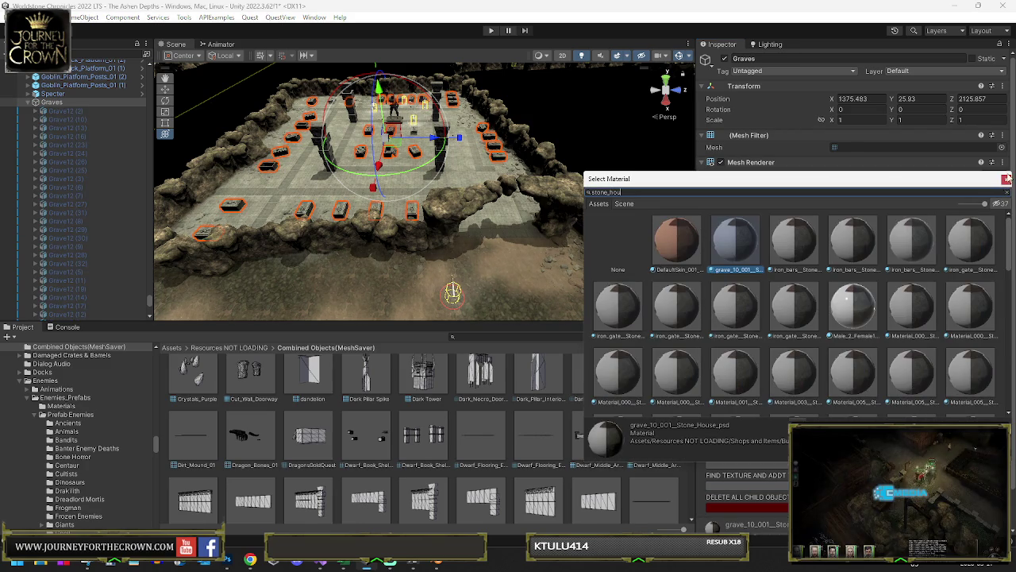
# Step: Assign the Stone_House material to the combined graves
pyautogui.scroll(-10, 841, 350)
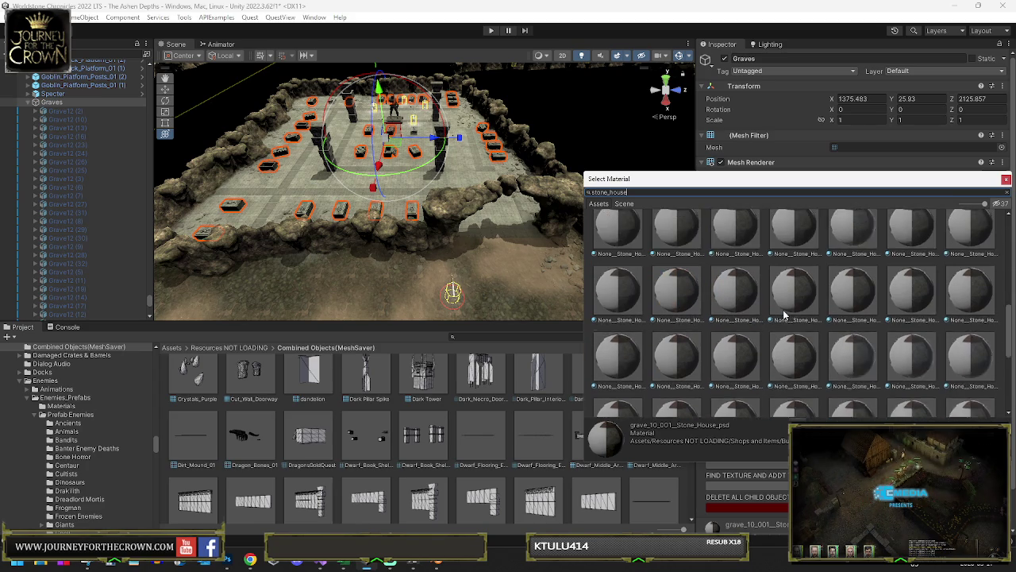
pyautogui.scroll(-1, 794, 333)
pyautogui.click(736, 317)
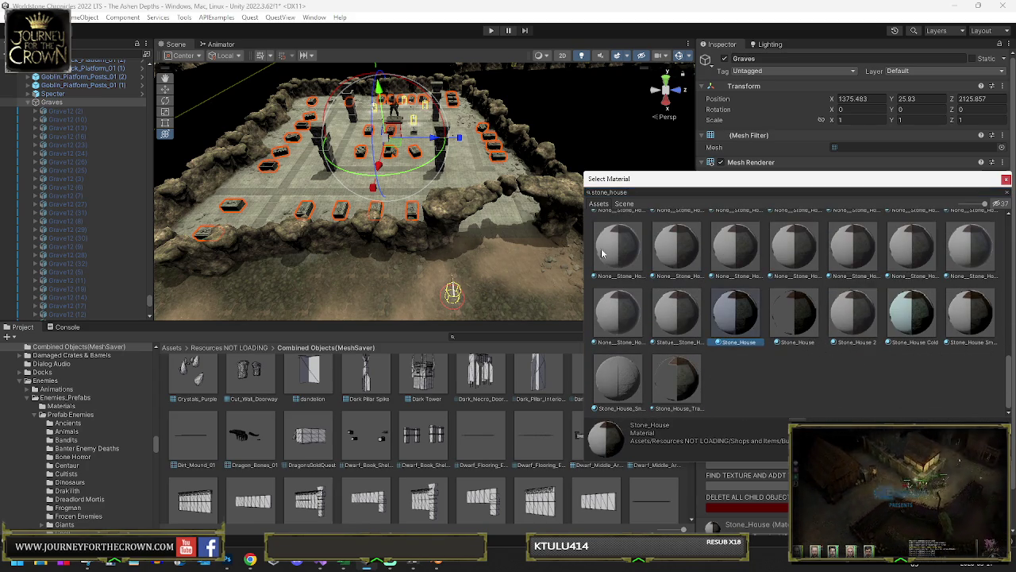
pyautogui.scroll(10, 468, 205)
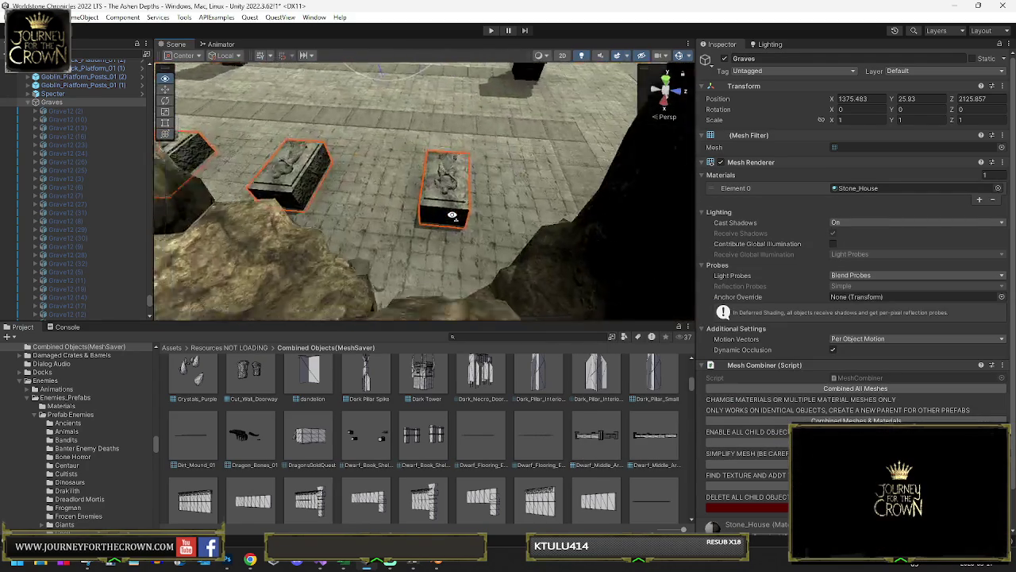
pyautogui.scroll(6, 469, 216)
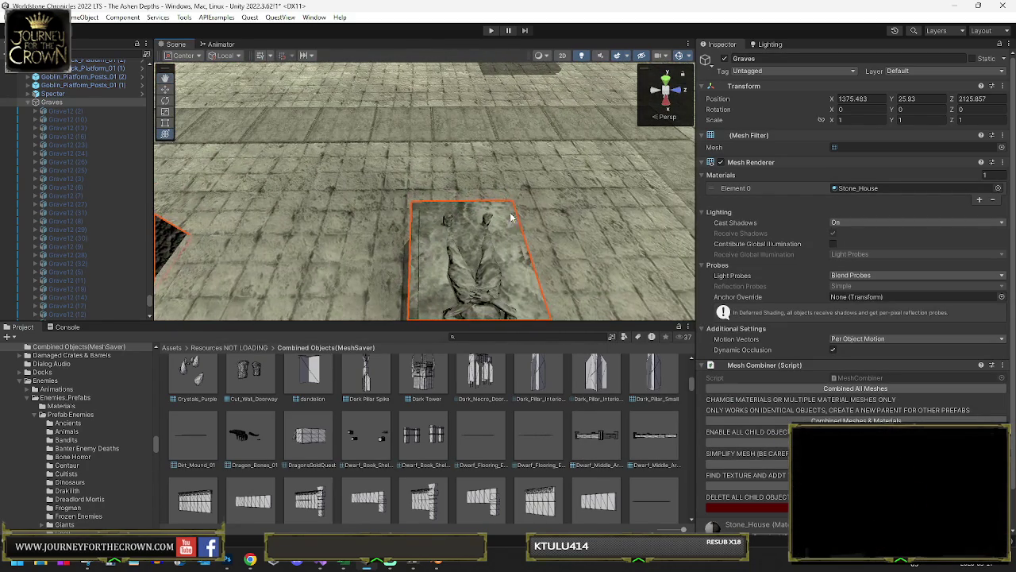
pyautogui.click(842, 189)
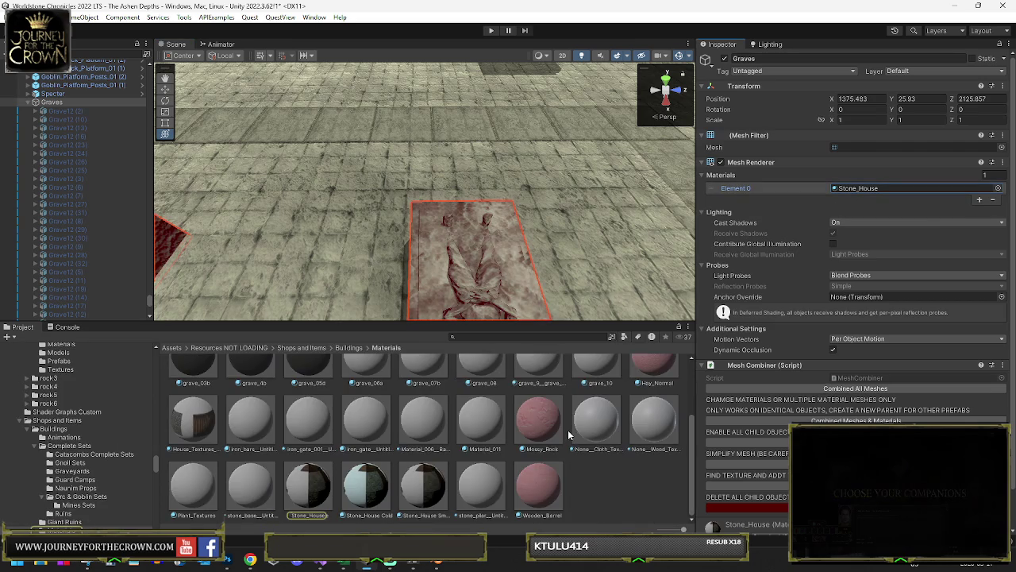
# Step: Try the Stone_House Smoother and Stone_House Cold variants on the graves, reverting to Stone_House
pyautogui.moveTo(766, 266); pyautogui.dragTo(842, 188)
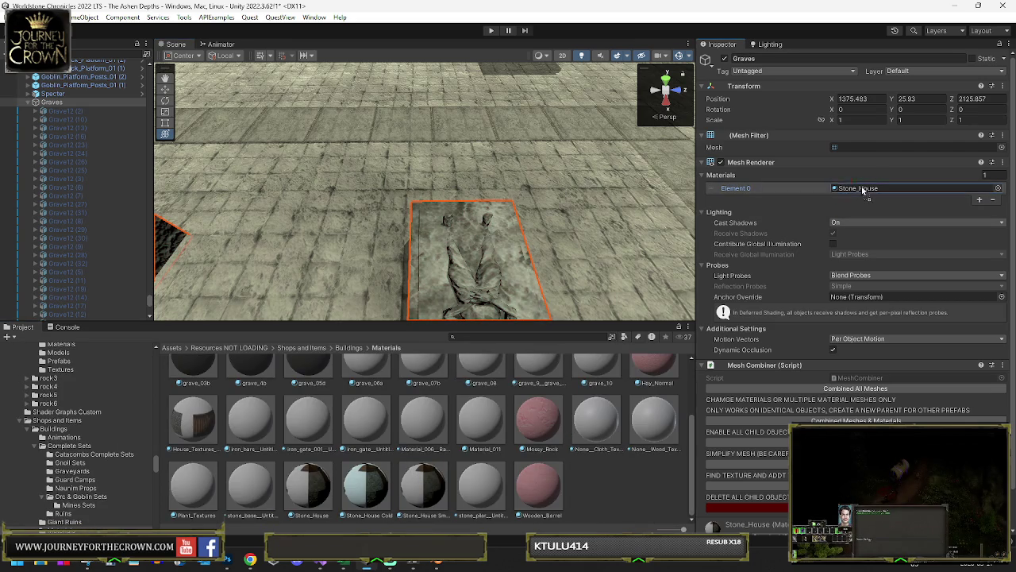
pyautogui.click(443, 481)
pyautogui.moveTo(522, 267); pyautogui.dragTo(535, 202)
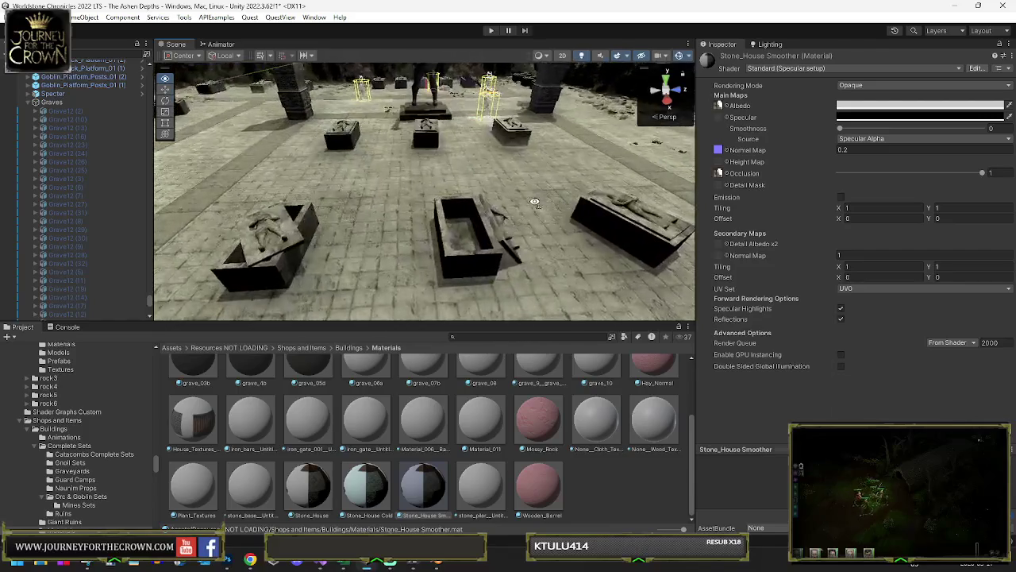
pyautogui.scroll(10, 535, 202)
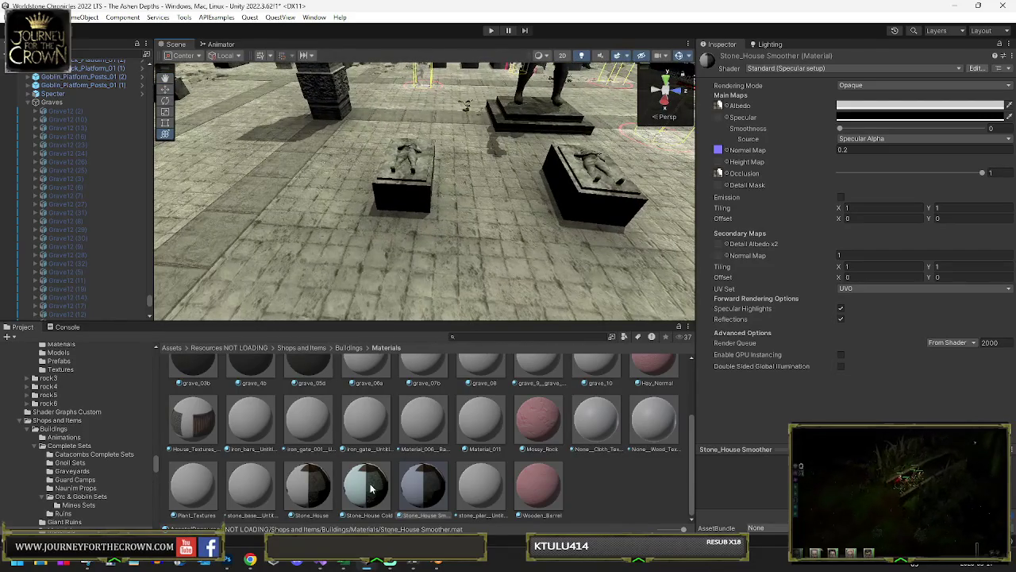
pyautogui.hotkey('ctrl', 'z')
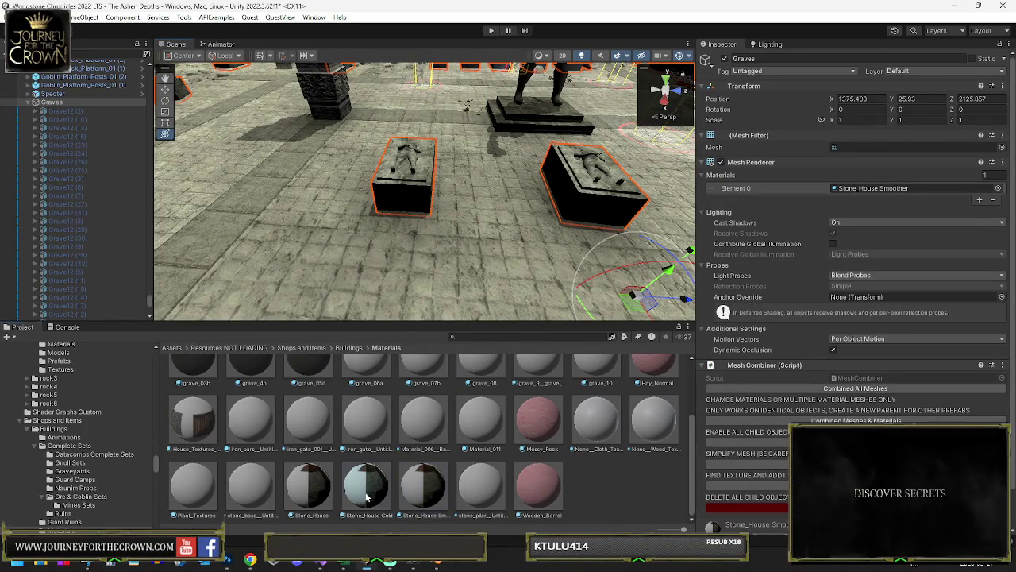
pyautogui.moveTo(828, 204); pyautogui.dragTo(858, 196)
pyautogui.scroll(-5, 645, 203)
pyautogui.scroll(5, 645, 202)
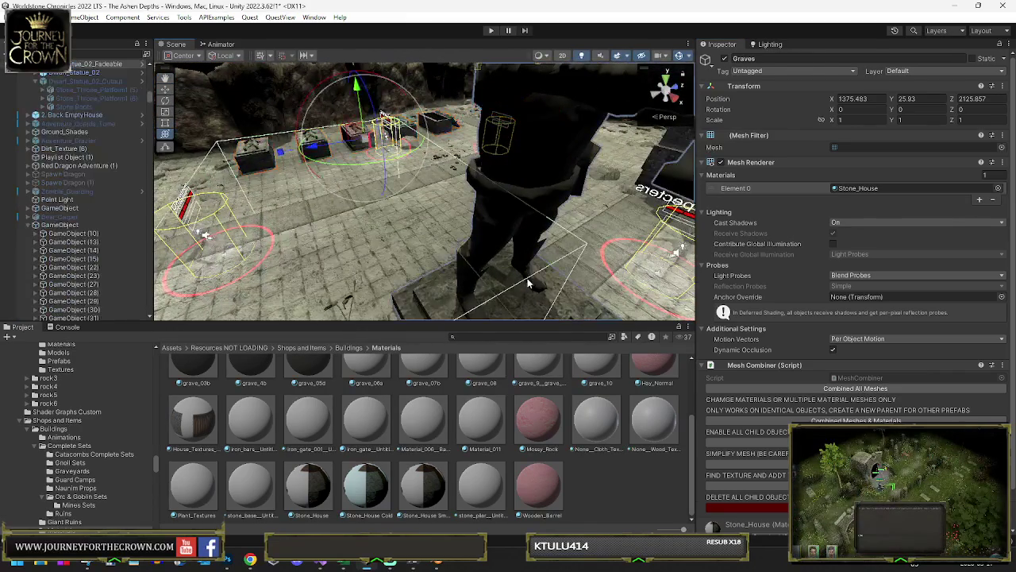
# Step: Apply the dark stone material to the tomb base beside the dwarf statue
pyautogui.click(528, 278)
pyautogui.click(537, 284)
pyautogui.click(873, 188)
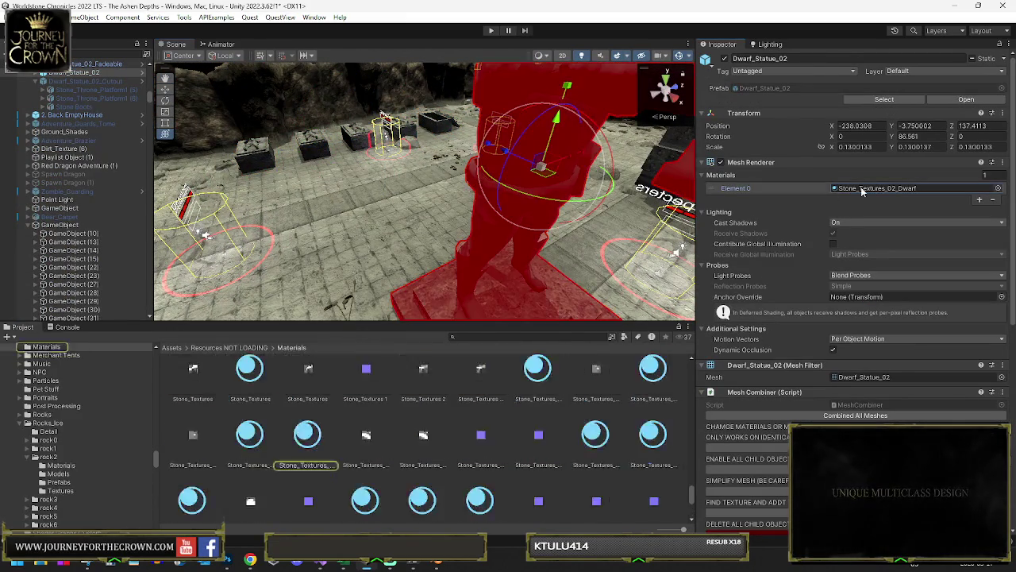
pyautogui.moveTo(588, 207)
pyautogui.mouseDown()
pyautogui.moveTo(660, 205)
pyautogui.moveTo(440, 313)
pyautogui.mouseUp()
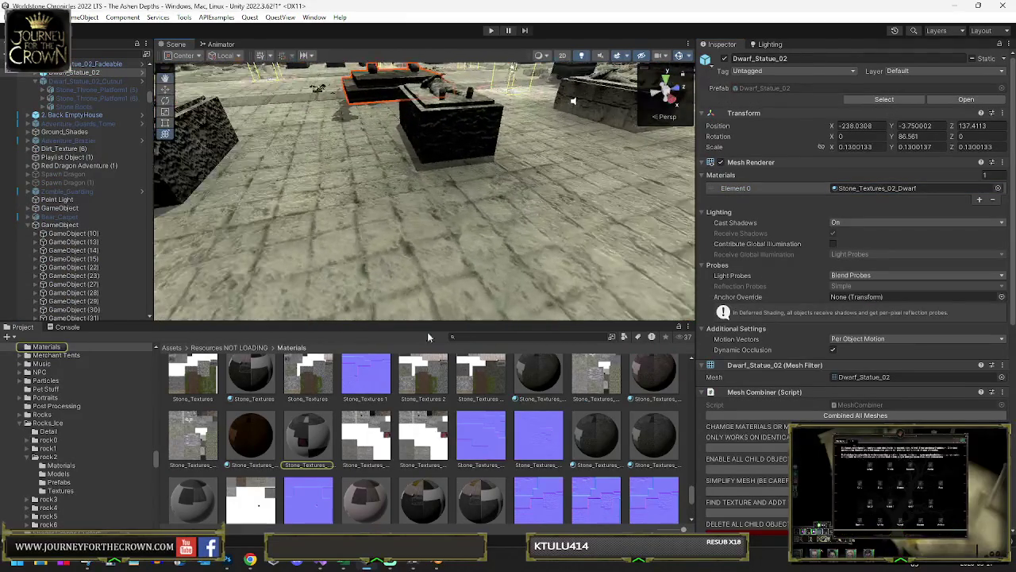
pyautogui.moveTo(300, 443)
pyautogui.mouseDown()
pyautogui.moveTo(461, 133)
pyautogui.moveTo(409, 147)
pyautogui.moveTo(478, 132)
pyautogui.moveTo(374, 168)
pyautogui.moveTo(480, 202)
pyautogui.mouseUp()
pyautogui.click(516, 213)
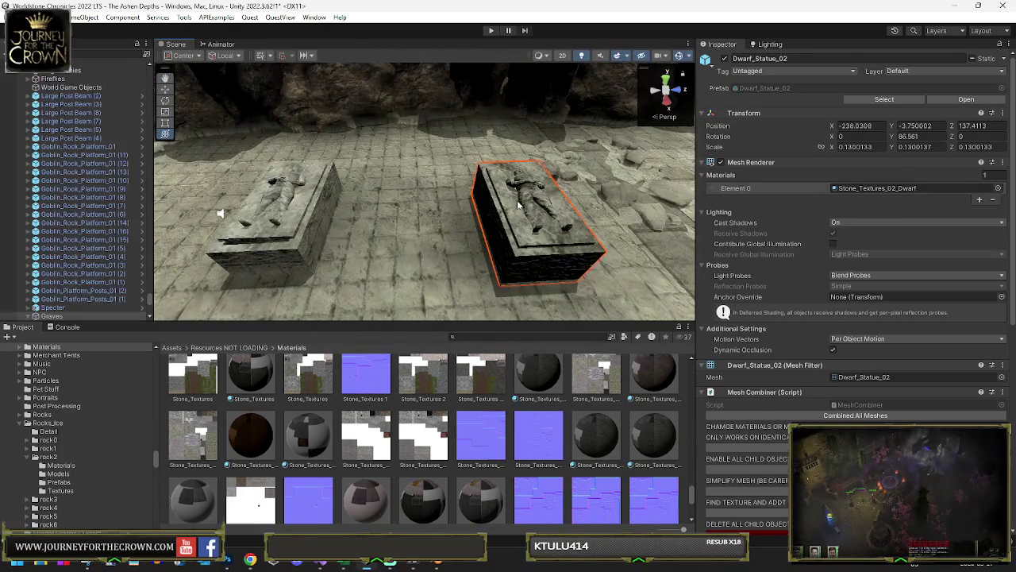
# Step: Add a Micro Splat Blendable Object component to the combined graves mesh
pyautogui.click(516, 213)
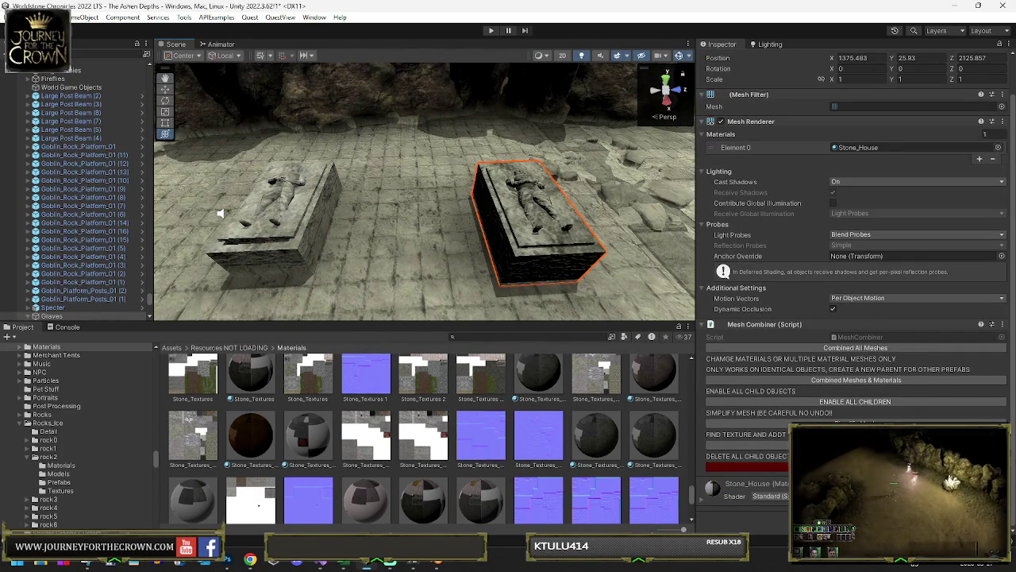
pyautogui.hotkey('ctrl', 'shift', 'a')
pyautogui.write('bl')
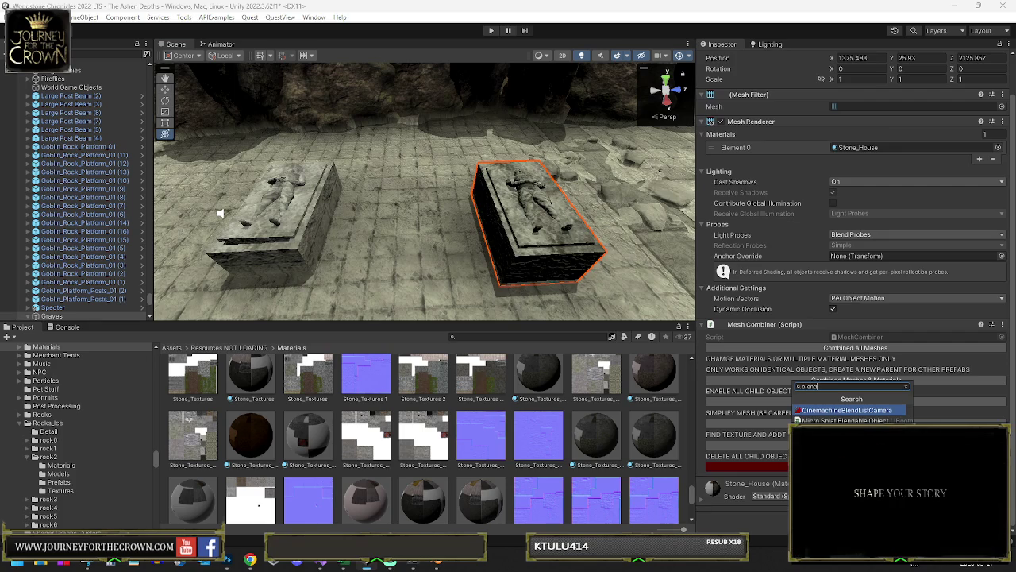
pyautogui.press('Down')
pyautogui.press('Return')
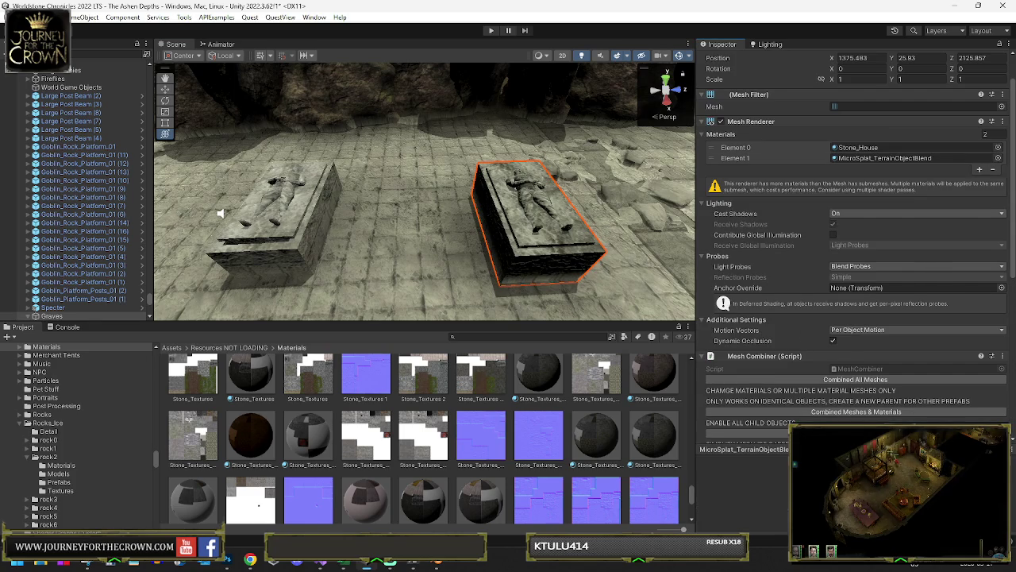
pyautogui.scroll(-4, 803, 343)
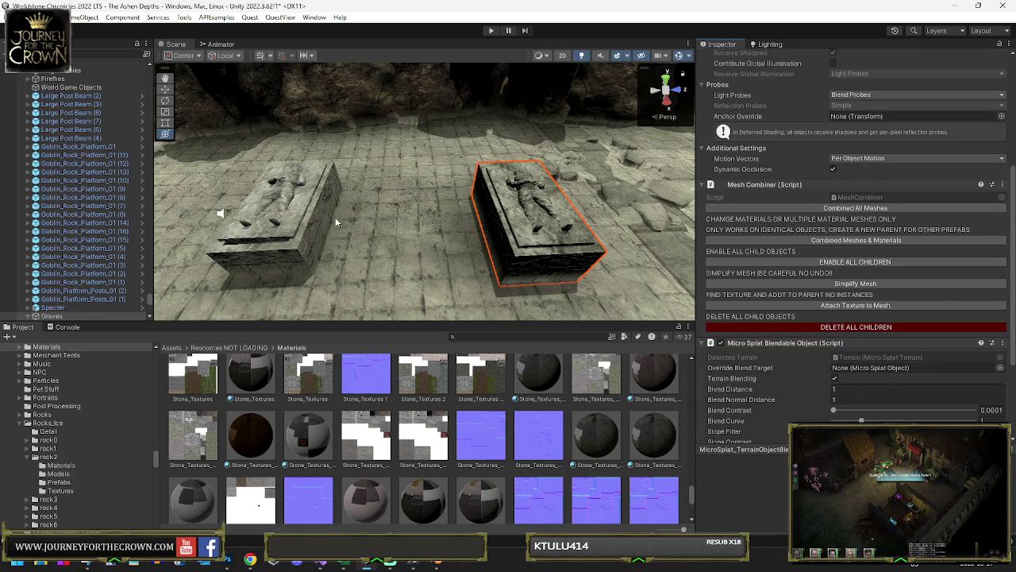
# Step: Copy the left coffin's blend settings onto the graves and set Blend Distance to 5.81
pyautogui.click(314, 218)
pyautogui.scroll(-6, 837, 248)
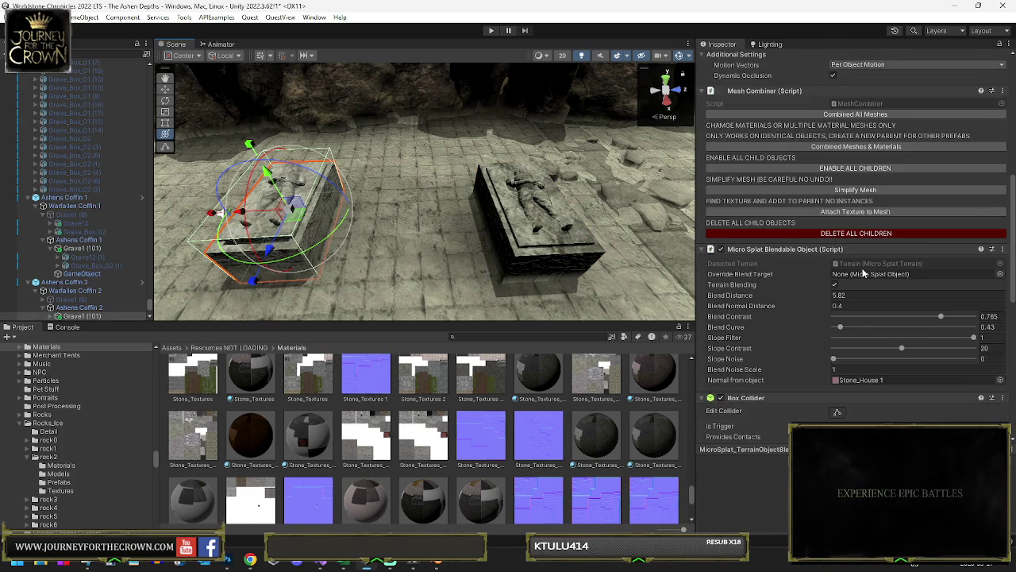
pyautogui.rightClick(781, 136)
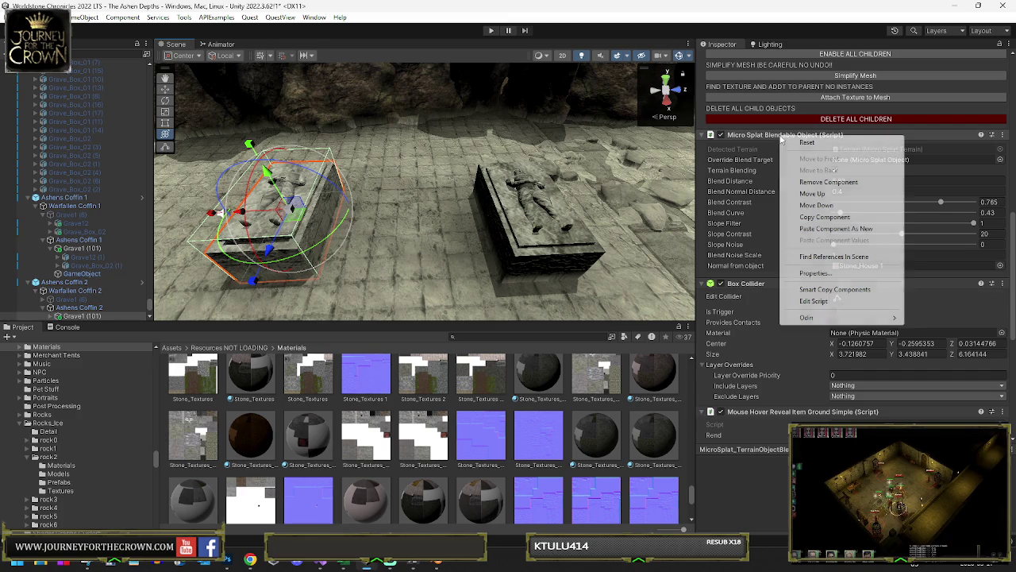
pyautogui.click(826, 215)
pyautogui.click(540, 214)
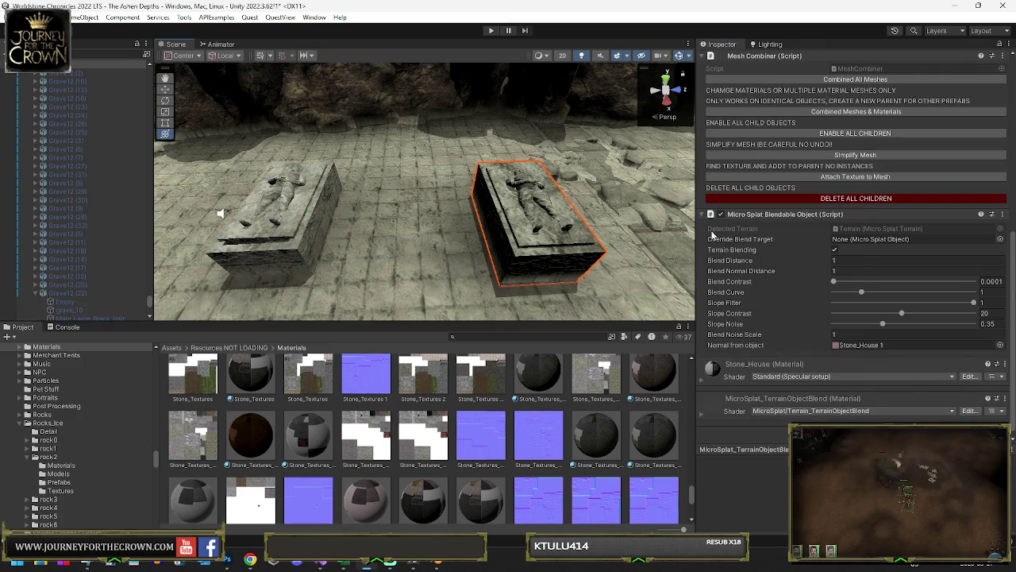
pyautogui.rightClick(761, 218)
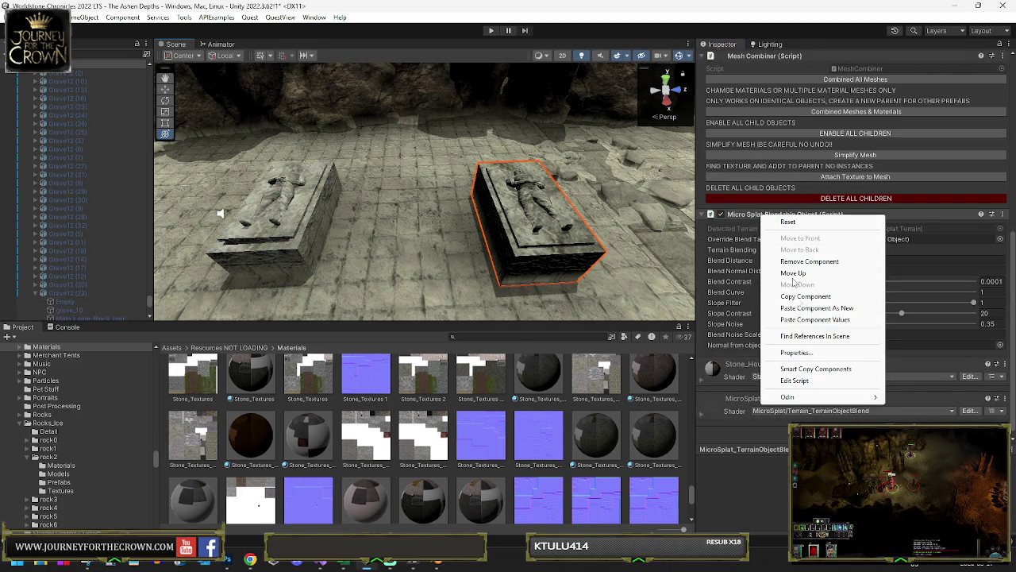
pyautogui.click(802, 320)
pyautogui.click(854, 261)
pyautogui.press('BackSpace')
pyautogui.write('1')
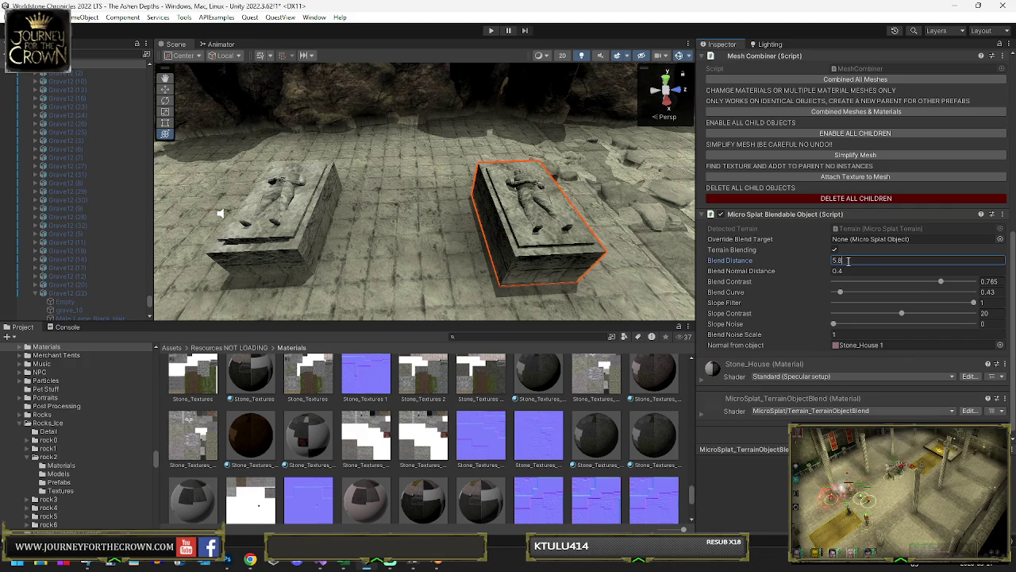
pyautogui.moveTo(476, 175)
pyautogui.mouseDown()
pyautogui.moveTo(509, 164)
pyautogui.moveTo(85, 194)
pyautogui.moveTo(535, 166)
pyautogui.moveTo(398, 169)
pyautogui.mouseUp()
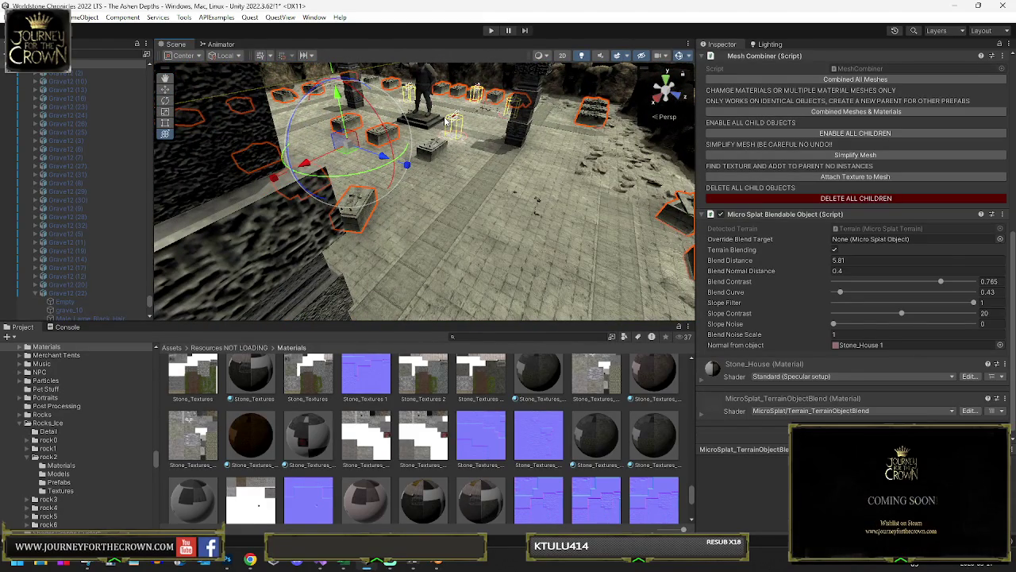
# Step: Add a RecastMeshObj component with Area Type set to Unwalkable Surface
pyautogui.hotkey('ctrl', 'shift', 'a')
pyautogui.write('re')
pyautogui.press('Return')
pyautogui.click(917, 375)
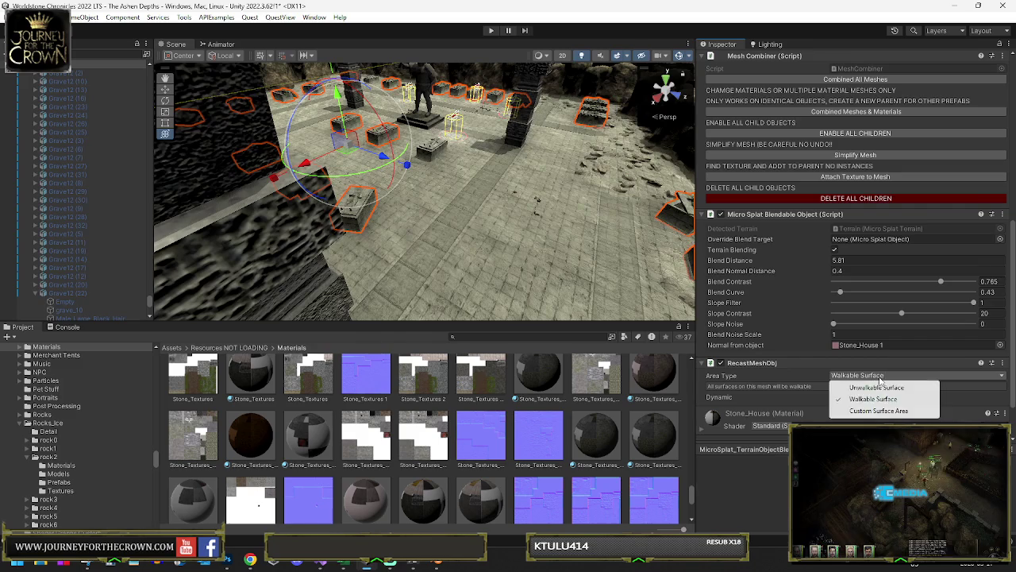
pyautogui.click(874, 387)
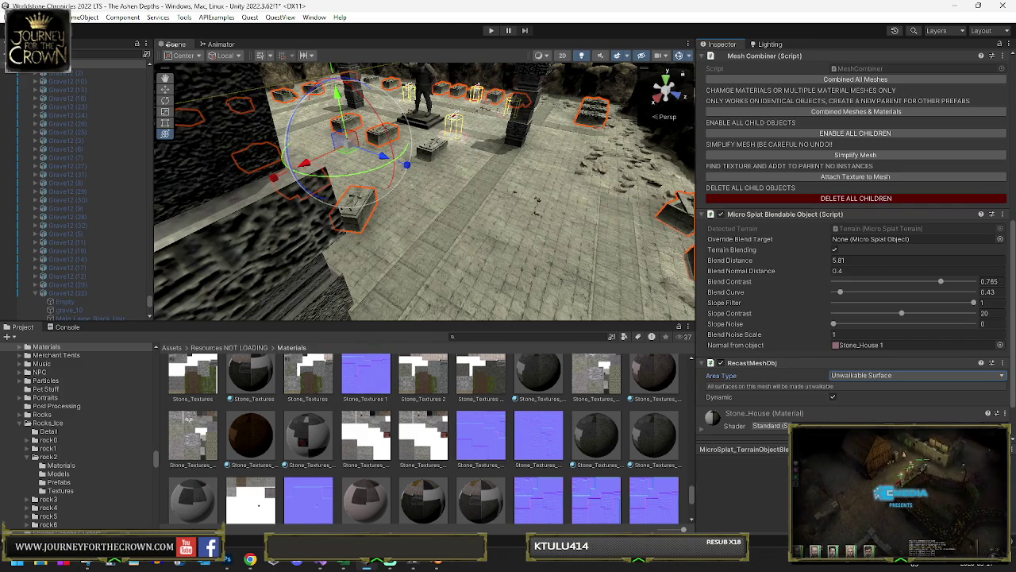
# Step: On the A* object, generate the graph cache and rescan the navigation graphs
pyautogui.click(144, 49)
pyautogui.click(49, 77)
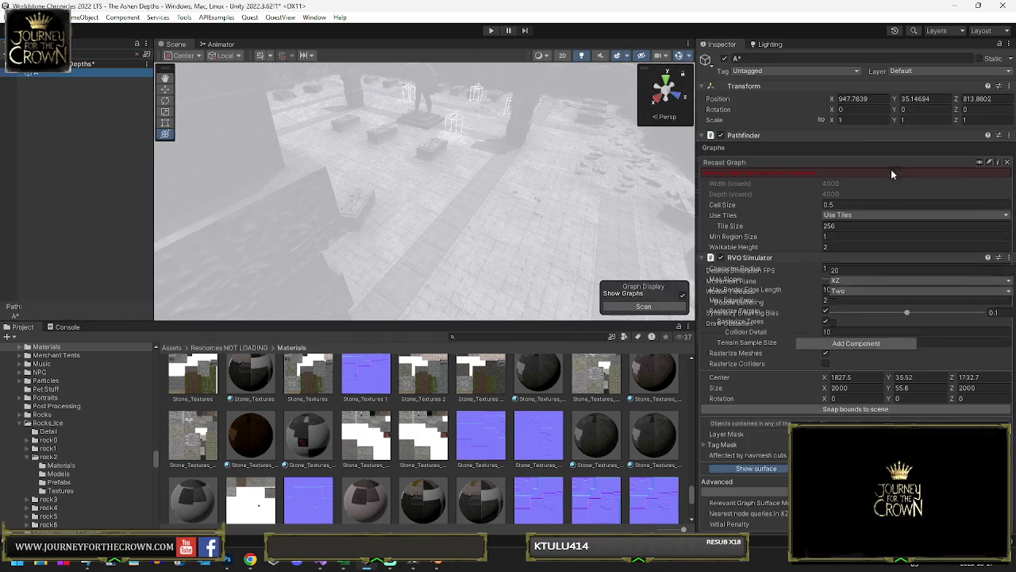
pyautogui.scroll(-10, 769, 373)
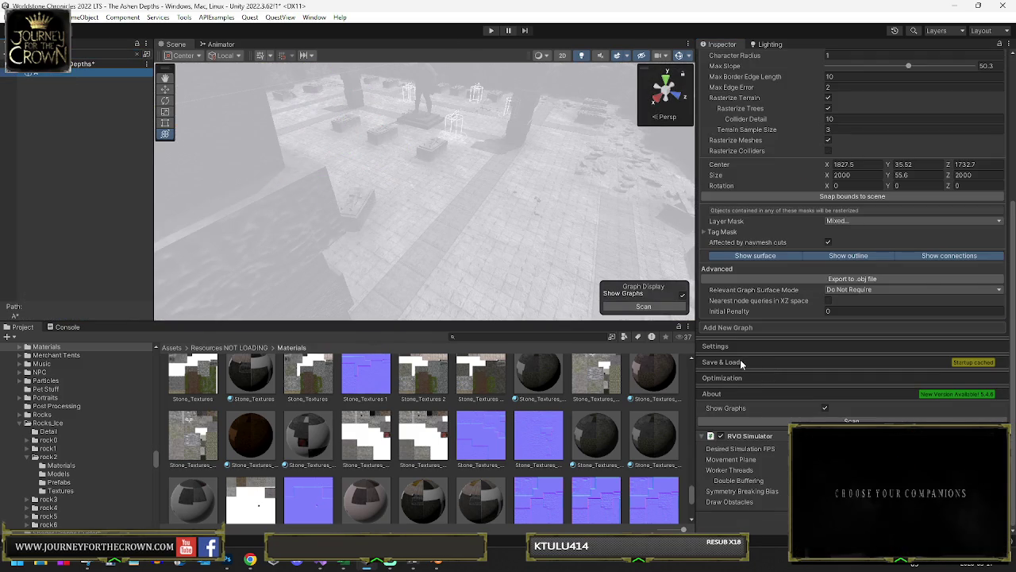
pyautogui.click(740, 361)
pyautogui.click(780, 418)
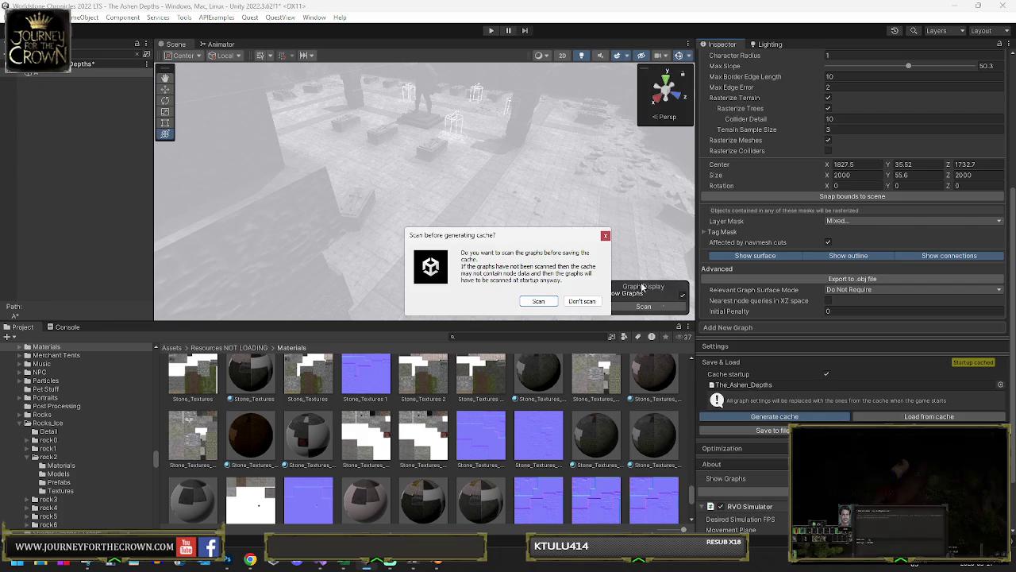
pyautogui.click(543, 305)
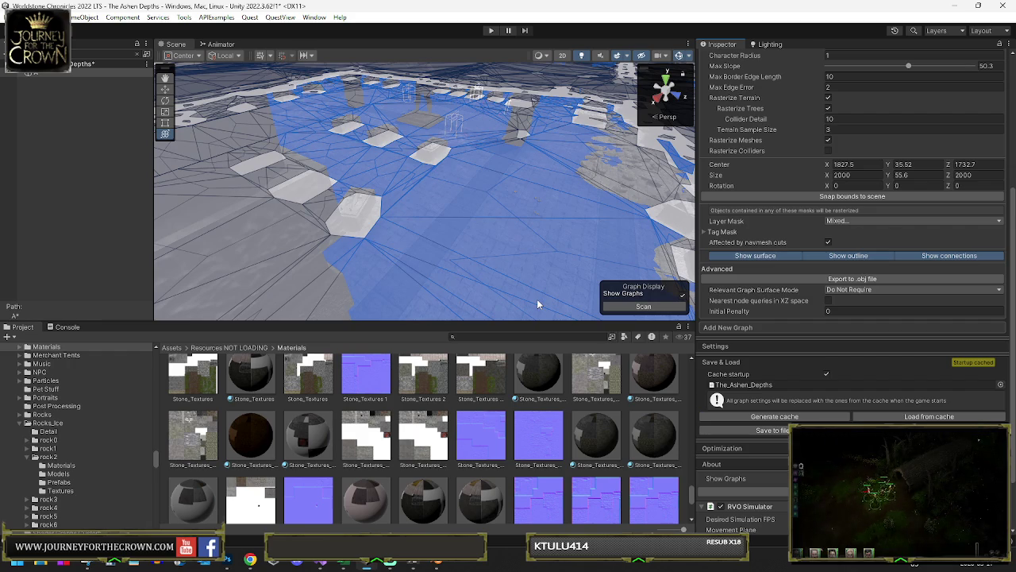
pyautogui.click(135, 54)
pyautogui.moveTo(547, 195)
pyautogui.mouseDown()
pyautogui.moveTo(245, 201)
pyautogui.moveTo(299, 178)
pyautogui.mouseUp()
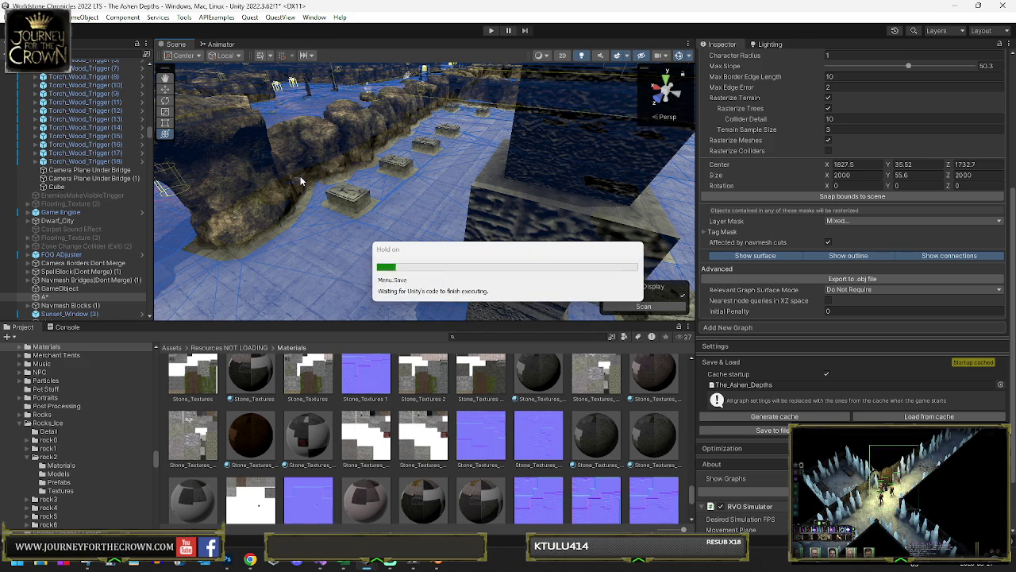
# Step: Deactivate the Undead Dwarf Enemies (2) group and show the Console log
pyautogui.click(79, 176)
pyautogui.click(722, 59)
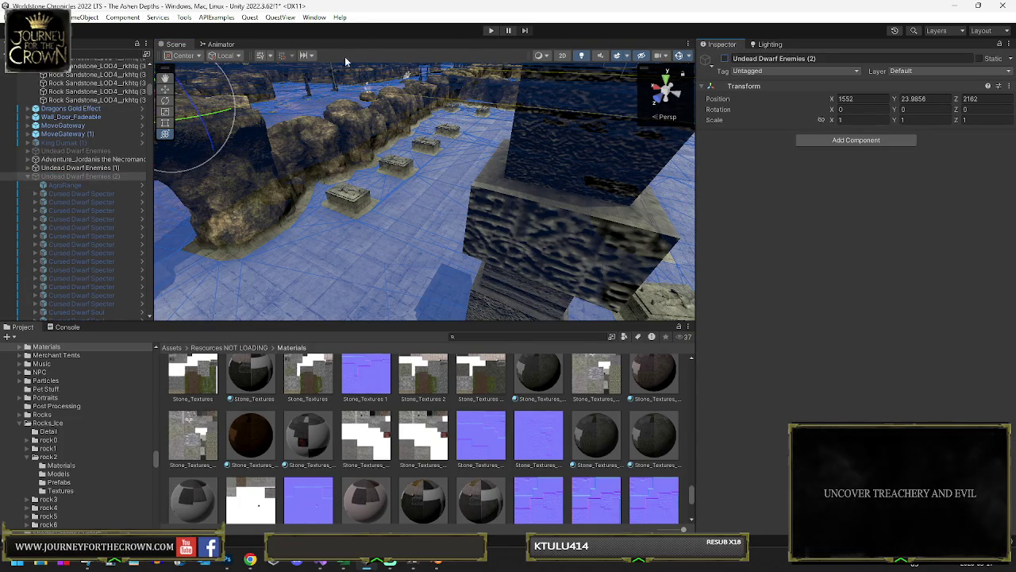
pyautogui.click(54, 188)
pyautogui.scroll(-10, 850, 330)
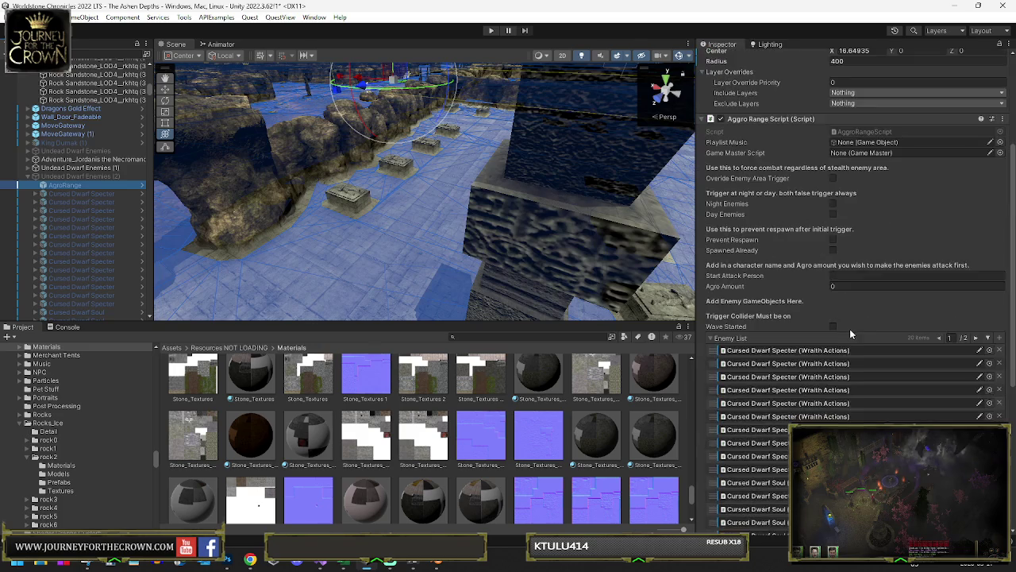
pyautogui.click(68, 327)
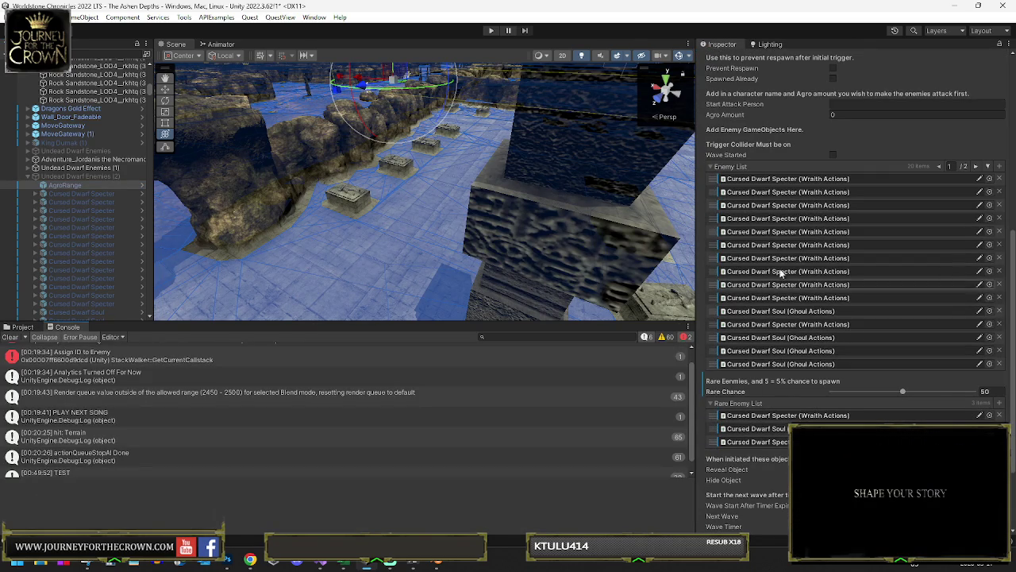
# Step: Reset all enemy IDs on a Cursed Dwarf Specter and generate its enemy ID
pyautogui.doubleClick(873, 192)
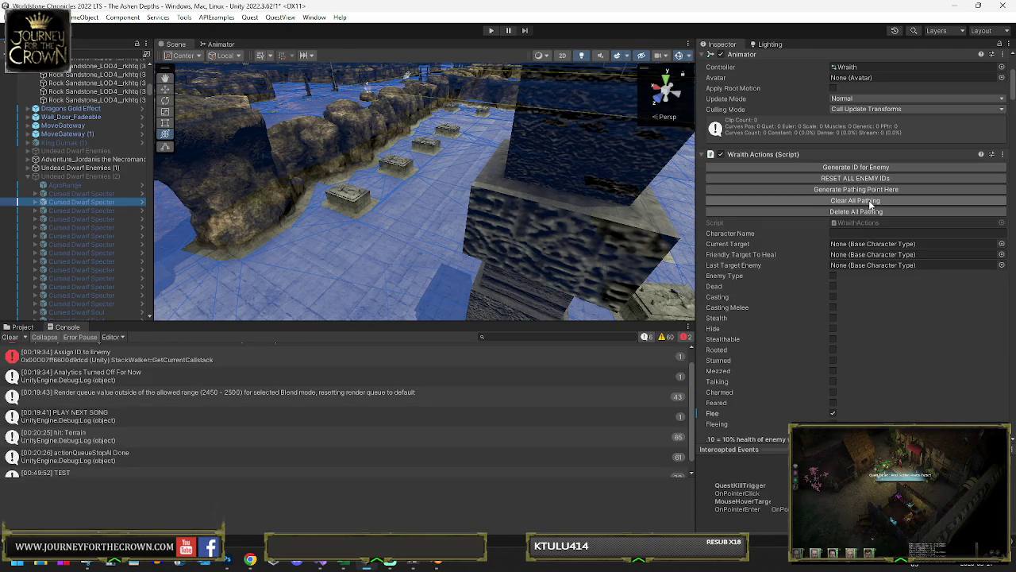
pyautogui.click(875, 179)
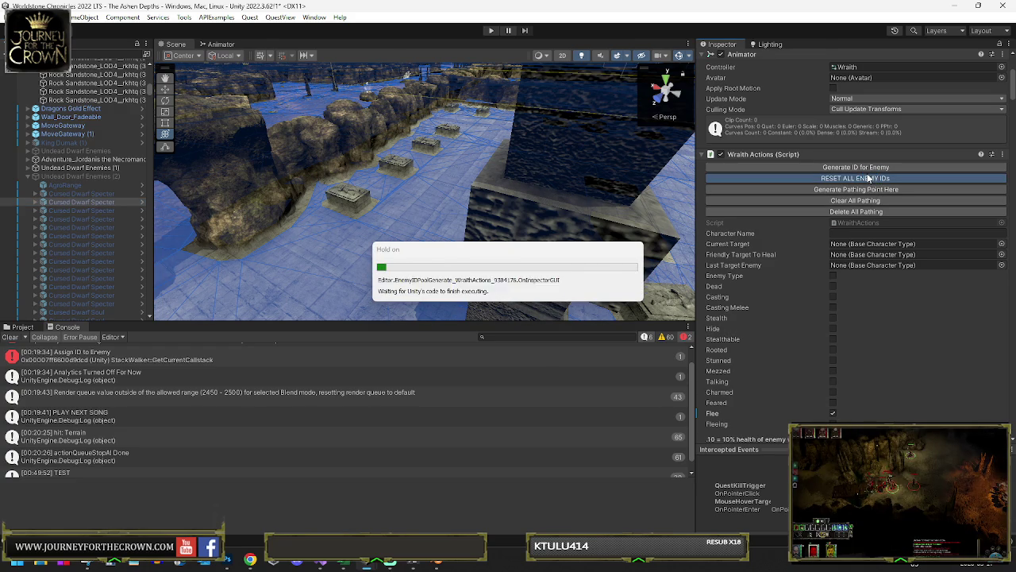
pyautogui.click(863, 173)
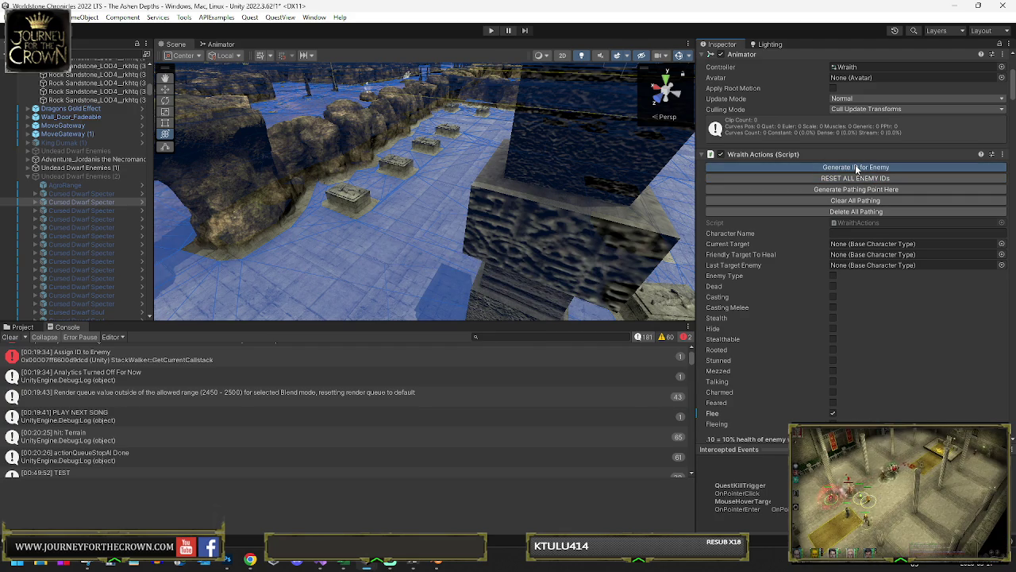
pyautogui.click(847, 171)
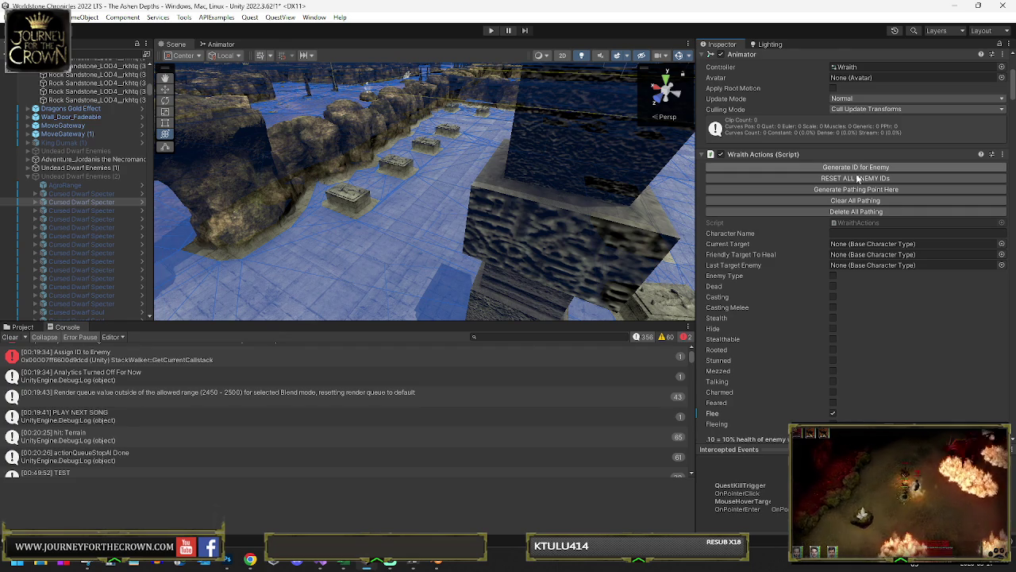
# Step: Trace the UnassignedReferenceException error to the Random Items 1 spawner
pyautogui.scroll(1, 68, 357)
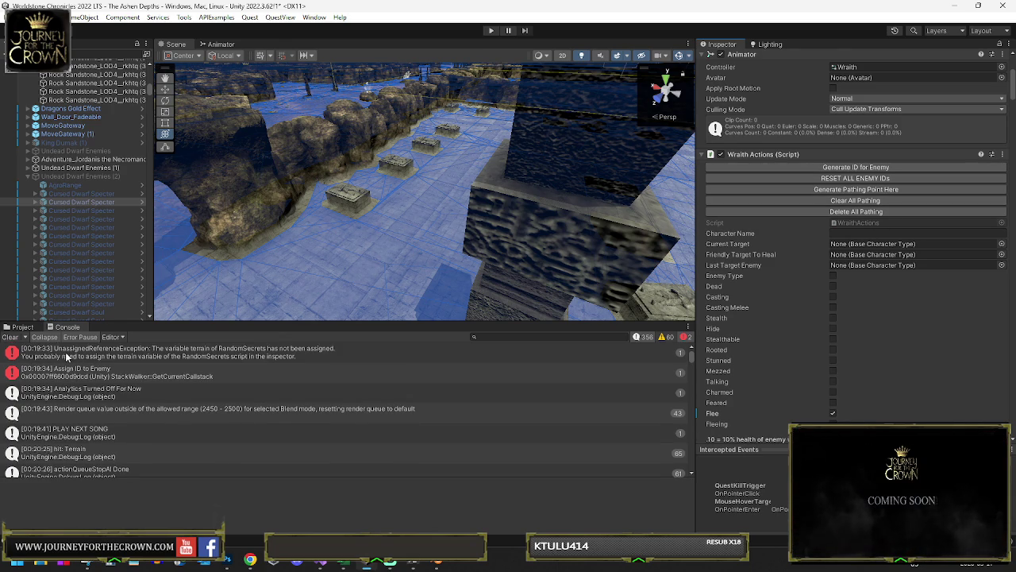
pyautogui.click(129, 351)
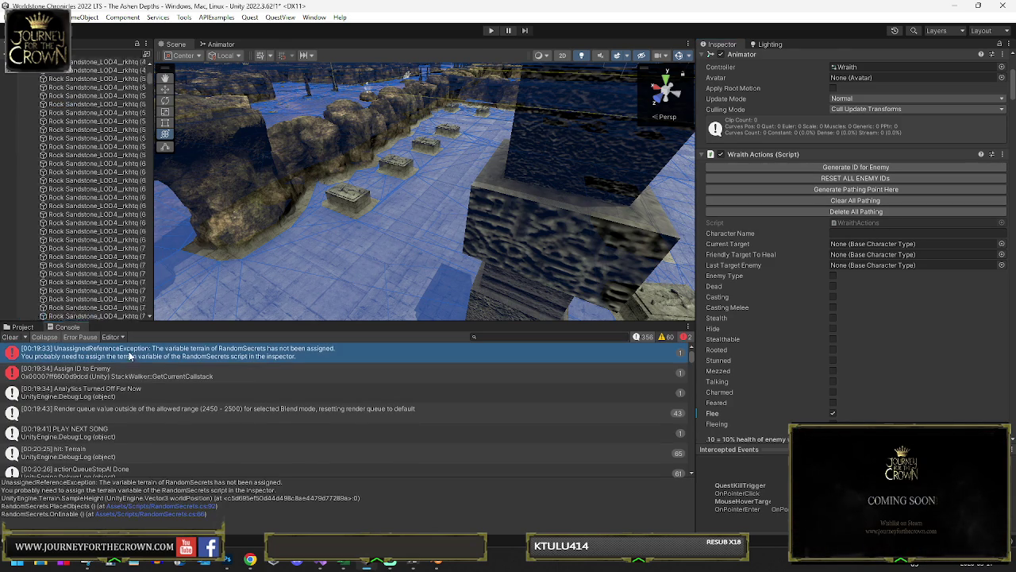
pyautogui.click(84, 64)
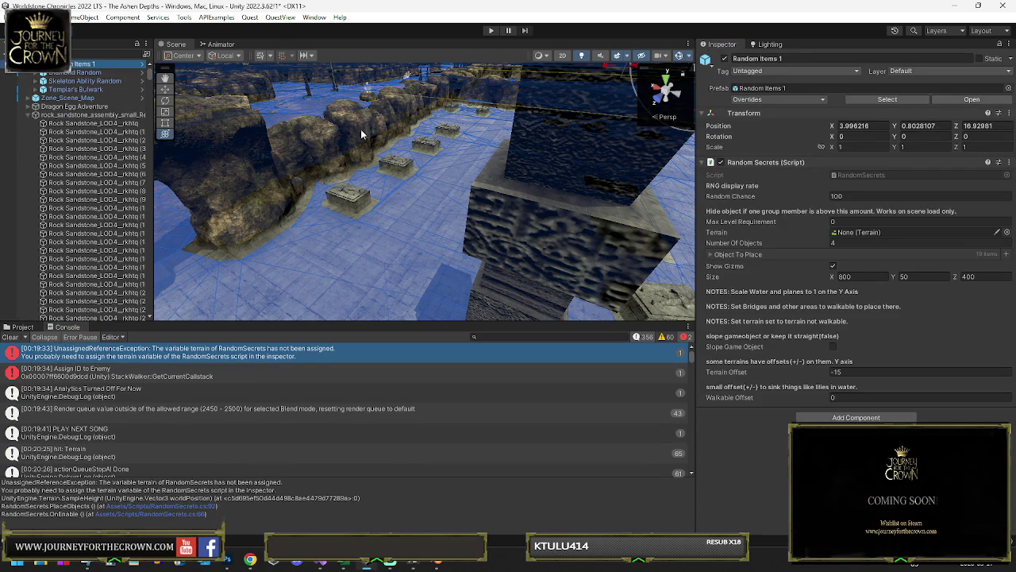
# Step: Review the Object To Place list and assign the scene's Terrain to Random Items 1
pyautogui.click(710, 255)
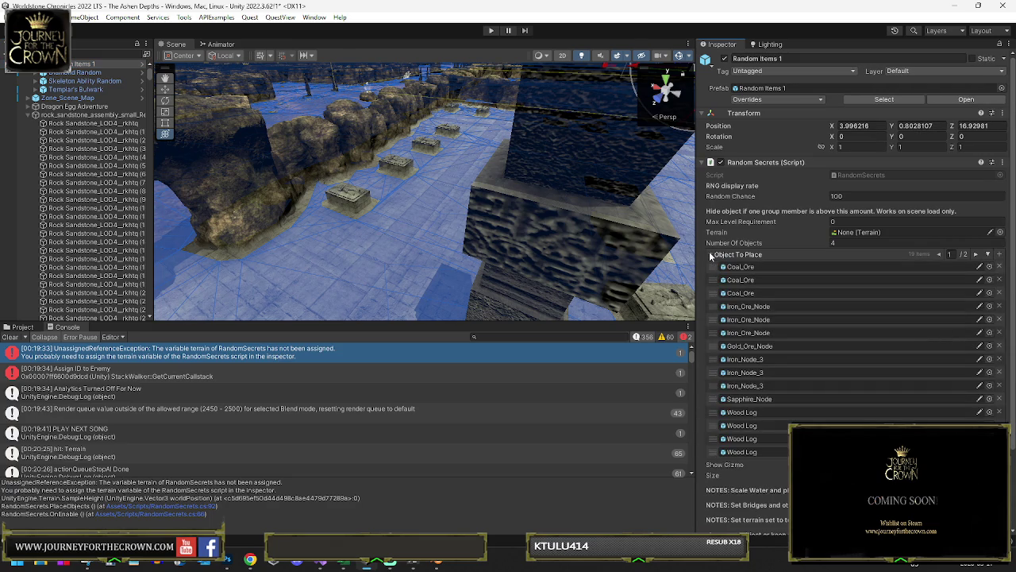
pyautogui.click(976, 255)
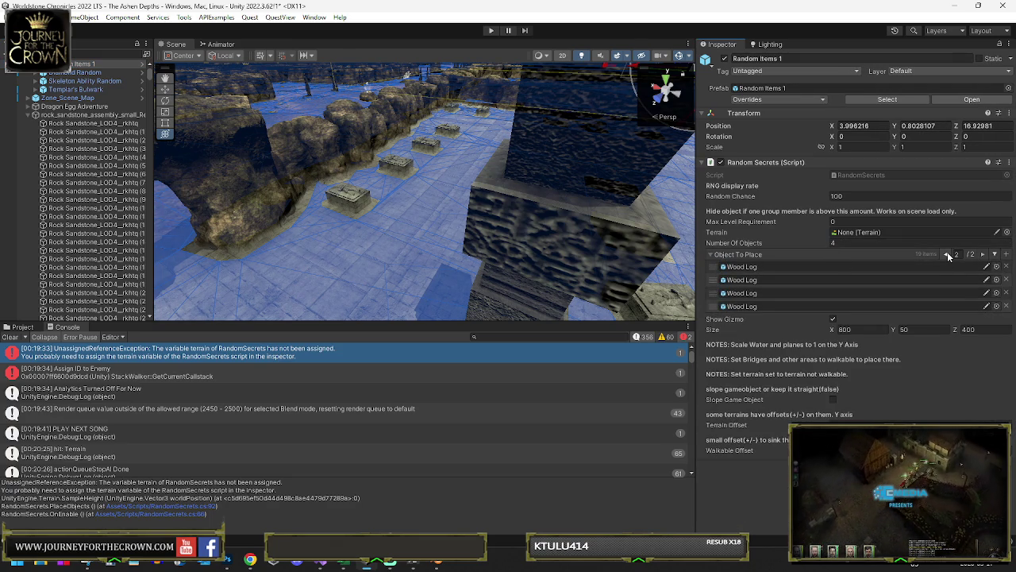
pyautogui.click(948, 254)
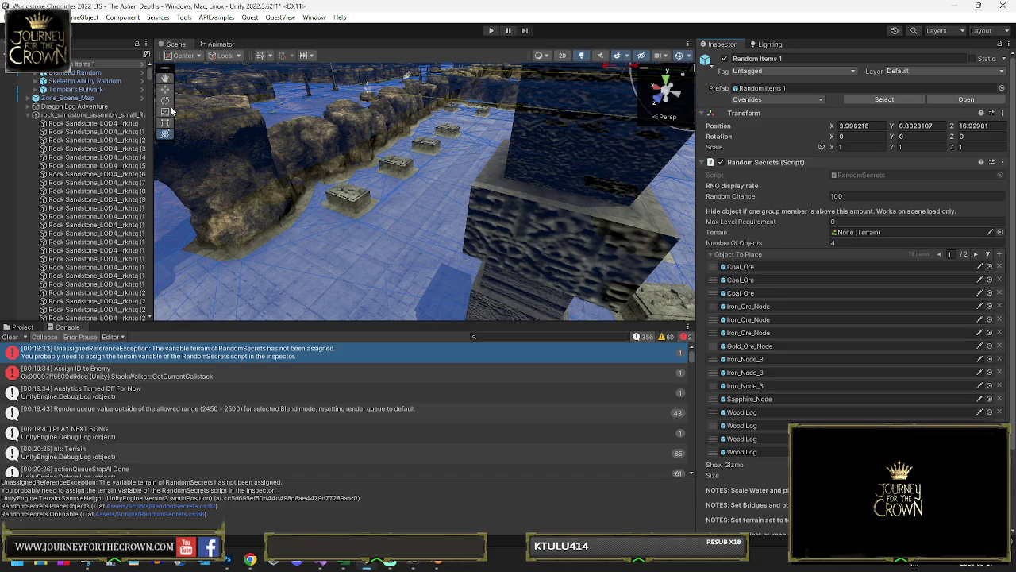
pyautogui.click(999, 231)
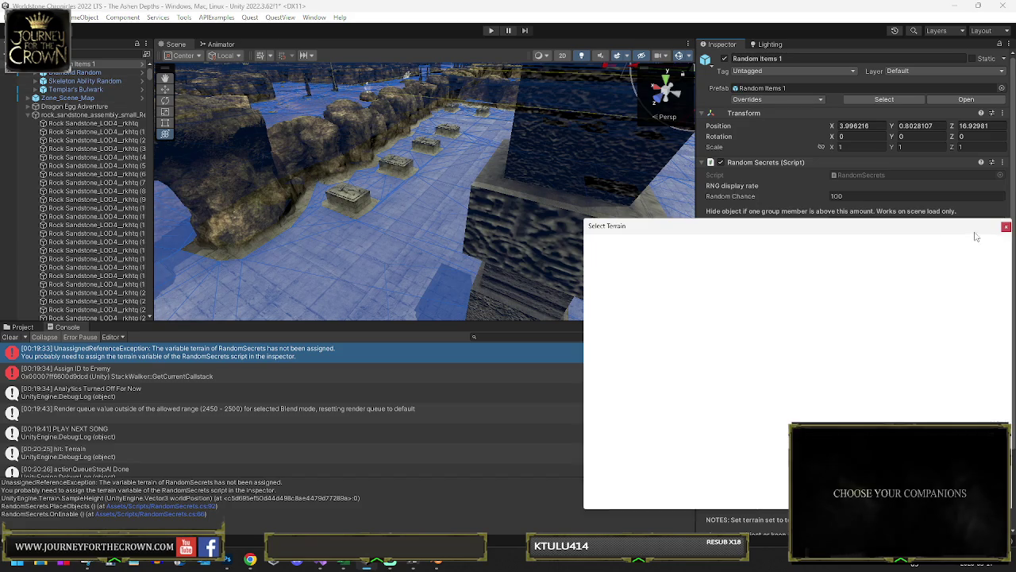
pyautogui.click(619, 270)
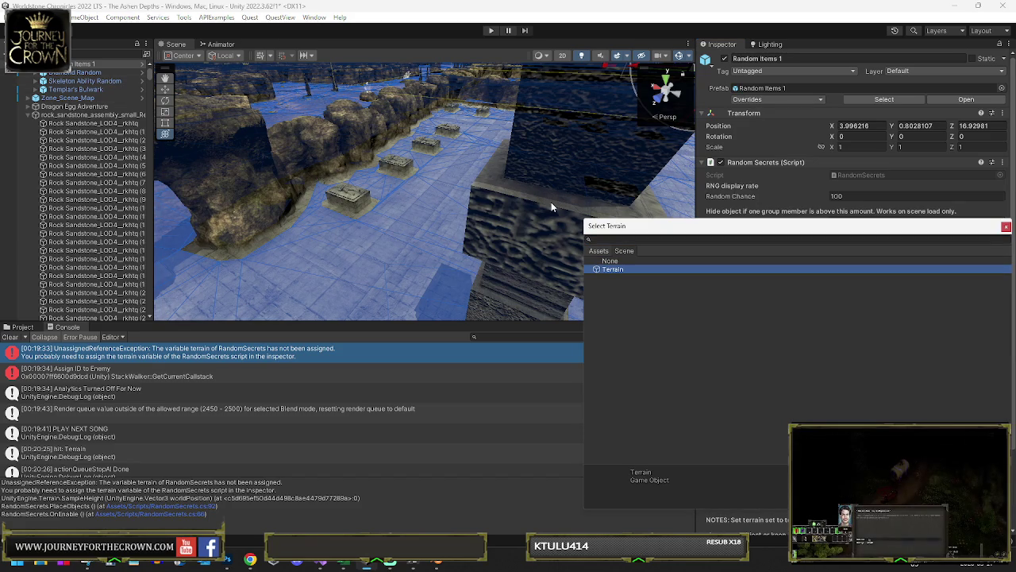
pyautogui.press('Return')
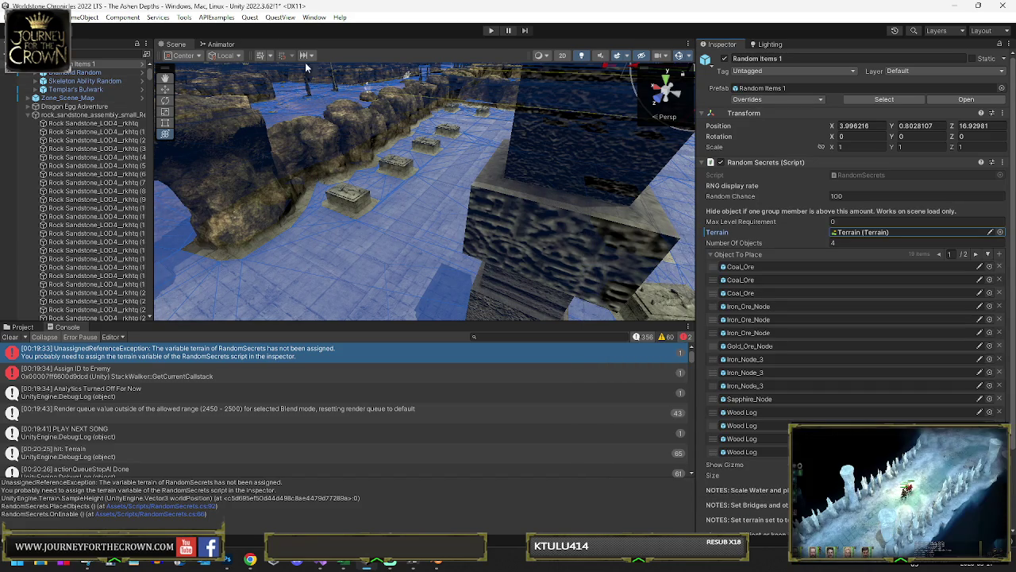
# Step: Close the picker and start play mode
pyautogui.click(11, 17)
pyautogui.click(11, 16)
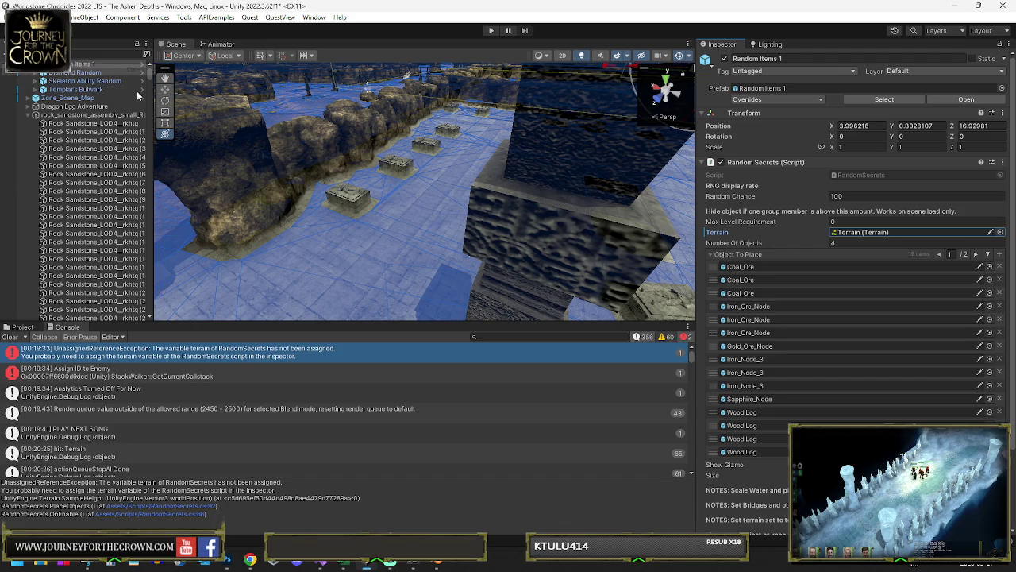
pyautogui.click(490, 32)
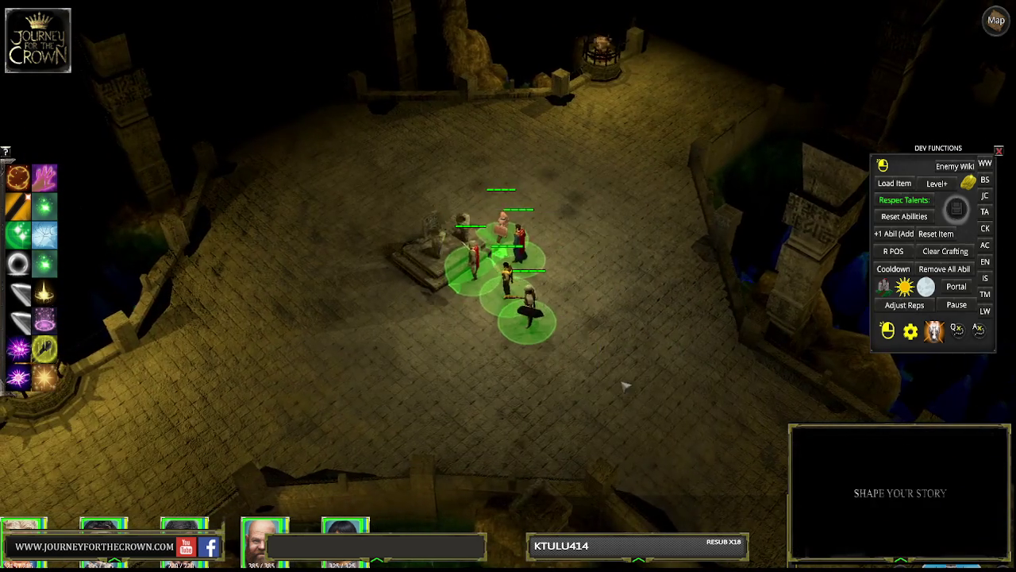
# Step: Walk the heroes' party out of the crypt chamber and onto the stone bridge over the chasm
pyautogui.click(625, 386)
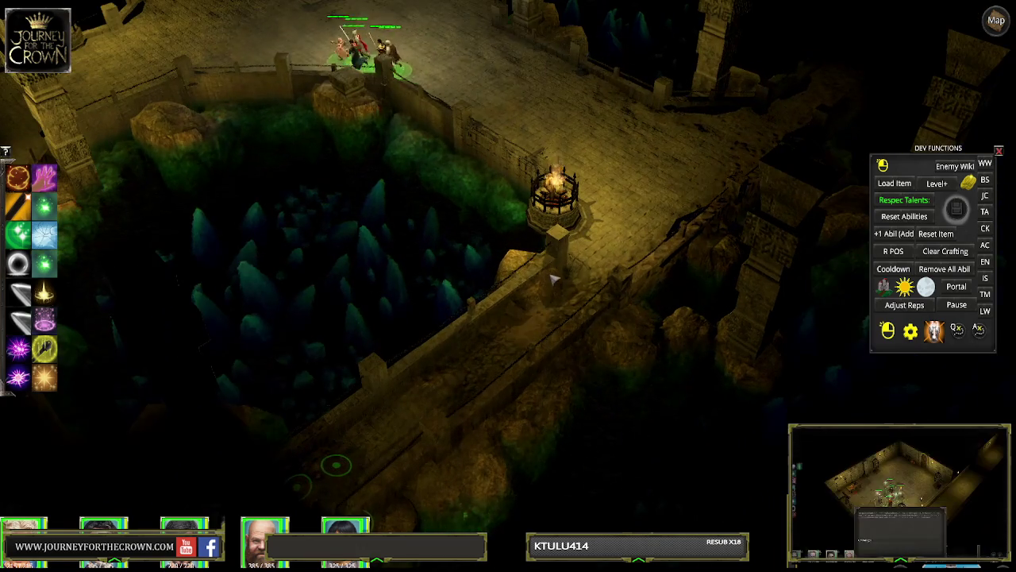
pyautogui.click(548, 315)
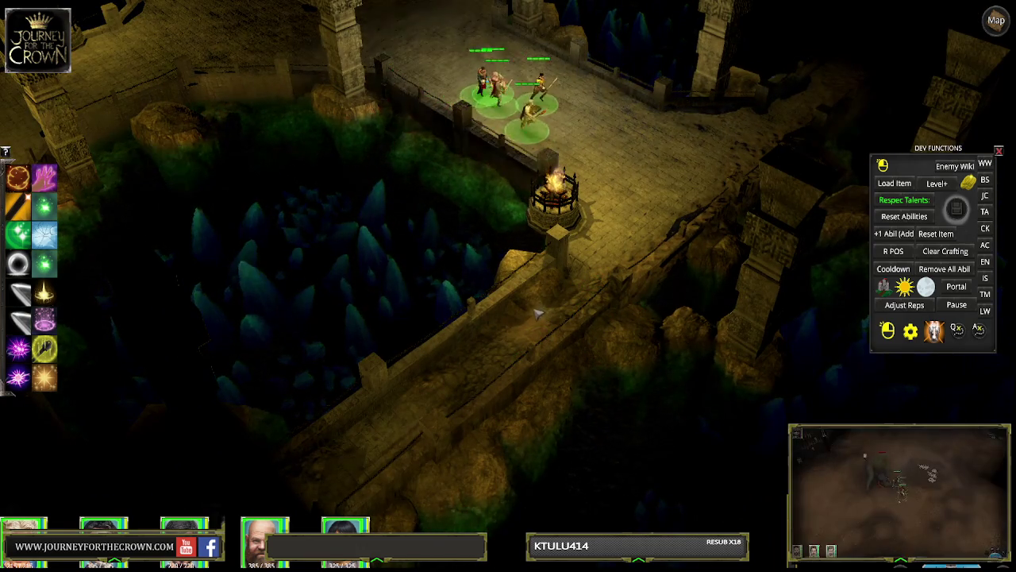
pyautogui.click(467, 388)
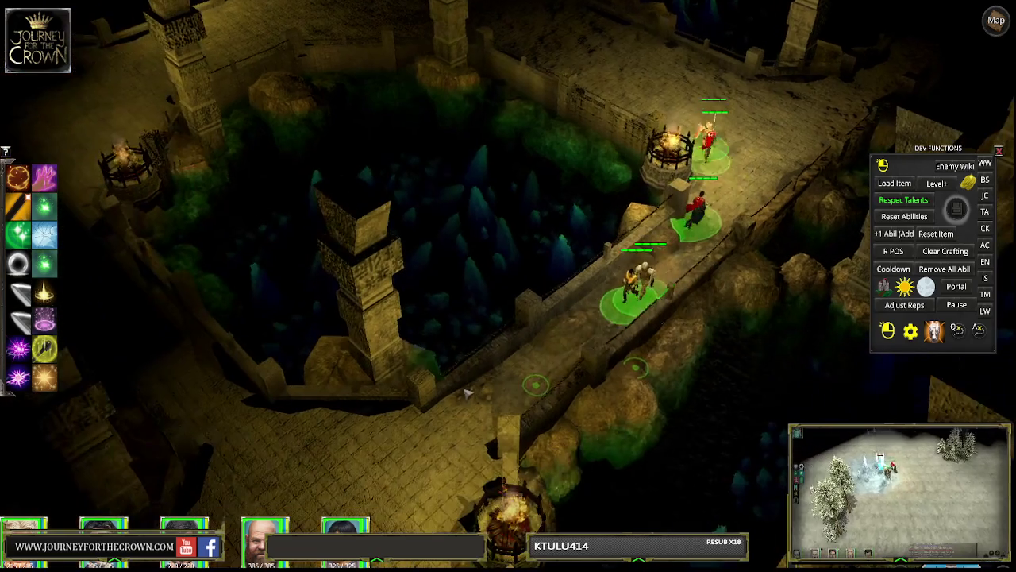
pyautogui.click(468, 421)
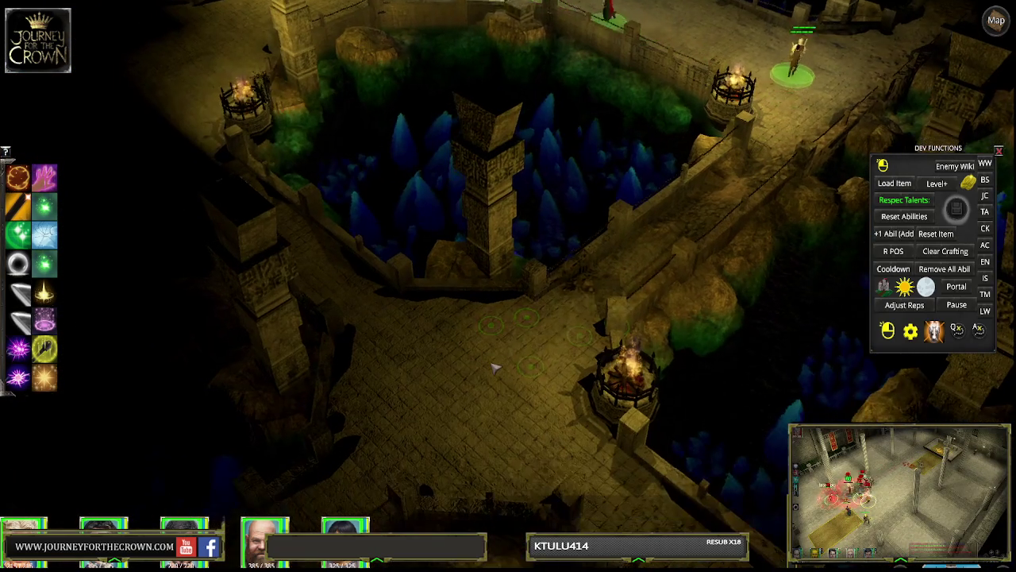
pyautogui.click(496, 362)
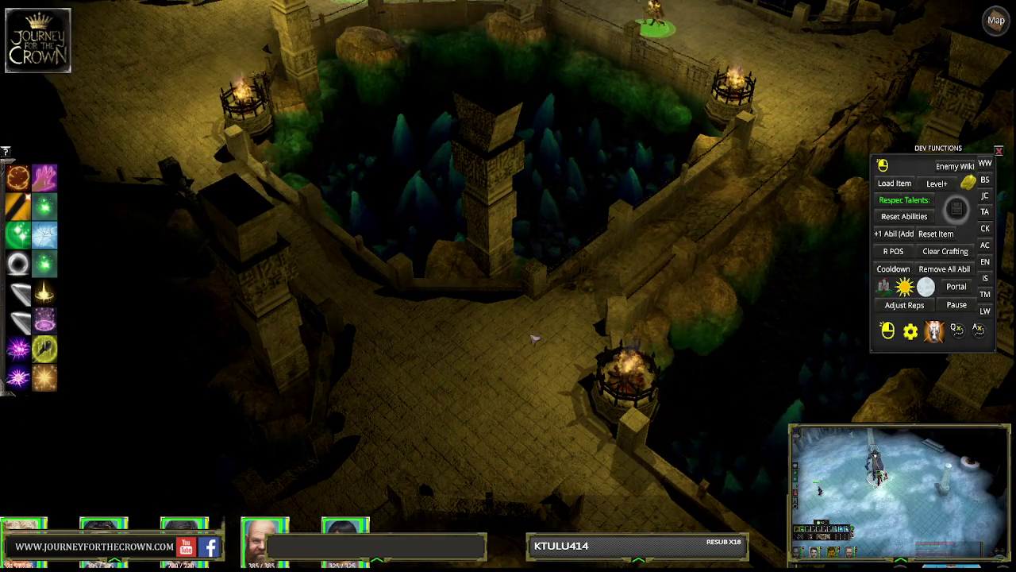
pyautogui.click(503, 391)
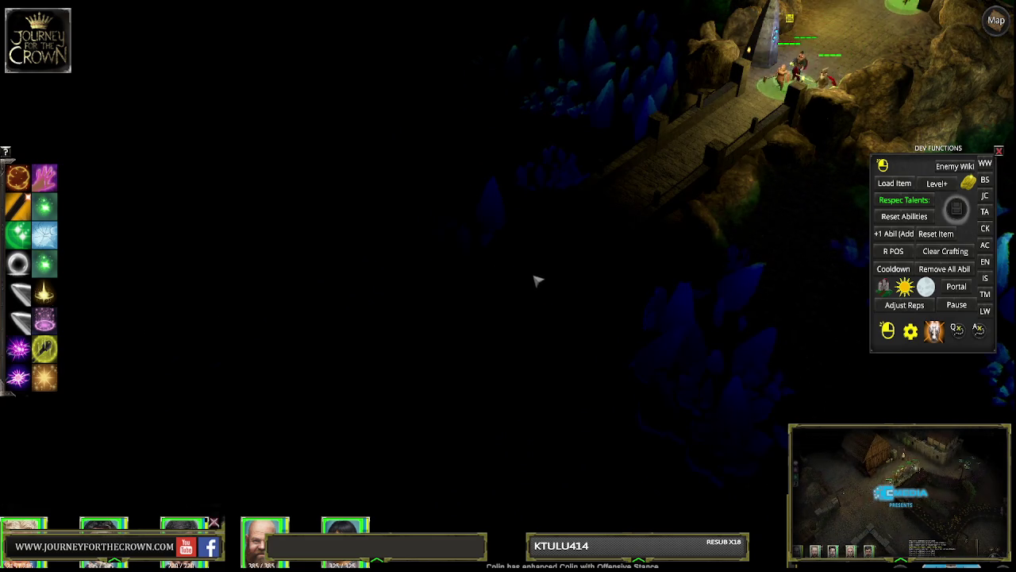
pyautogui.click(488, 310)
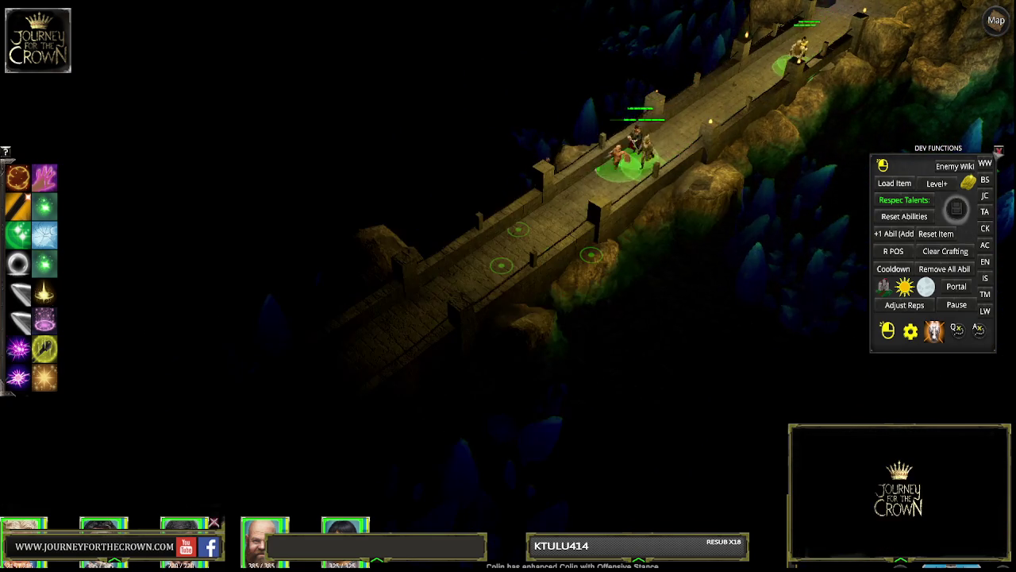
# Step: Close the DEV FUNCTIONS panel and walk the party across the bridge onto the cave floor
pyautogui.click(999, 151)
pyautogui.click(421, 337)
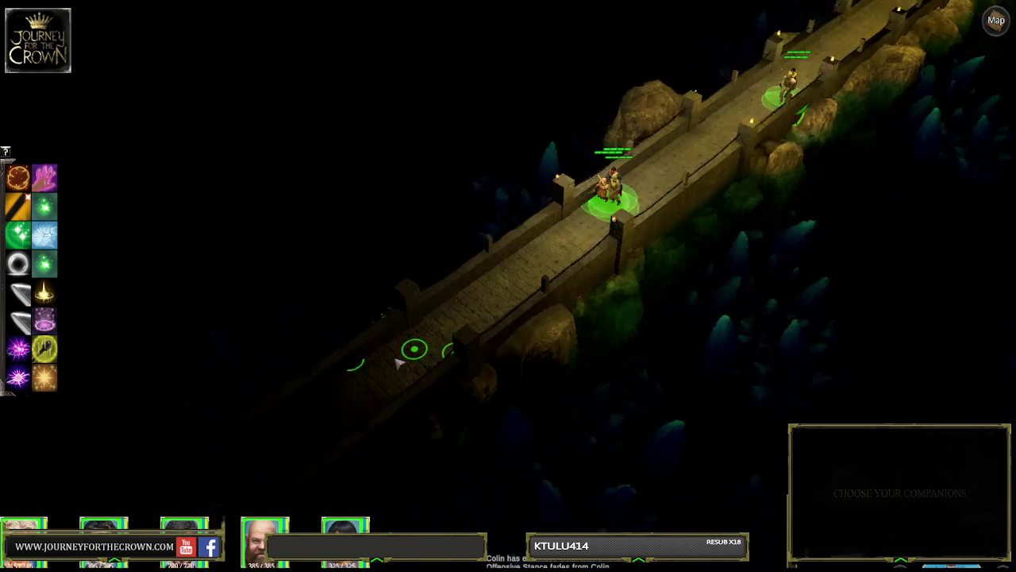
pyautogui.click(402, 363)
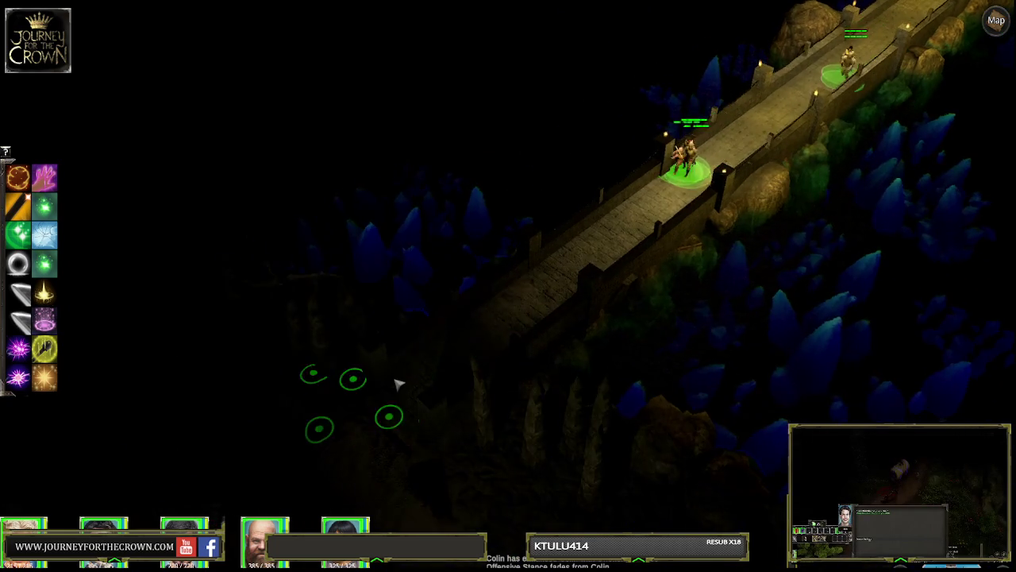
pyautogui.click(429, 395)
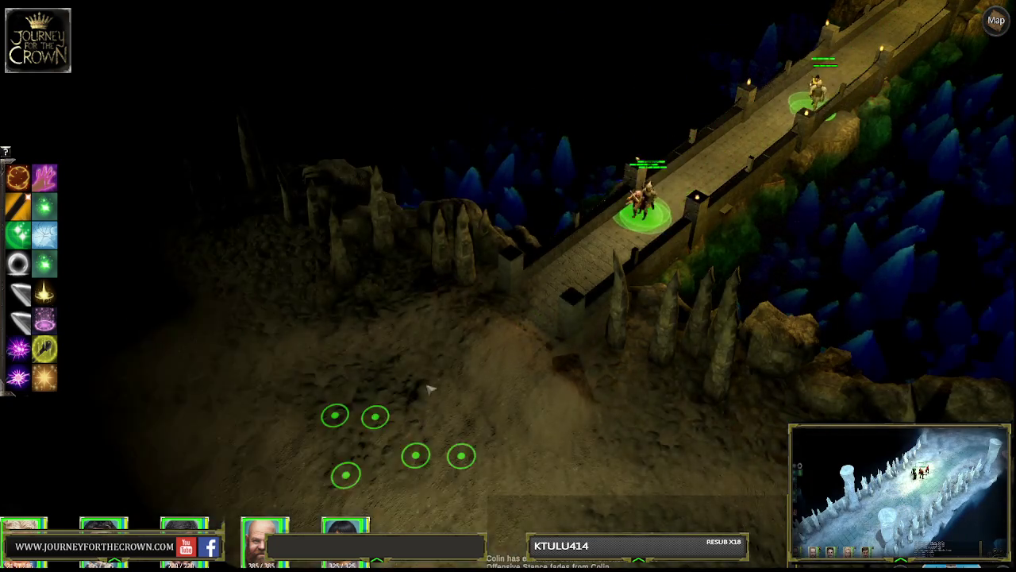
pyautogui.click(575, 393)
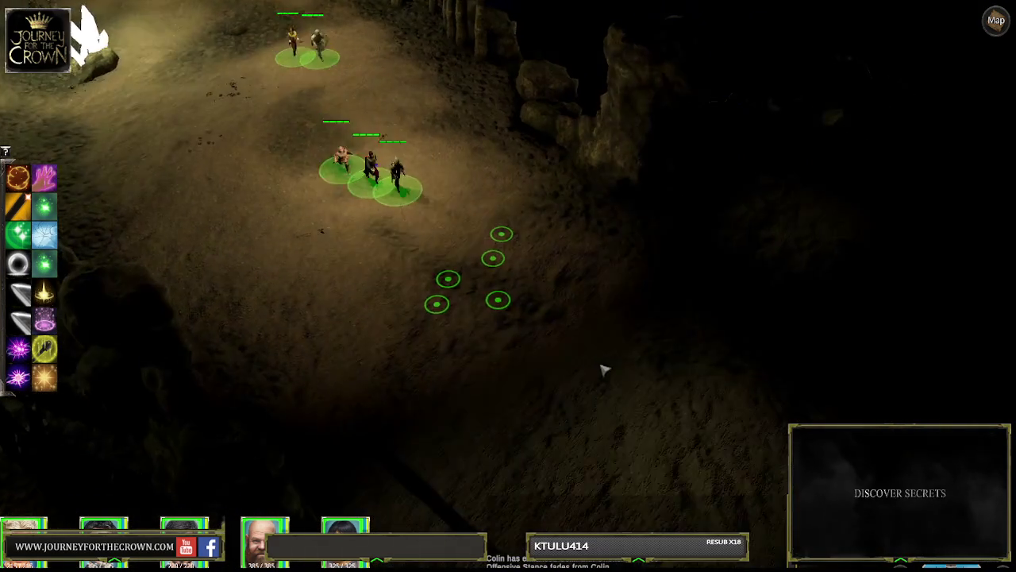
# Step: Walk the party deeper into the cave and past the first white crystal ore node
pyautogui.click(691, 385)
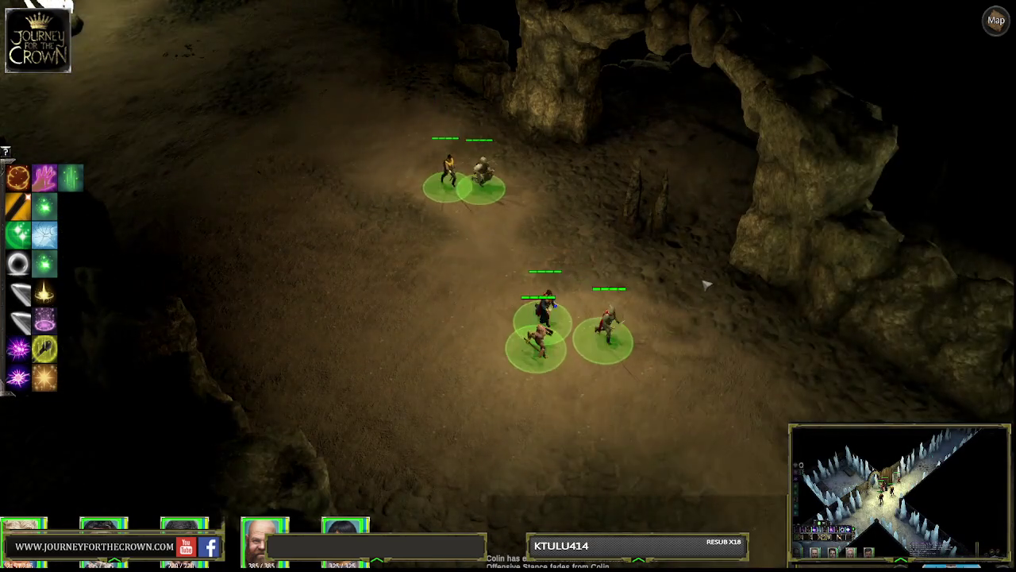
pyautogui.click(734, 163)
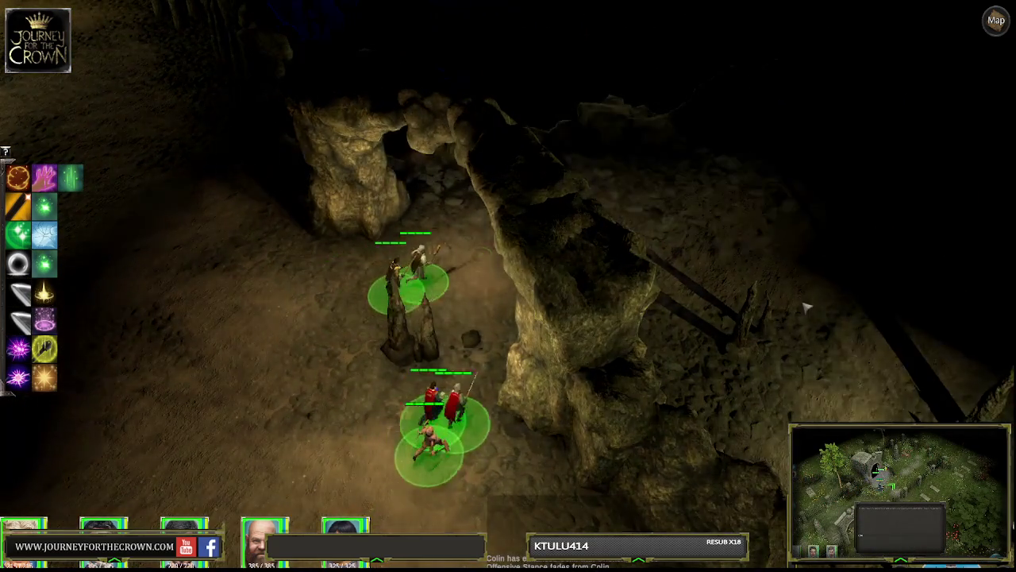
pyautogui.click(722, 334)
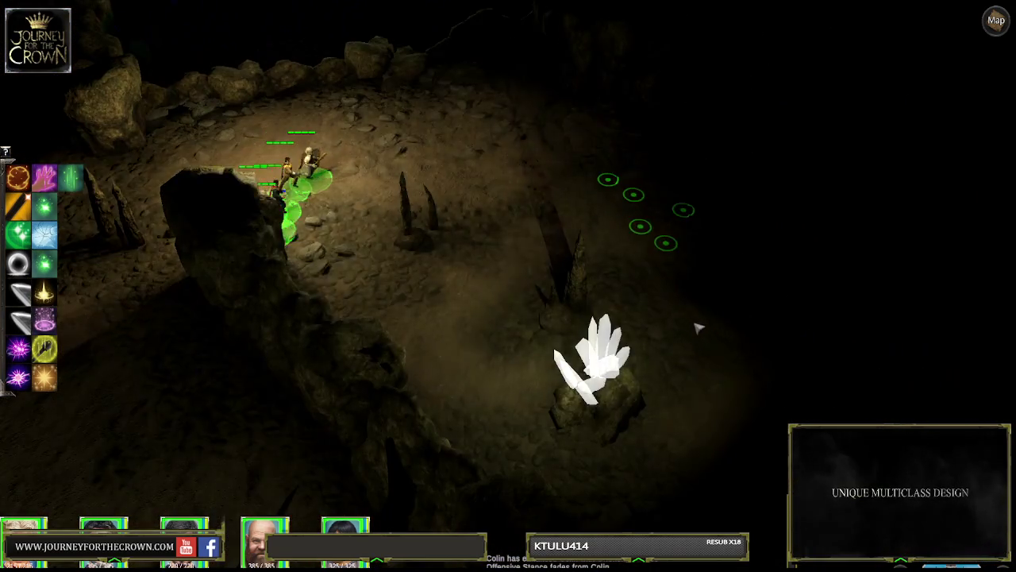
pyautogui.click(702, 318)
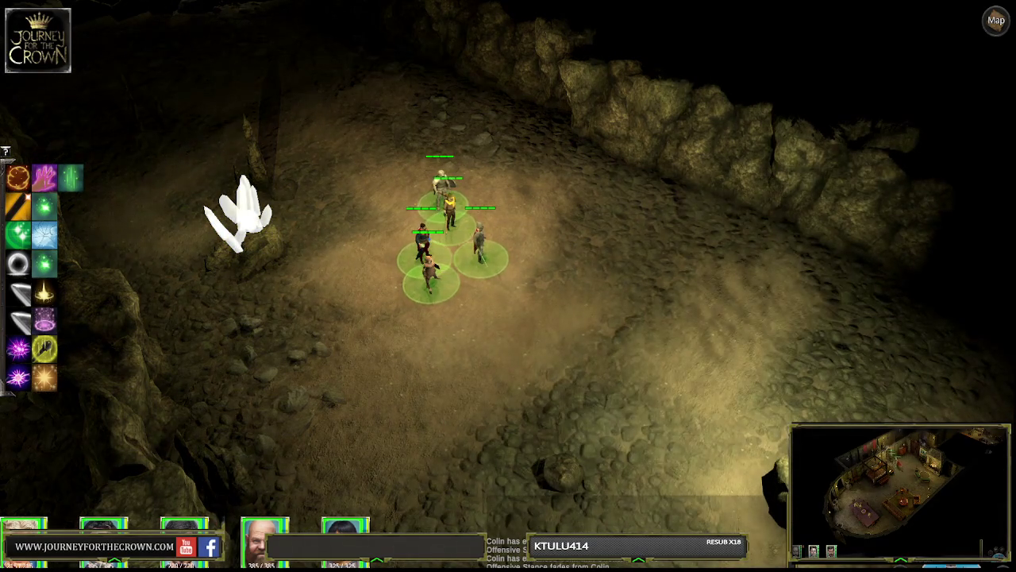
pyautogui.click(746, 314)
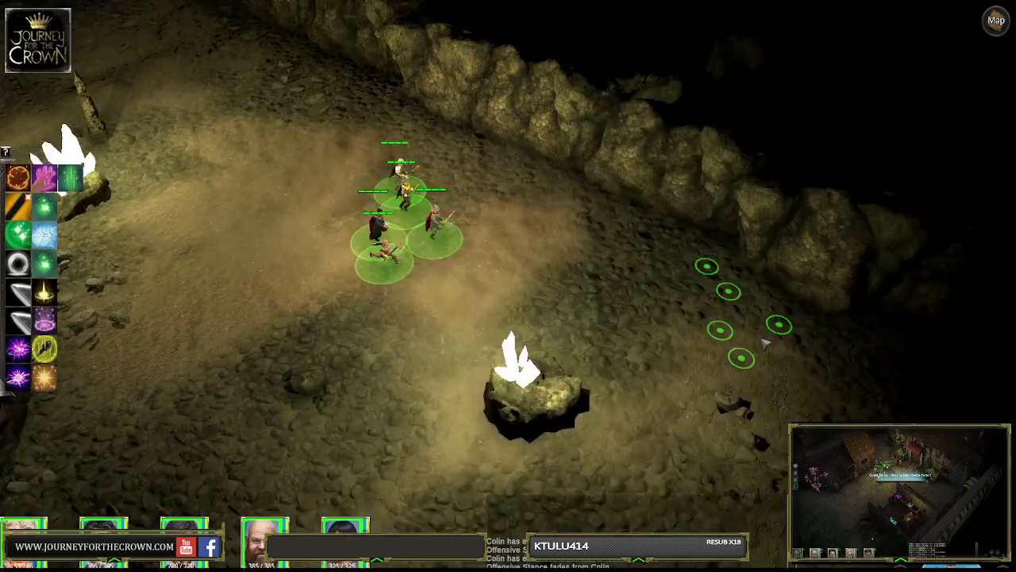
pyautogui.click(762, 373)
pyautogui.click(691, 373)
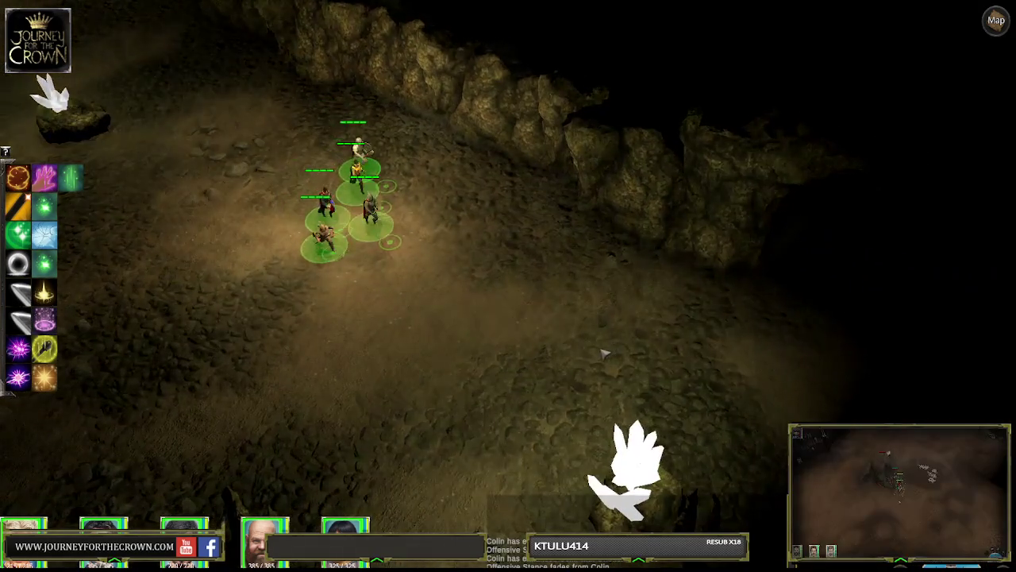
# Step: Continue past the second crystal node to the rocky archway of the brick tunnel
pyautogui.click(624, 284)
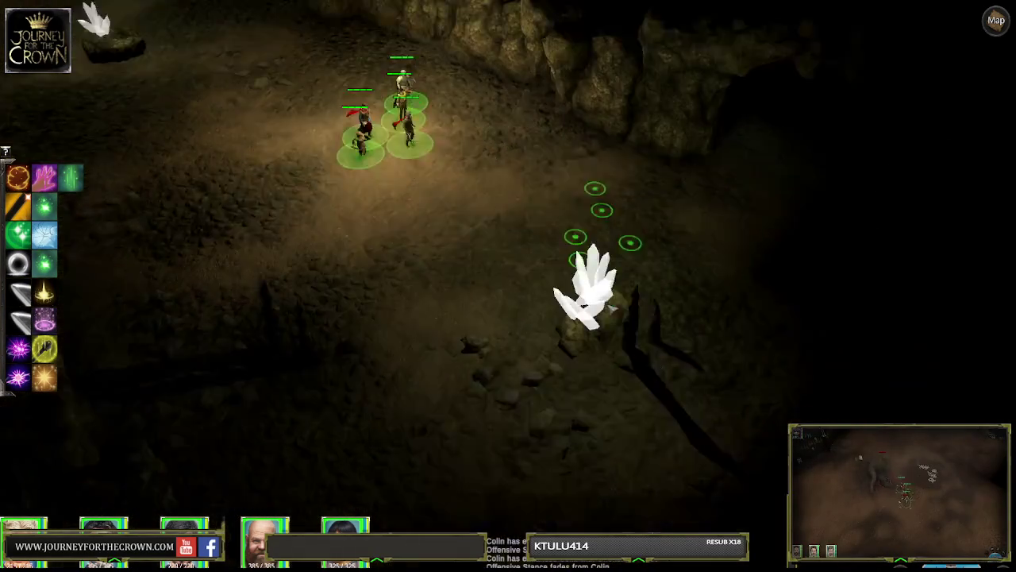
pyautogui.click(601, 262)
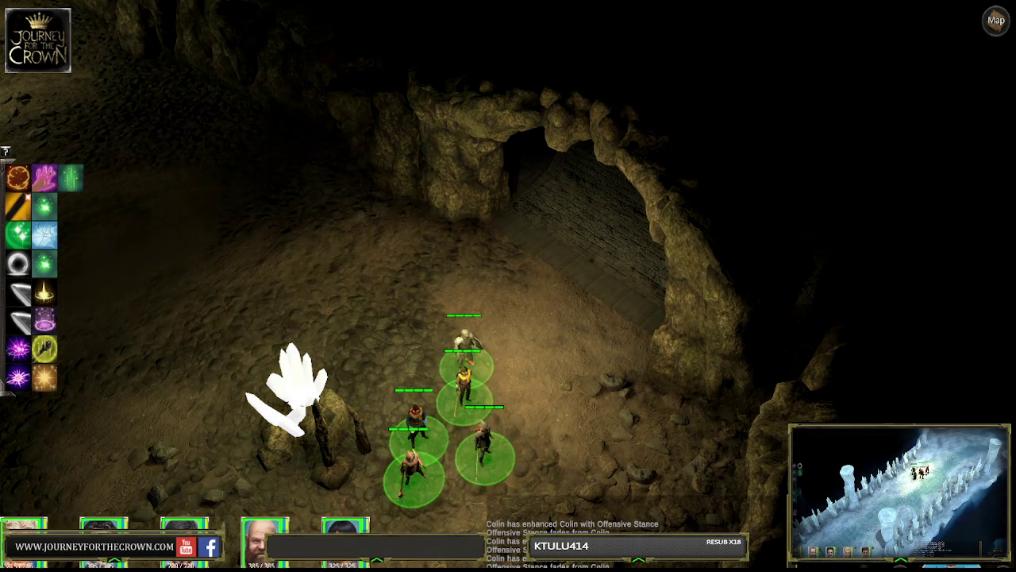
pyautogui.click(584, 282)
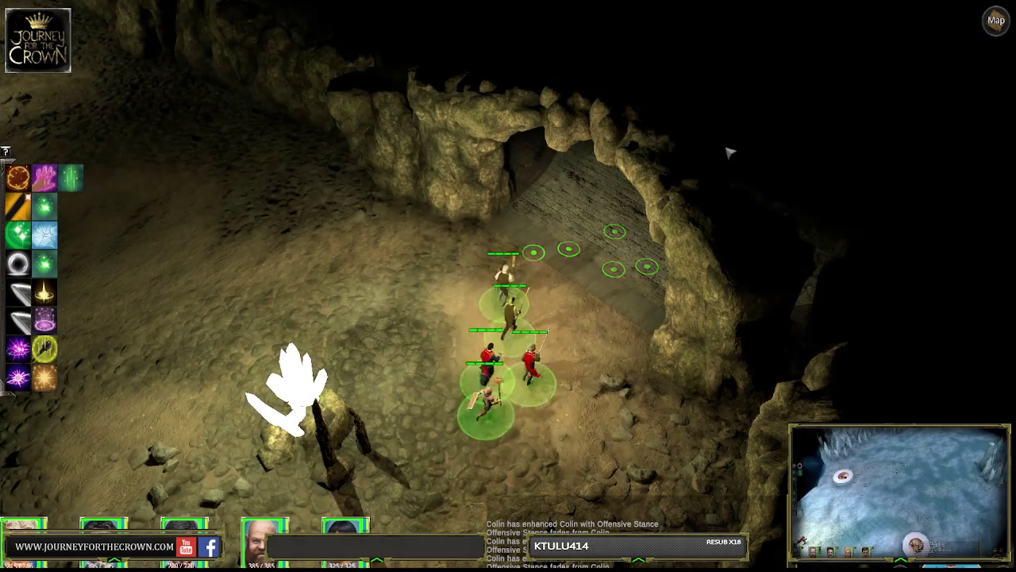
pyautogui.click(436, 413)
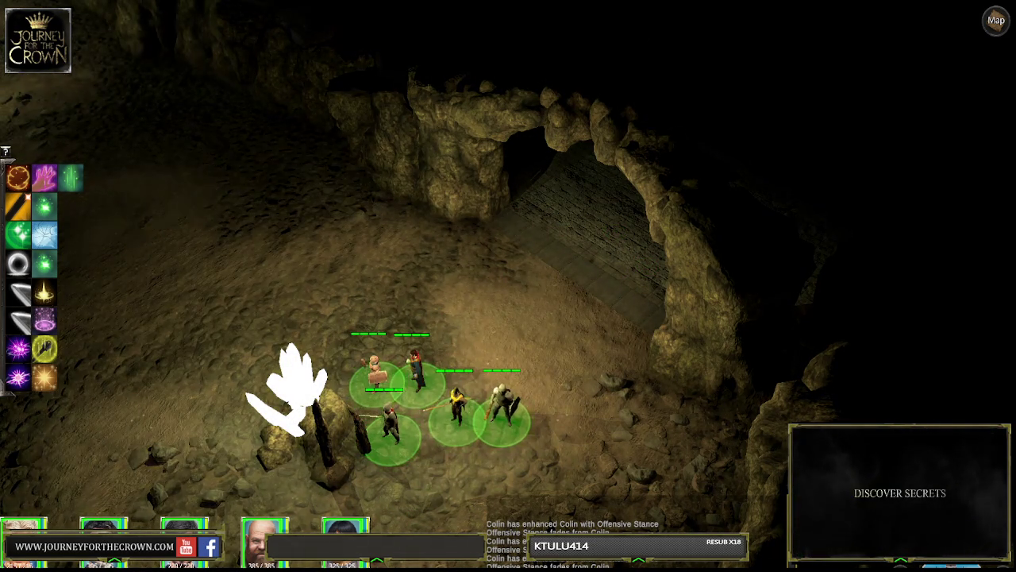
# Step: Save the game to slot 3 via the DEV FUNCTIONS panel, then walk the party into the crypt hall
pyautogui.press('`')
pyautogui.press('F5')
pyautogui.click(566, 337)
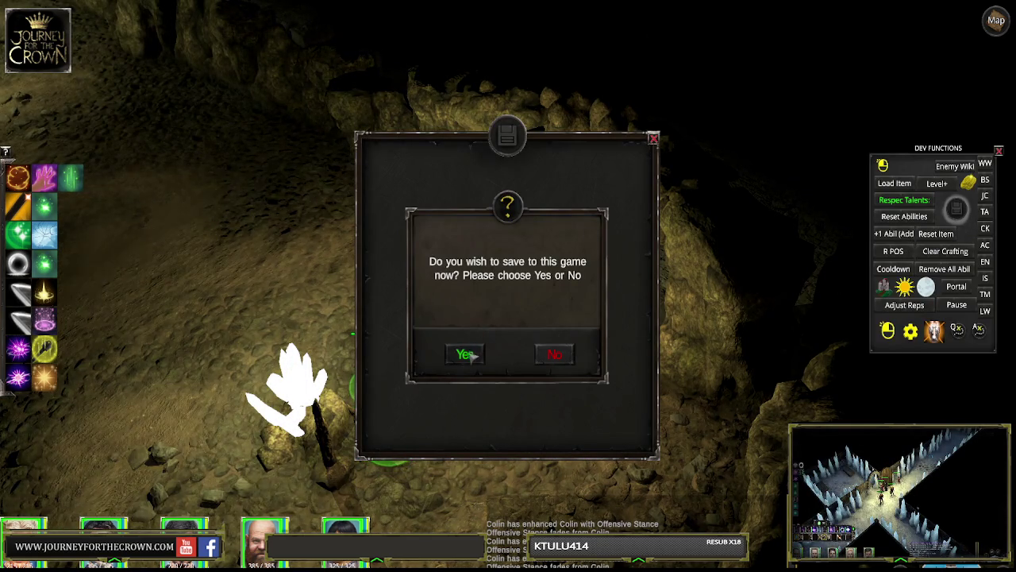
pyautogui.click(469, 355)
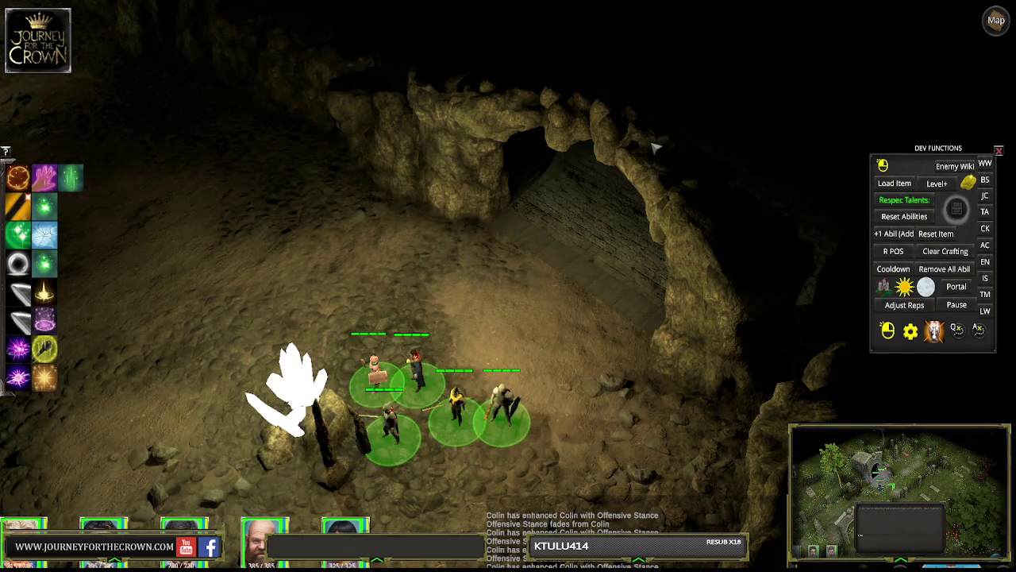
pyautogui.click(691, 121)
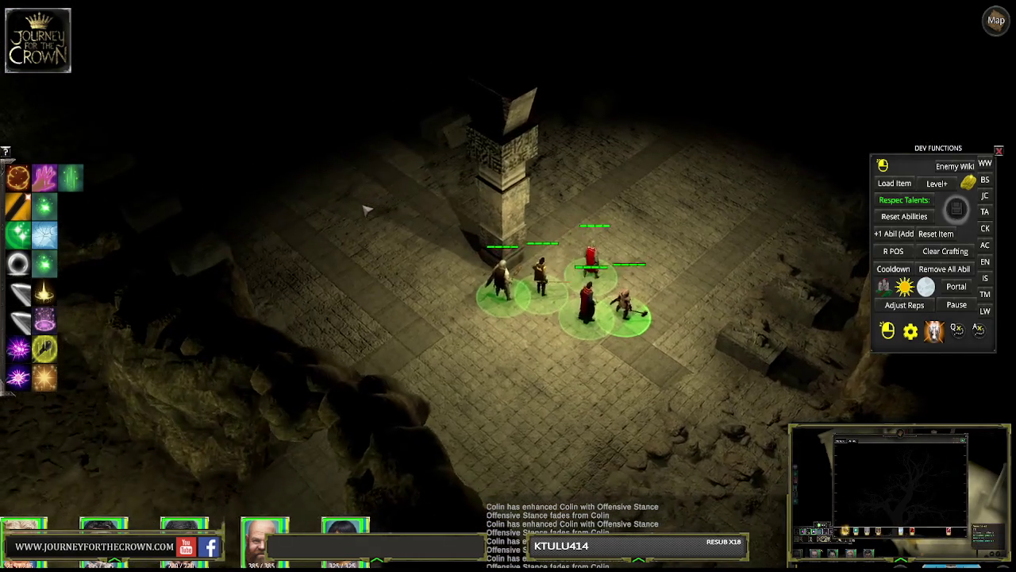
pyautogui.click(401, 179)
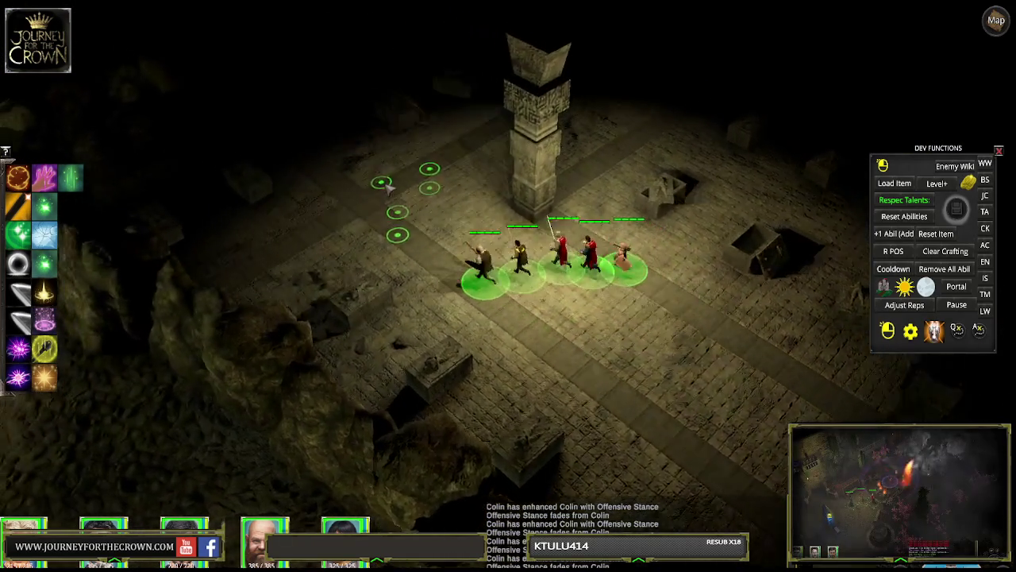
# Step: Walk the party past the pillar and stone coffins to the hall's rock-edged corner
pyautogui.click(624, 167)
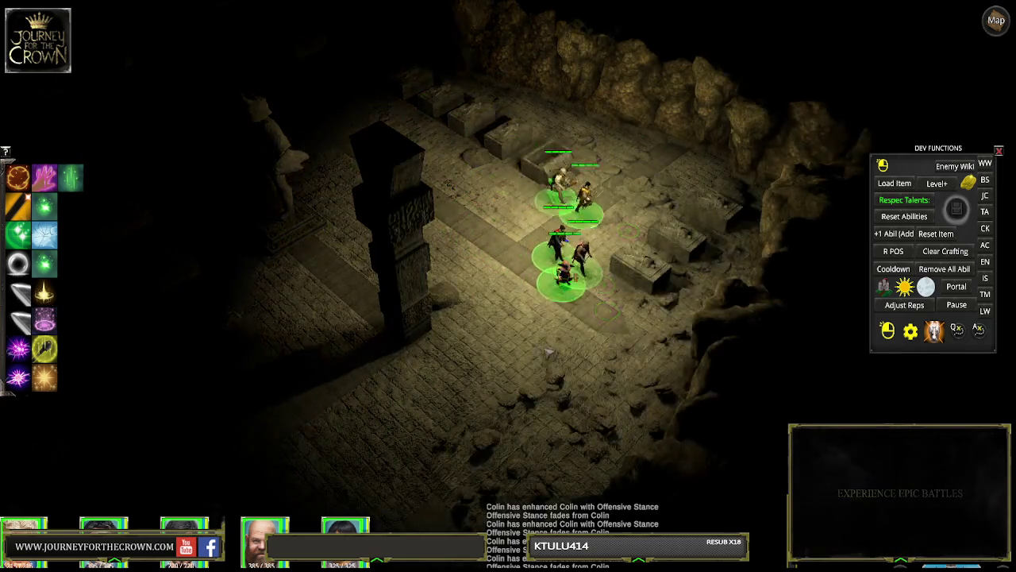
pyautogui.click(510, 334)
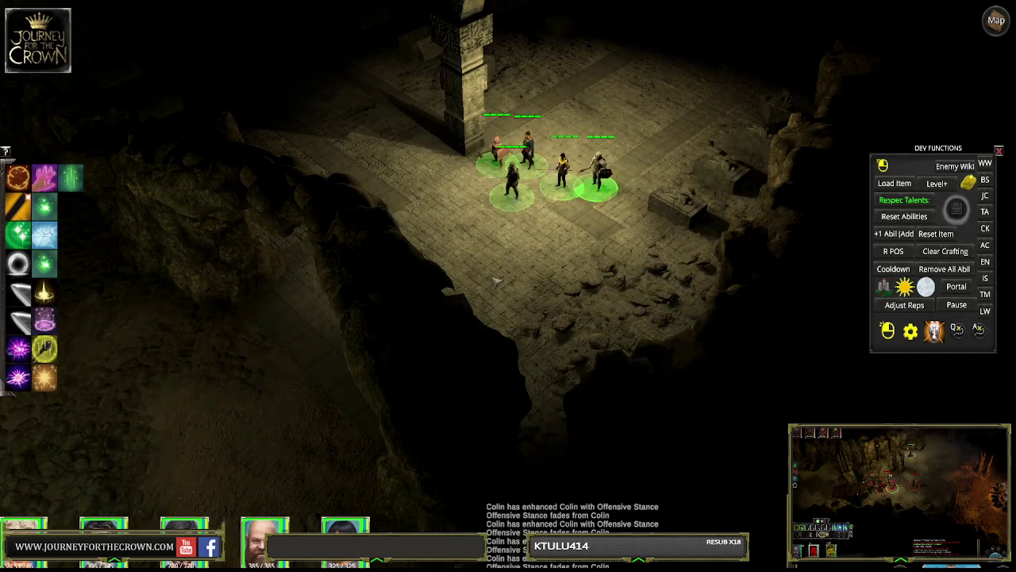
pyautogui.click(397, 306)
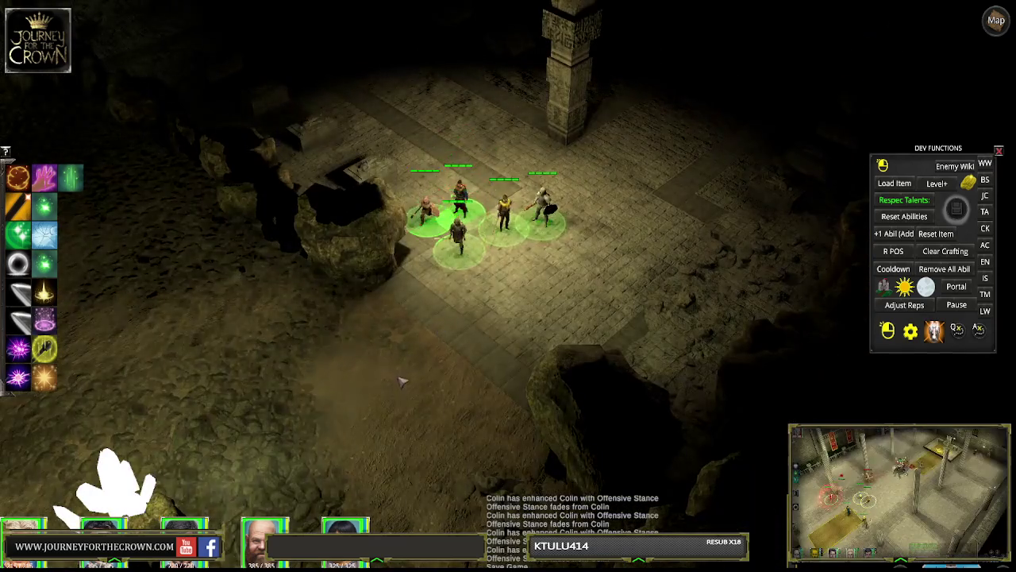
pyautogui.click(402, 381)
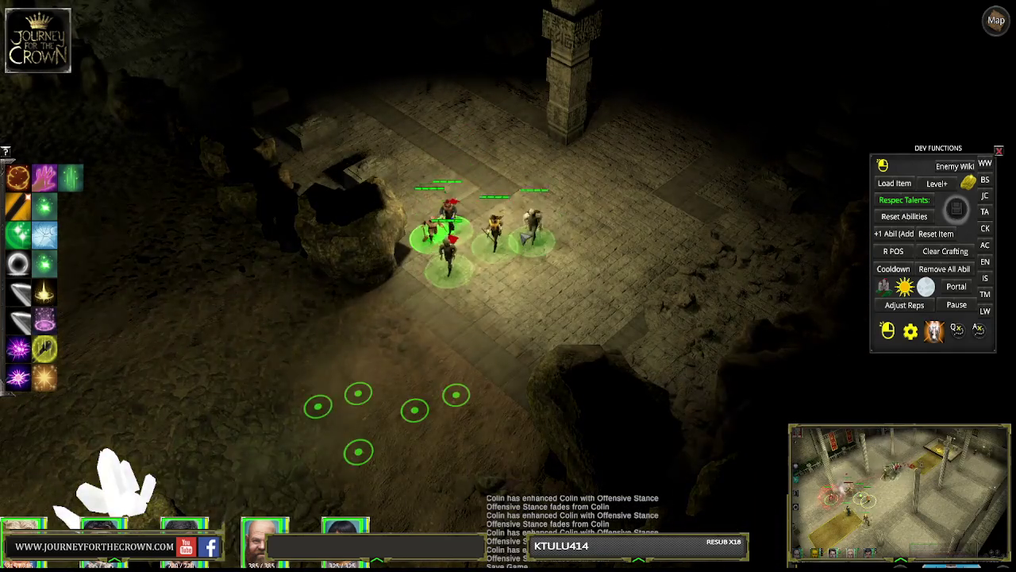
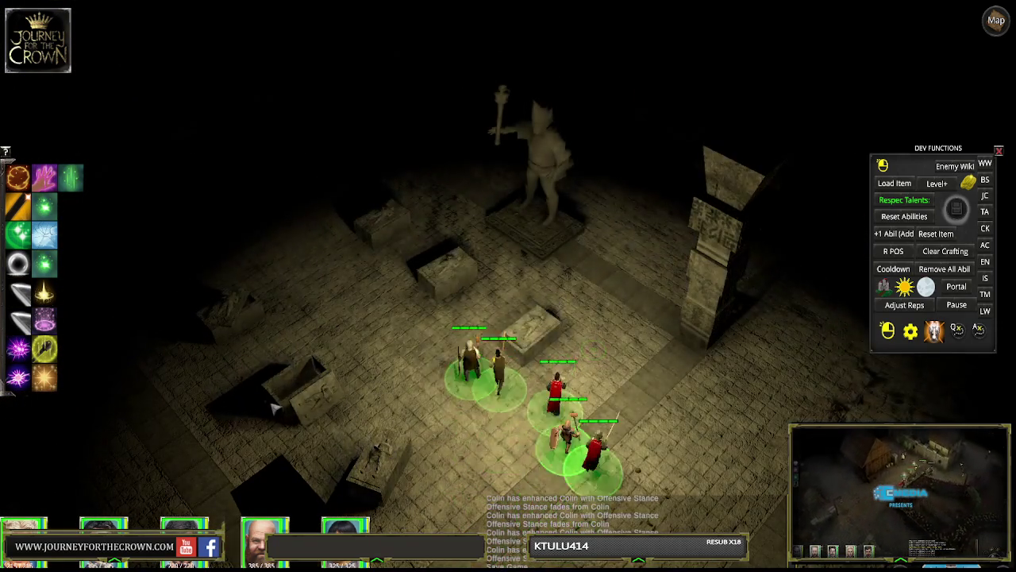
# Step: Open the tomb's sarcophagus, then walk the party past the statue and across the crypt floor
pyautogui.click(524, 337)
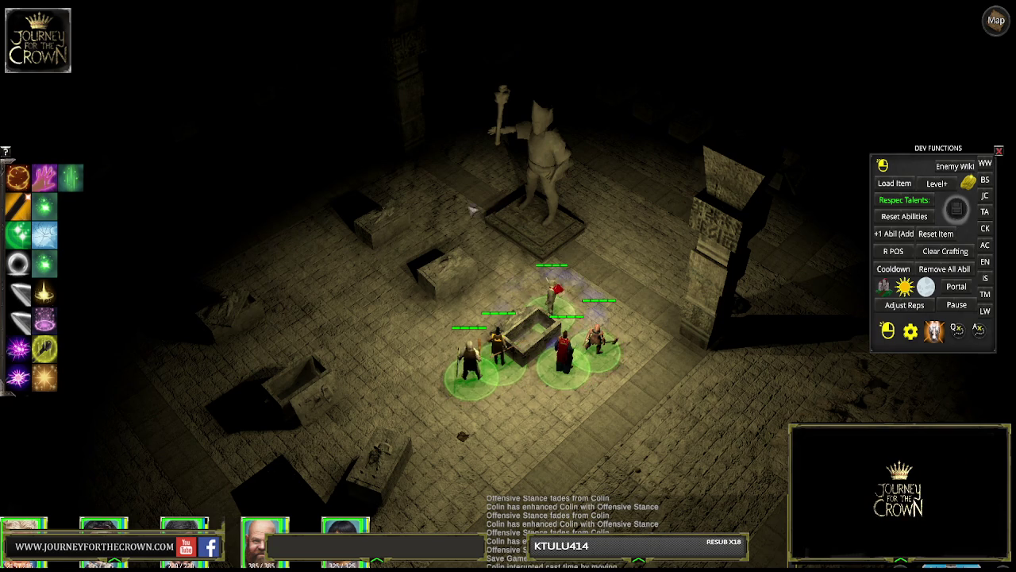
pyautogui.click(477, 159)
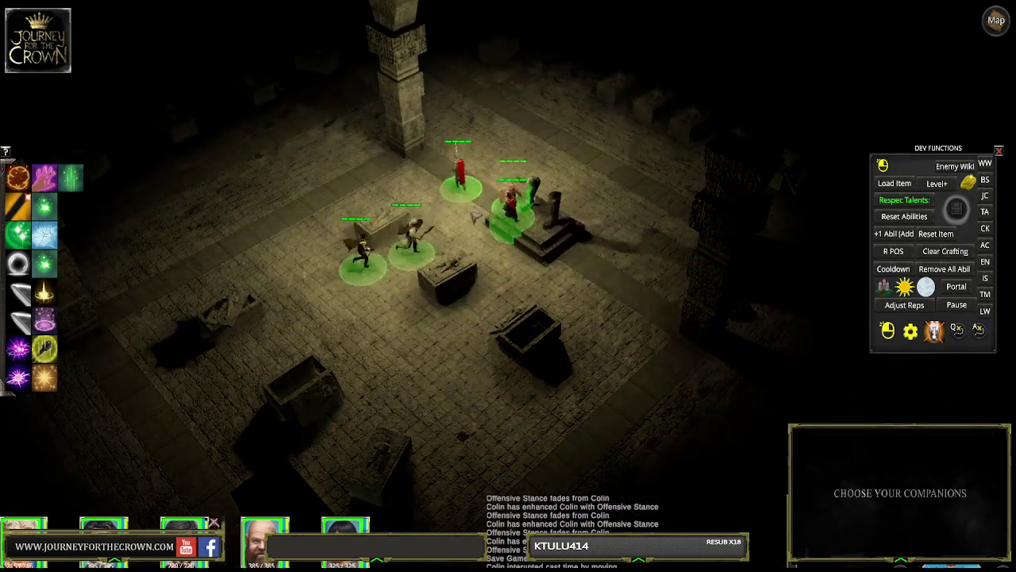
pyautogui.click(486, 194)
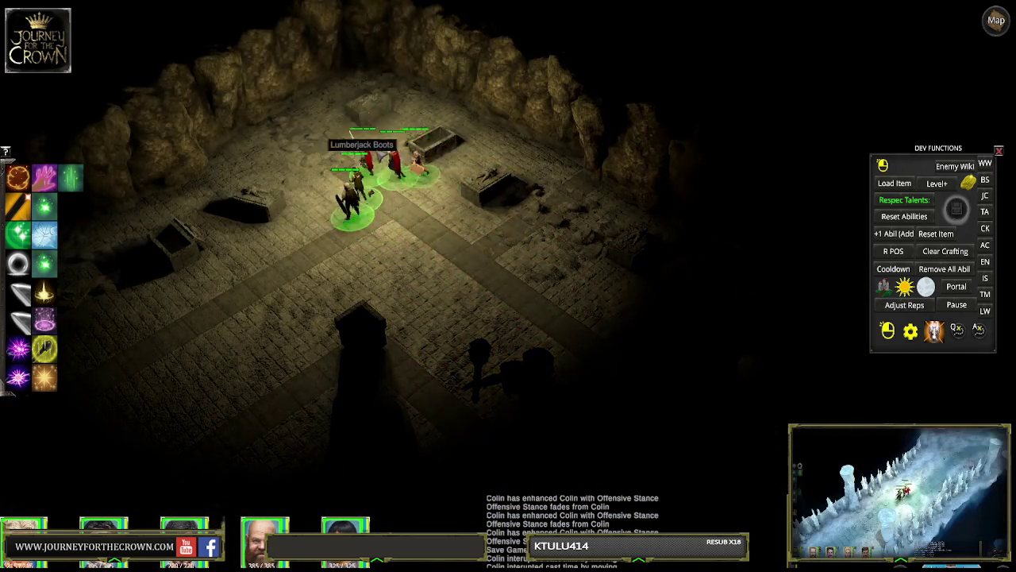
pyautogui.click(441, 282)
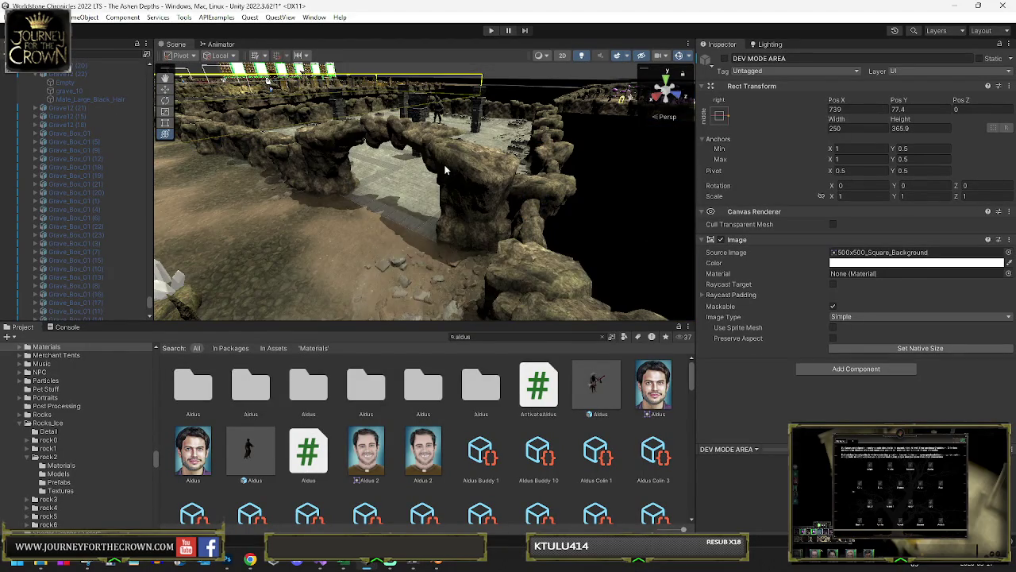
# Step: Paste the copied world transform onto the Wall_Door_Fadeable (7) doorway blocker
pyautogui.click(344, 146)
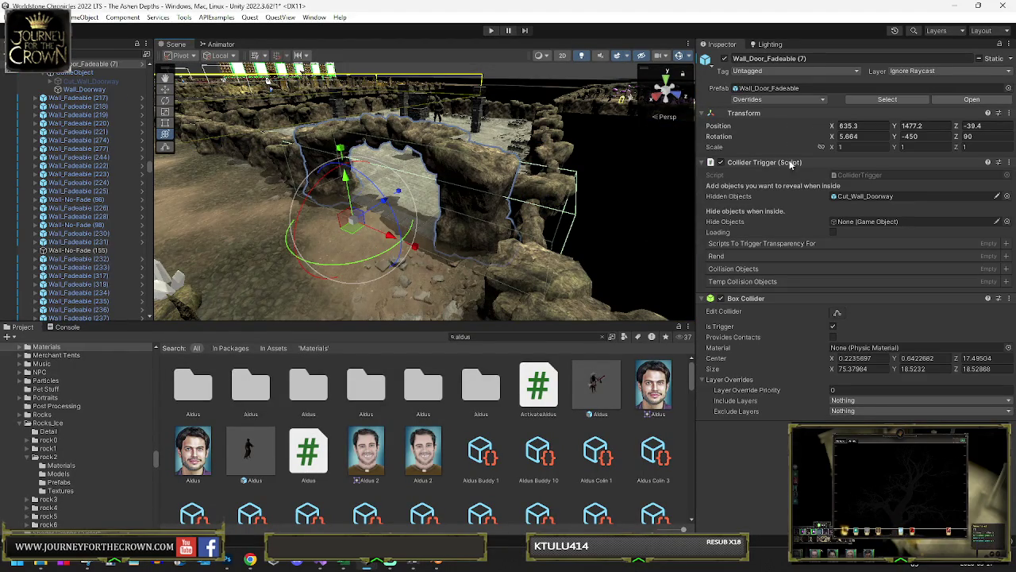
pyautogui.rightClick(741, 113)
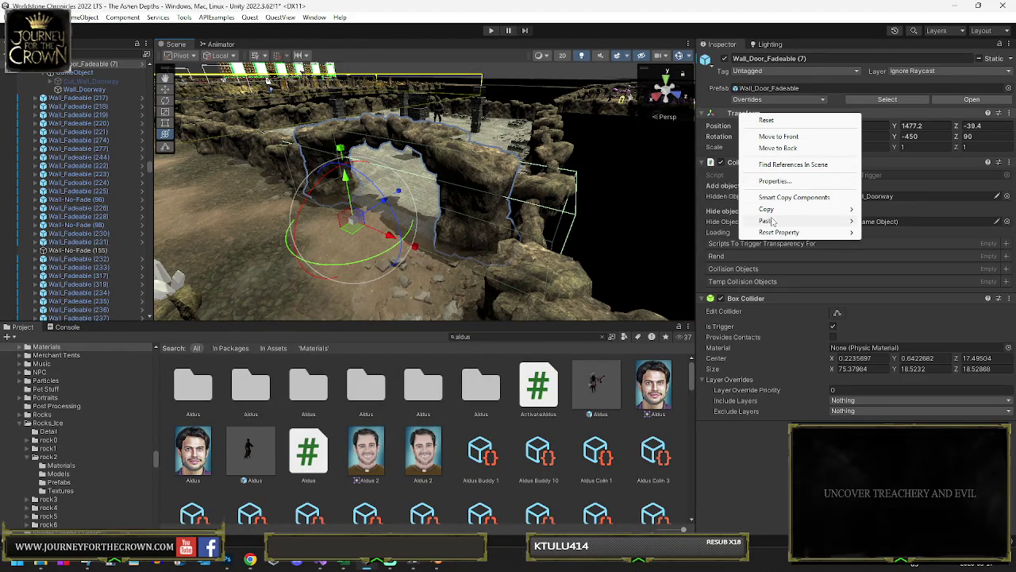
pyautogui.moveTo(772, 220)
pyautogui.click(881, 262)
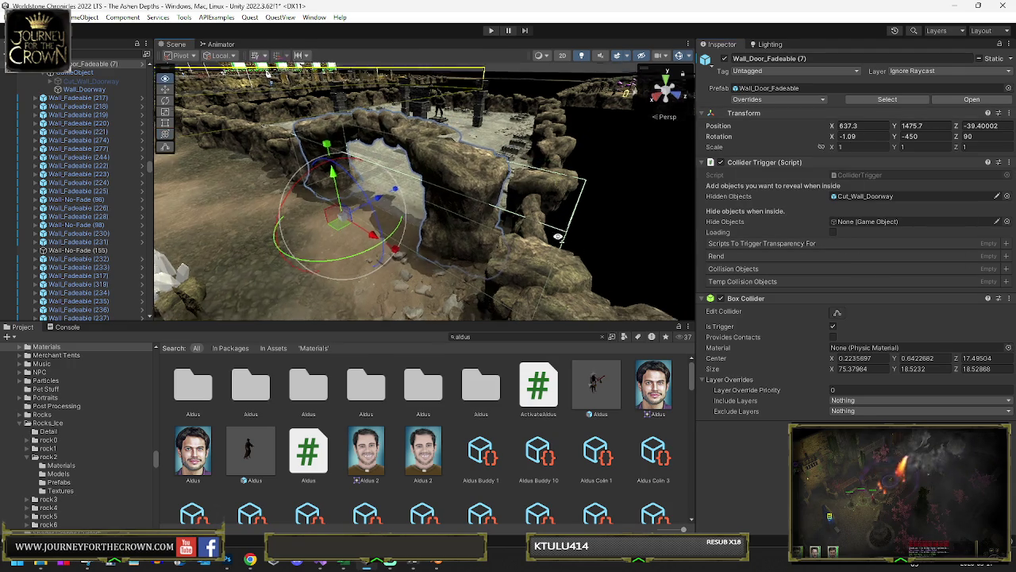
# Step: Nudge Wall_Fadeable (300) to 624, 1514.8, -42
pyautogui.click(499, 227)
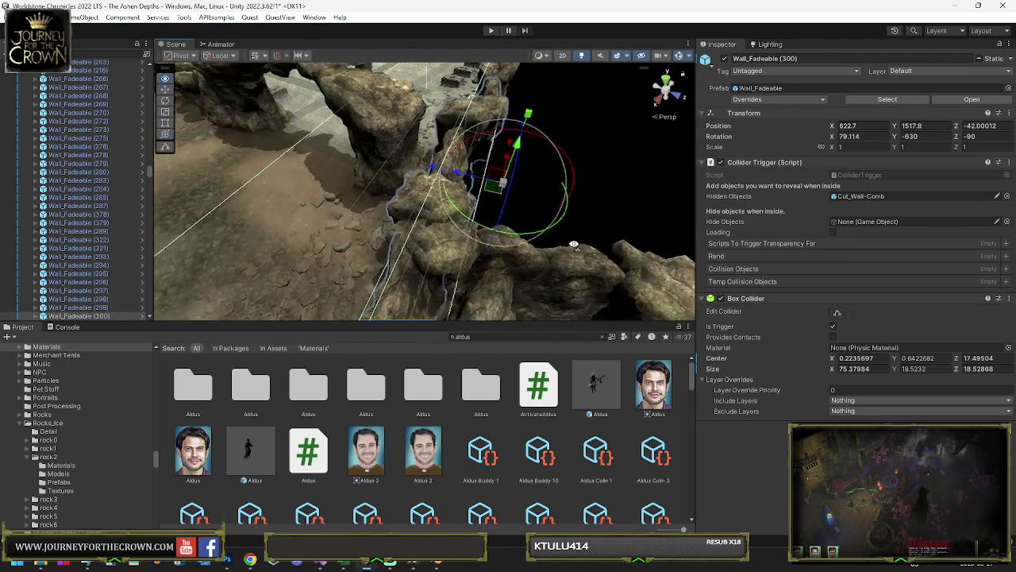
pyautogui.moveTo(579, 295); pyautogui.dragTo(556, 281)
pyautogui.moveTo(468, 141); pyautogui.dragTo(465, 148)
pyautogui.moveTo(465, 148)
pyautogui.mouseDown()
pyautogui.moveTo(536, 138)
pyautogui.moveTo(517, 163)
pyautogui.moveTo(474, 152)
pyautogui.moveTo(554, 197)
pyautogui.moveTo(651, 121)
pyautogui.moveTo(588, 159)
pyautogui.moveTo(490, 195)
pyautogui.mouseUp()
pyautogui.click(554, 197)
pyautogui.press('y')
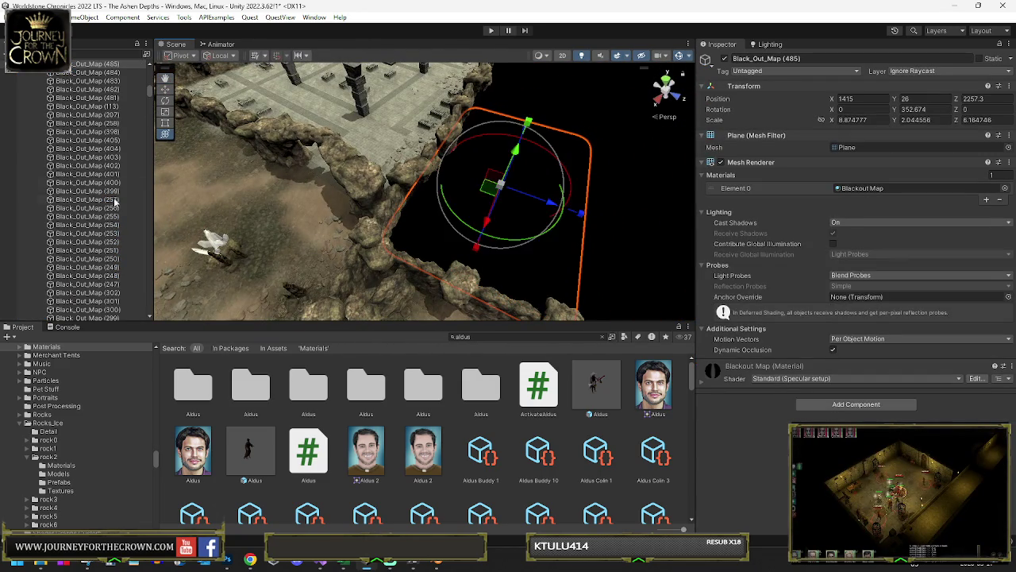
pyautogui.click(276, 185)
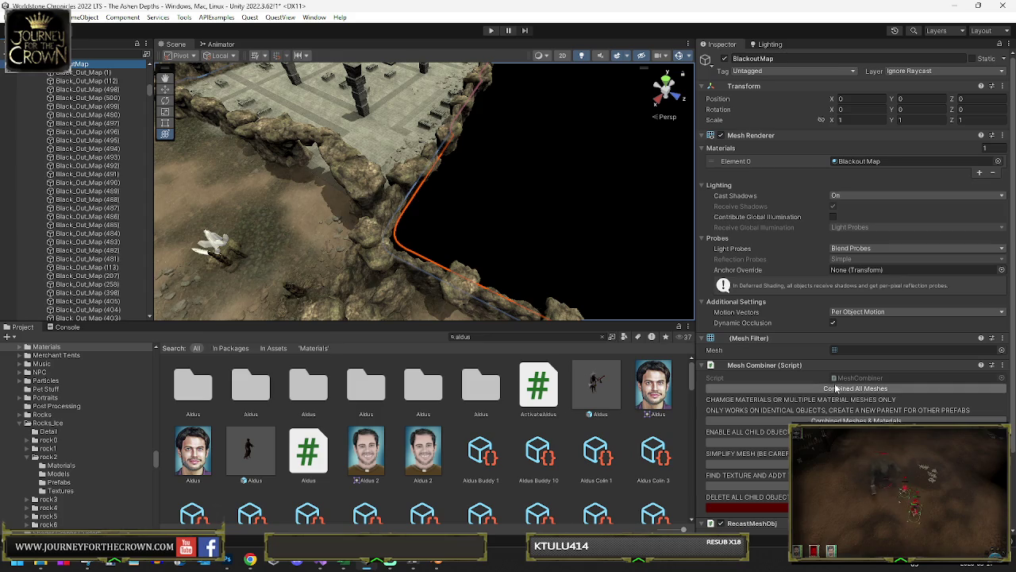
pyautogui.moveTo(556, 183)
pyautogui.mouseDown()
pyautogui.moveTo(399, 195)
pyautogui.moveTo(513, 183)
pyautogui.mouseUp()
pyautogui.scroll(10, 421, 203)
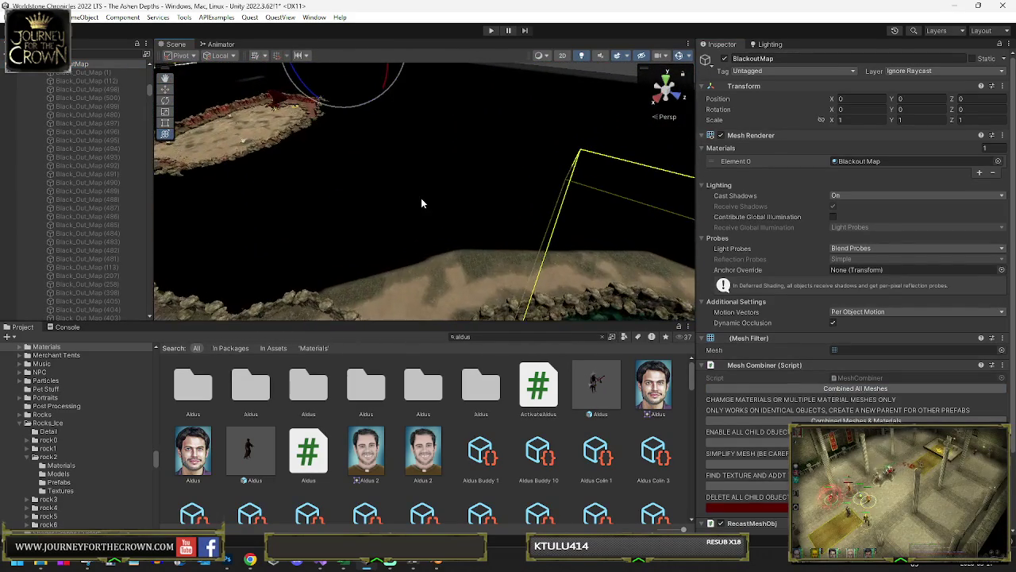
pyautogui.click(421, 203)
pyautogui.click(422, 203)
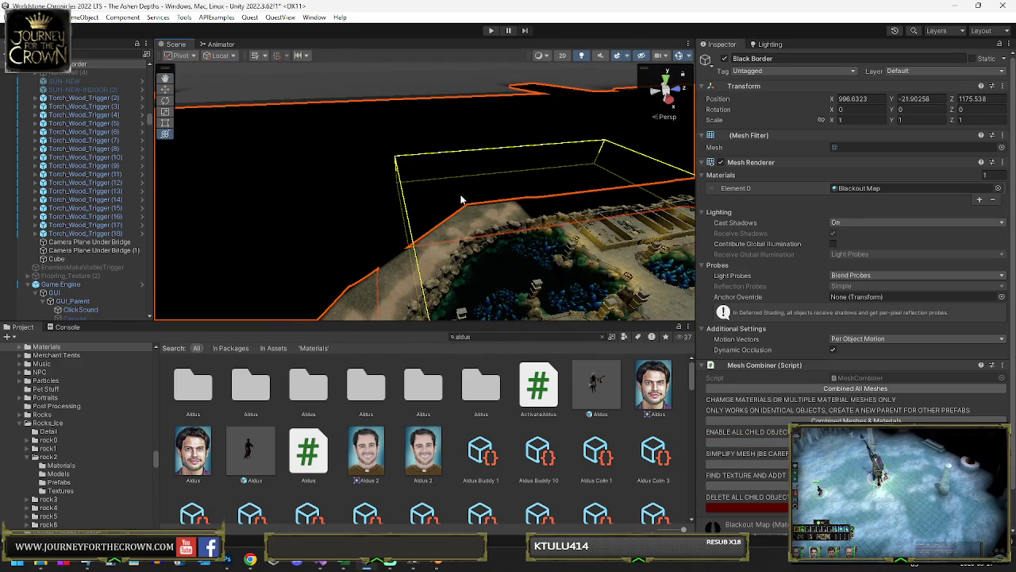
# Step: Rotate the Black Side (250) plane about its vertical axis and slide it along the cliff edge
pyautogui.click(462, 200)
pyautogui.click(401, 274)
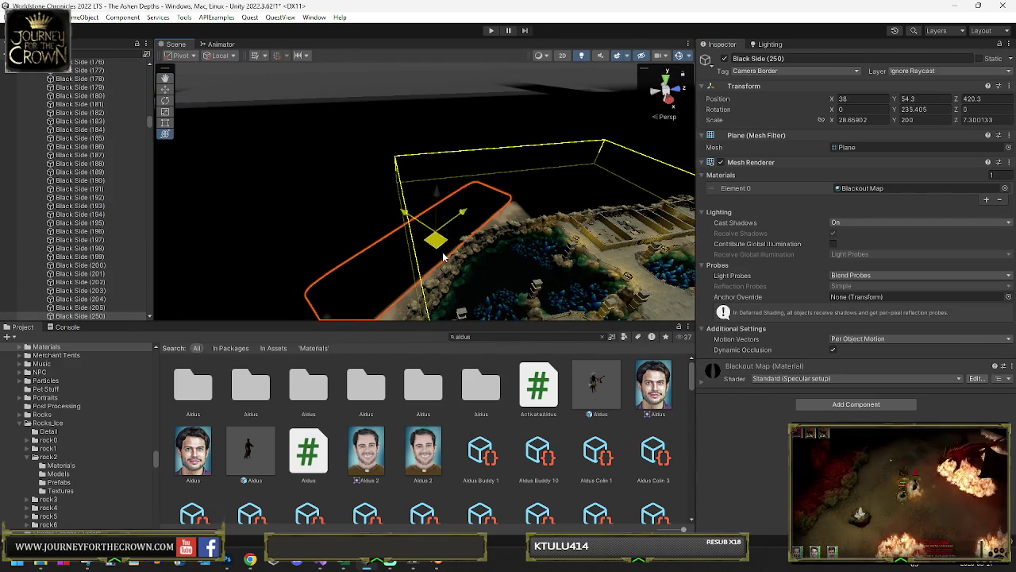
pyautogui.moveTo(397, 274); pyautogui.dragTo(406, 280)
pyautogui.moveTo(470, 248)
pyautogui.mouseDown()
pyautogui.moveTo(480, 209)
pyautogui.moveTo(563, 178)
pyautogui.moveTo(475, 198)
pyautogui.moveTo(469, 191)
pyautogui.mouseUp()
pyautogui.press('w')
pyautogui.moveTo(543, 178)
pyautogui.mouseDown()
pyautogui.moveTo(538, 203)
pyautogui.moveTo(421, 199)
pyautogui.moveTo(467, 136)
pyautogui.moveTo(433, 119)
pyautogui.mouseUp()
pyautogui.press('w')
pyautogui.moveTo(468, 151); pyautogui.dragTo(423, 199)
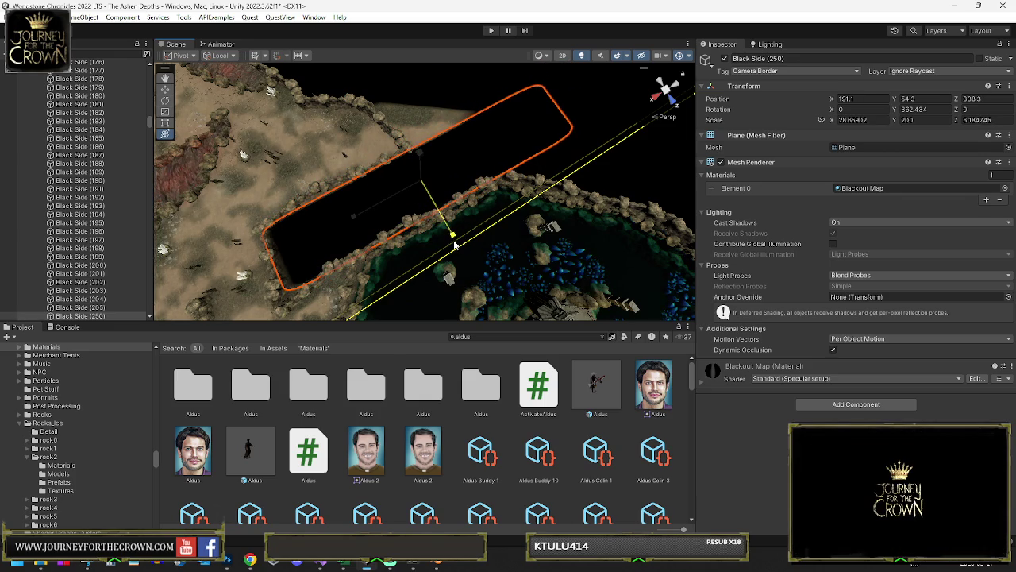
# Step: Shorten the plane and move it into the dark gap between the rock walls
pyautogui.moveTo(455, 221); pyautogui.dragTo(399, 214)
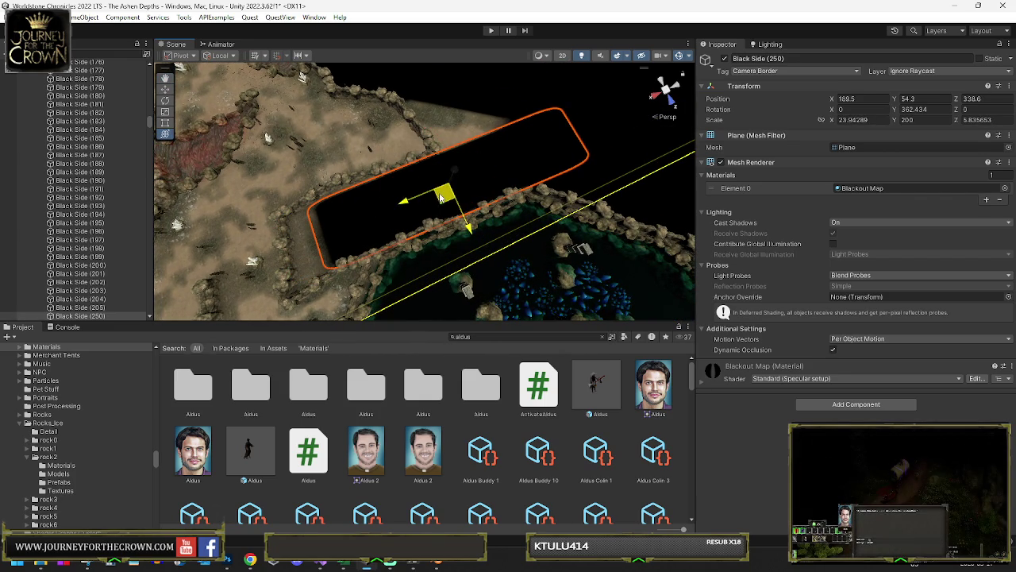
pyautogui.moveTo(424, 204)
pyautogui.mouseDown()
pyautogui.moveTo(294, 227)
pyautogui.moveTo(272, 238)
pyautogui.moveTo(278, 245)
pyautogui.mouseUp()
pyautogui.press('f')
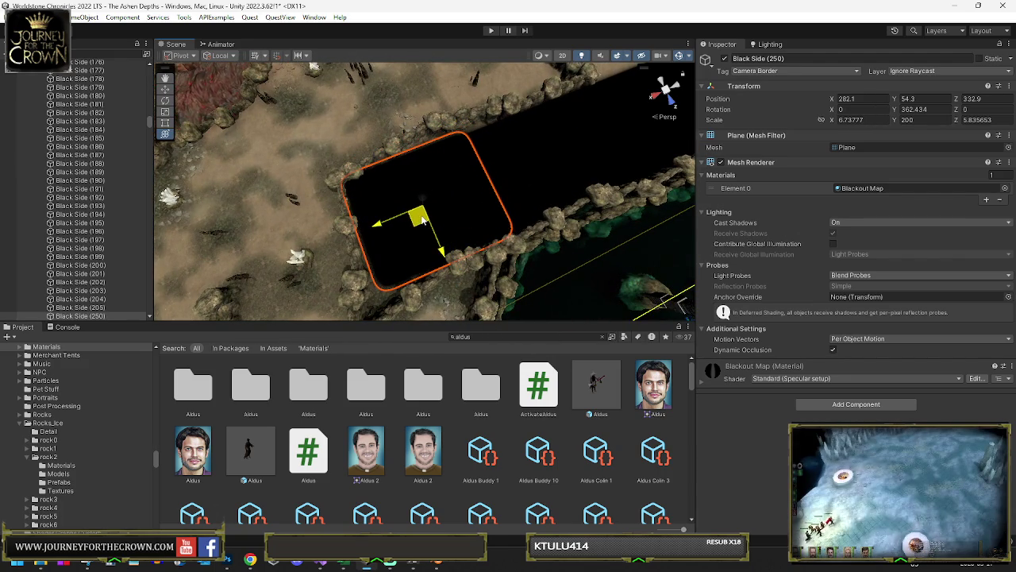
pyautogui.moveTo(425, 220); pyautogui.dragTo(442, 208)
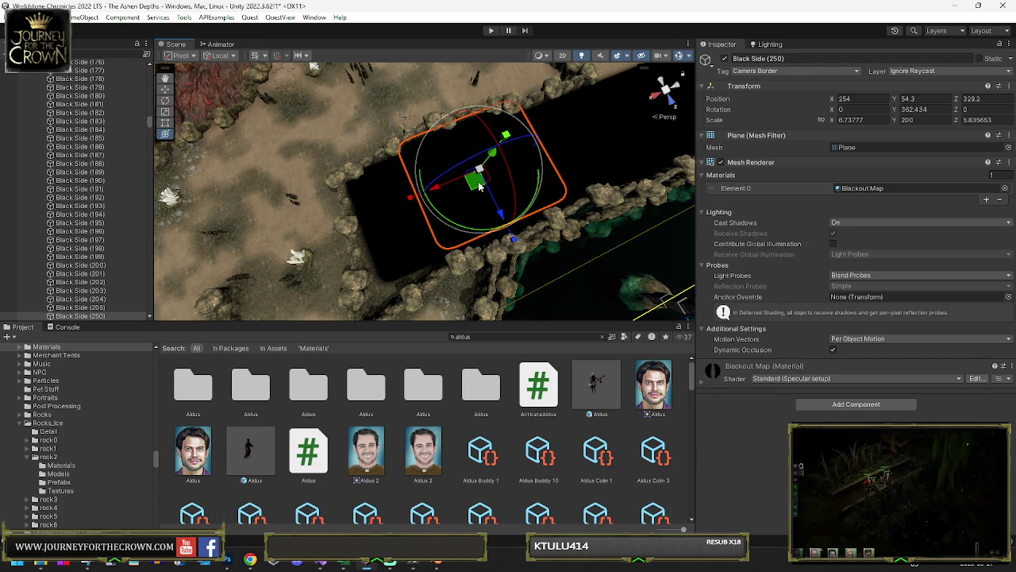
pyautogui.press('f')
pyautogui.moveTo(482, 187)
pyautogui.mouseDown()
pyautogui.moveTo(564, 153)
pyautogui.moveTo(595, 147)
pyautogui.moveTo(615, 159)
pyautogui.mouseUp()
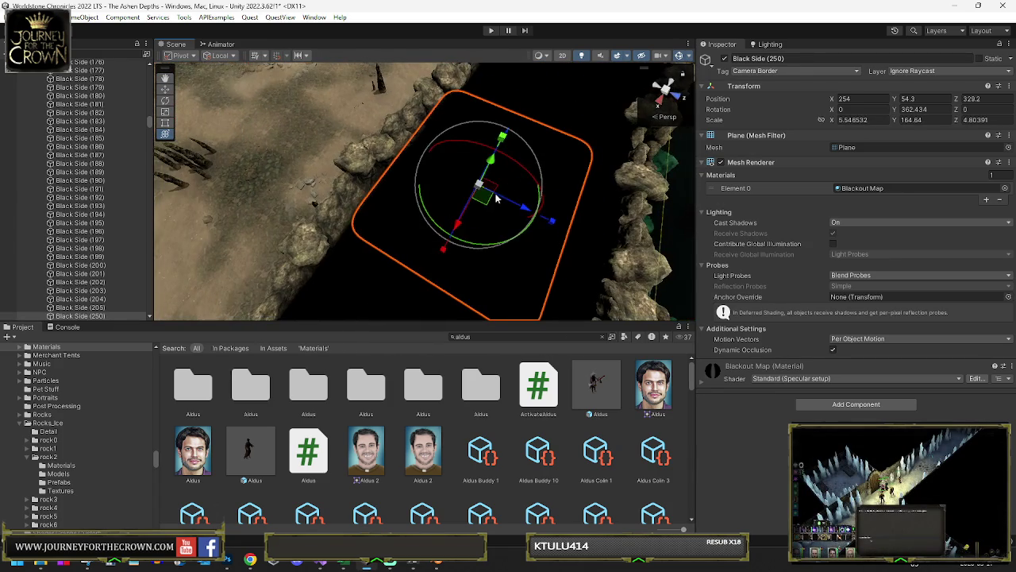
pyautogui.moveTo(469, 201); pyautogui.dragTo(556, 199)
pyautogui.moveTo(556, 198)
pyautogui.mouseDown()
pyautogui.moveTo(492, 222)
pyautogui.moveTo(282, 240)
pyautogui.moveTo(400, 217)
pyautogui.moveTo(445, 191)
pyautogui.moveTo(442, 199)
pyautogui.moveTo(456, 155)
pyautogui.mouseUp()
pyautogui.moveTo(433, 222); pyautogui.dragTo(421, 251)
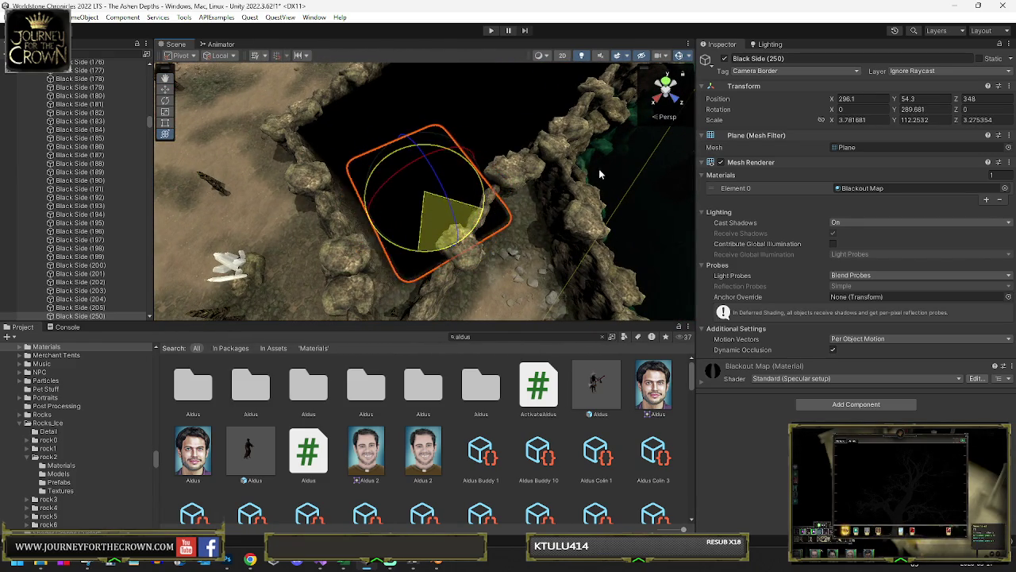
# Step: Line the plane up with the walls and turn the Black Side (256) copy to Y 186.321
pyautogui.moveTo(599, 174); pyautogui.dragTo(573, 178)
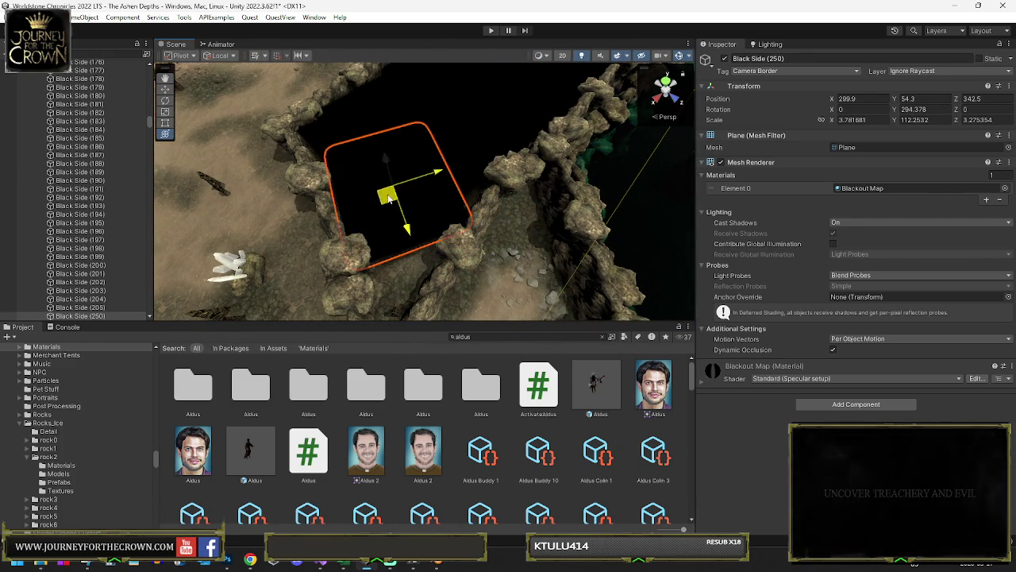
pyautogui.moveTo(390, 236)
pyautogui.mouseDown()
pyautogui.moveTo(391, 248)
pyautogui.moveTo(416, 234)
pyautogui.moveTo(466, 174)
pyautogui.moveTo(648, 168)
pyautogui.moveTo(448, 211)
pyautogui.mouseUp()
pyautogui.moveTo(591, 193)
pyautogui.mouseDown()
pyautogui.moveTo(450, 205)
pyautogui.moveTo(436, 250)
pyautogui.moveTo(433, 189)
pyautogui.mouseUp()
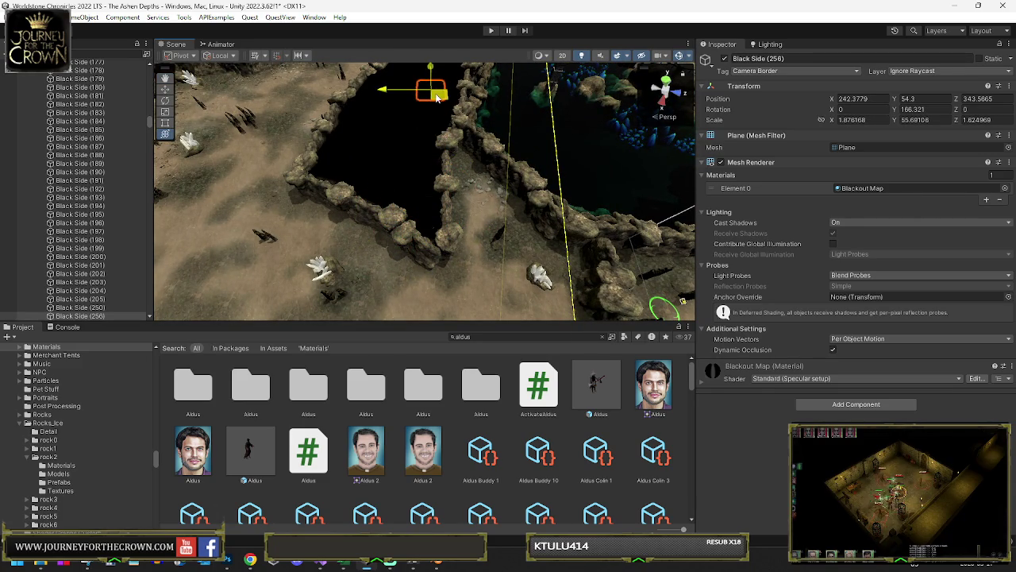
# Step: Enlarge Black Side (256) to scale Y 207.77, move it to 161.8, 54.3, 271.2, rotate Y 167.04
pyautogui.moveTo(436, 98); pyautogui.dragTo(429, 102)
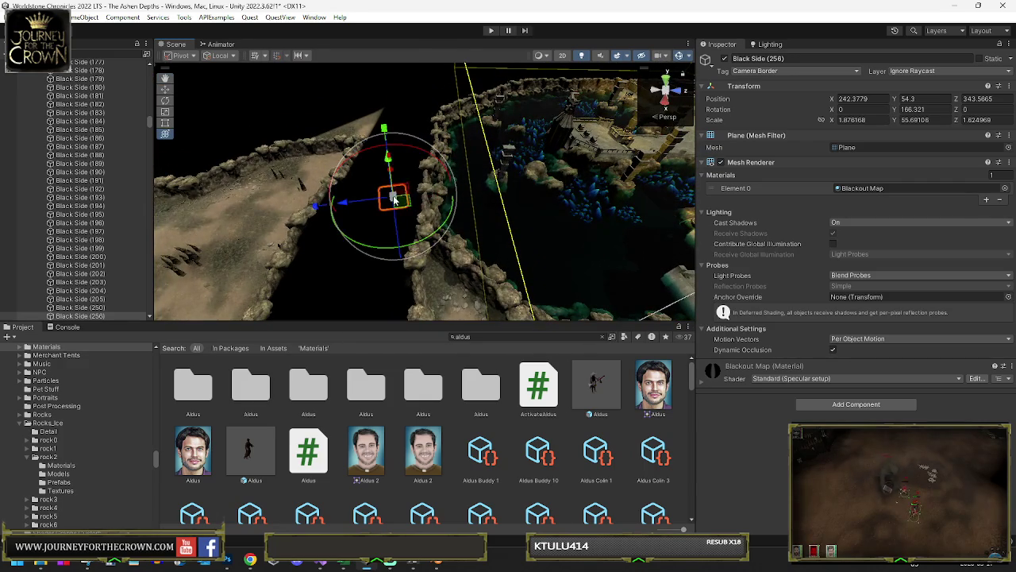
pyautogui.moveTo(395, 200); pyautogui.dragTo(397, 66)
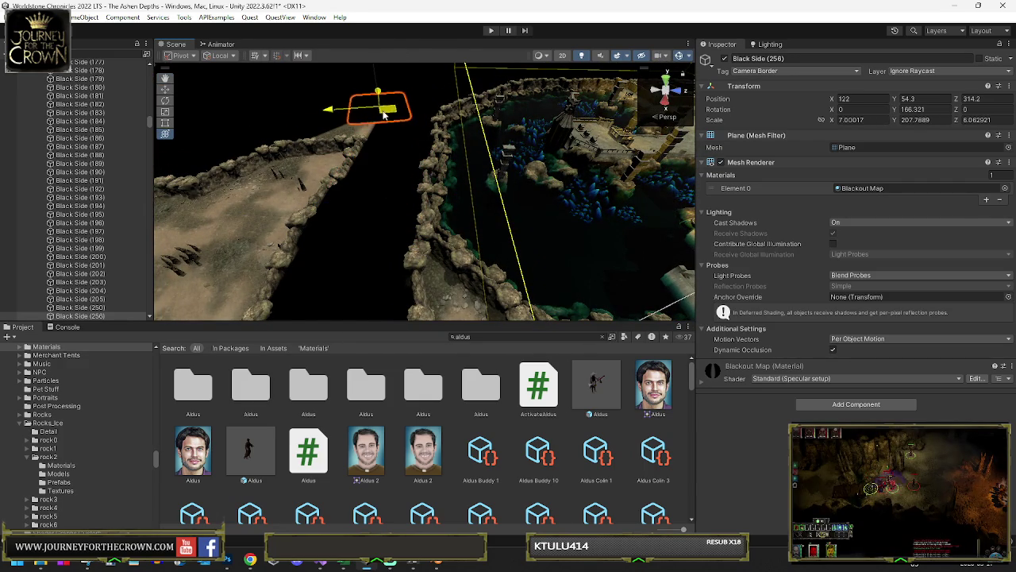
pyautogui.moveTo(384, 114); pyautogui.dragTo(401, 111)
pyautogui.press('f')
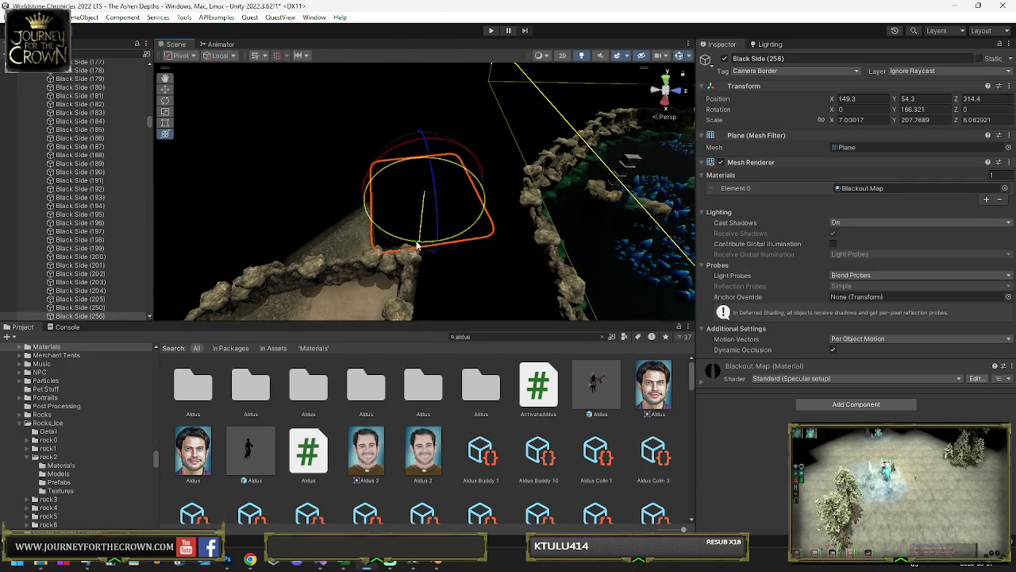
pyautogui.moveTo(420, 246); pyautogui.dragTo(401, 244)
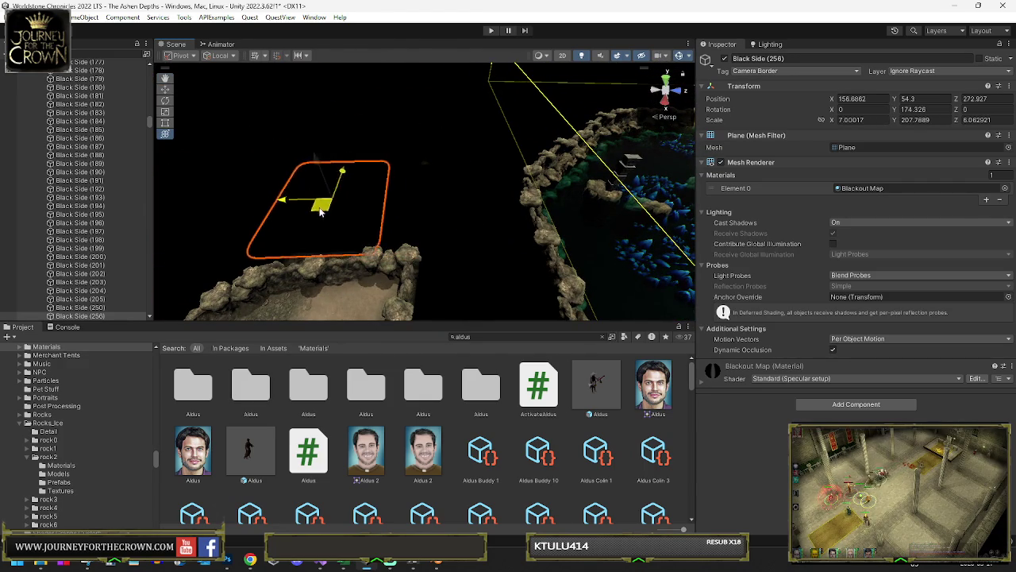
pyautogui.moveTo(321, 215); pyautogui.dragTo(323, 216)
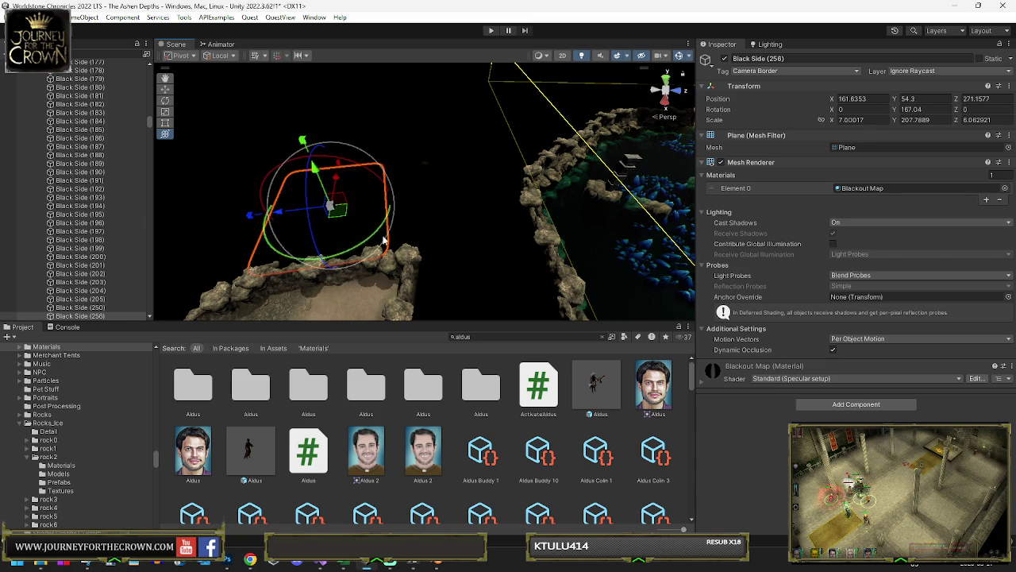
pyautogui.click(373, 247)
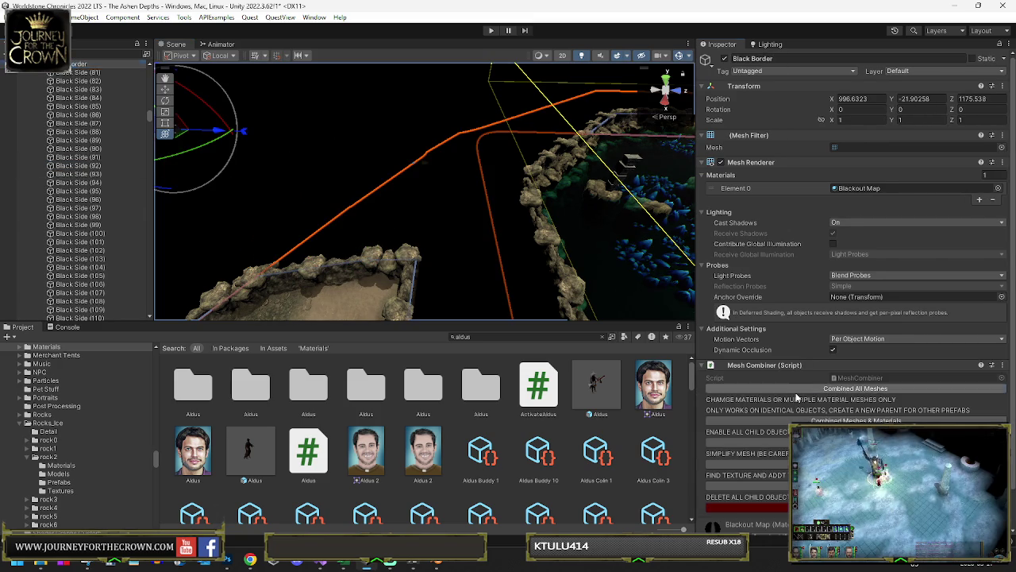
pyautogui.press('f')
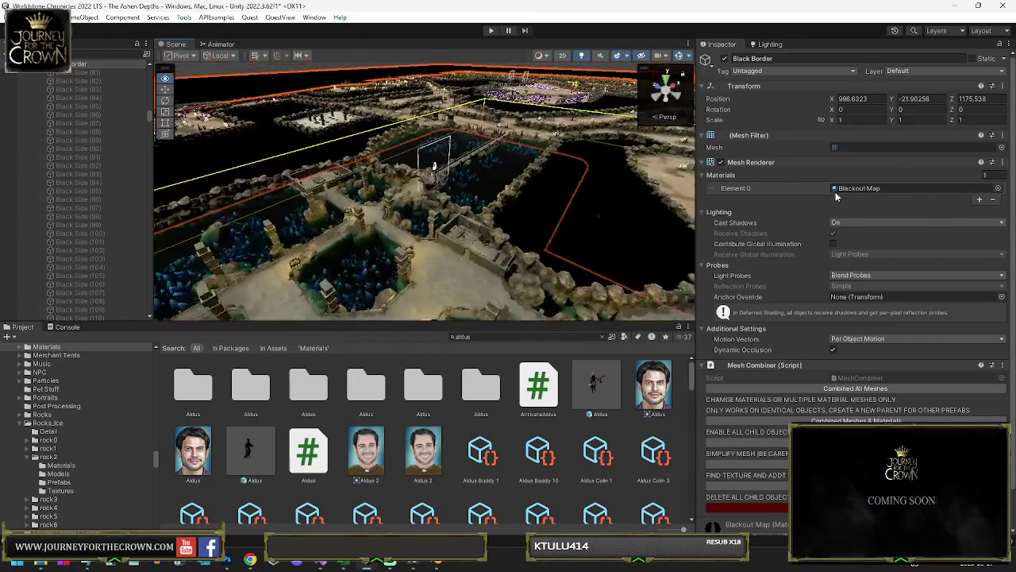
pyautogui.moveTo(381, 191)
pyautogui.mouseDown()
pyautogui.moveTo(318, 208)
pyautogui.moveTo(547, 319)
pyautogui.mouseUp()
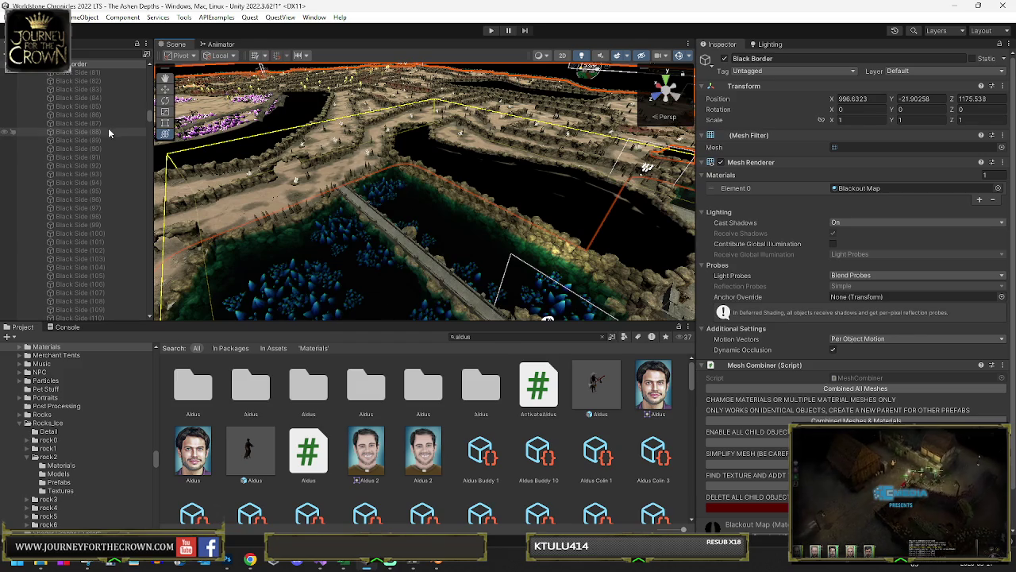
pyautogui.press('f')
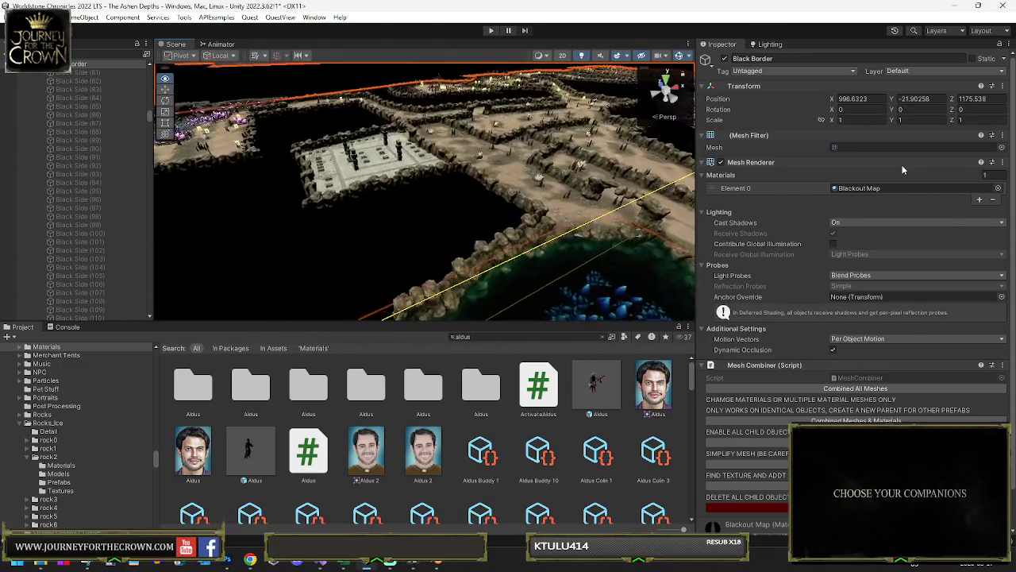
pyautogui.moveTo(556, 183)
pyautogui.mouseDown()
pyautogui.moveTo(503, 171)
pyautogui.moveTo(525, 181)
pyautogui.mouseUp()
pyautogui.click(480, 161)
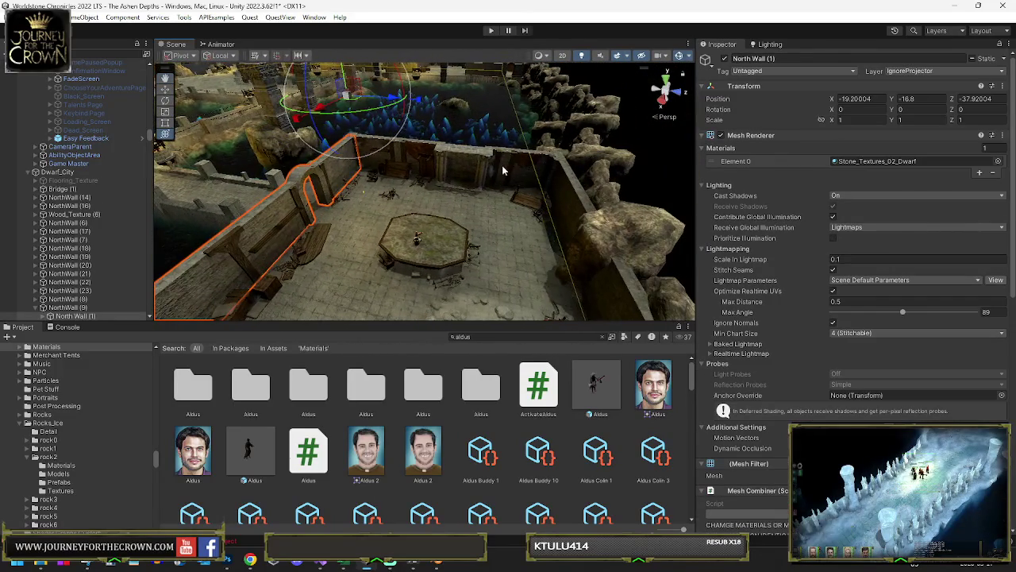
# Step: Locate the Stone_Wall_1_2 source asset from a North Wall (1) piece in the Hierarchy
pyautogui.scroll(-3, 79, 238)
pyautogui.click(43, 229)
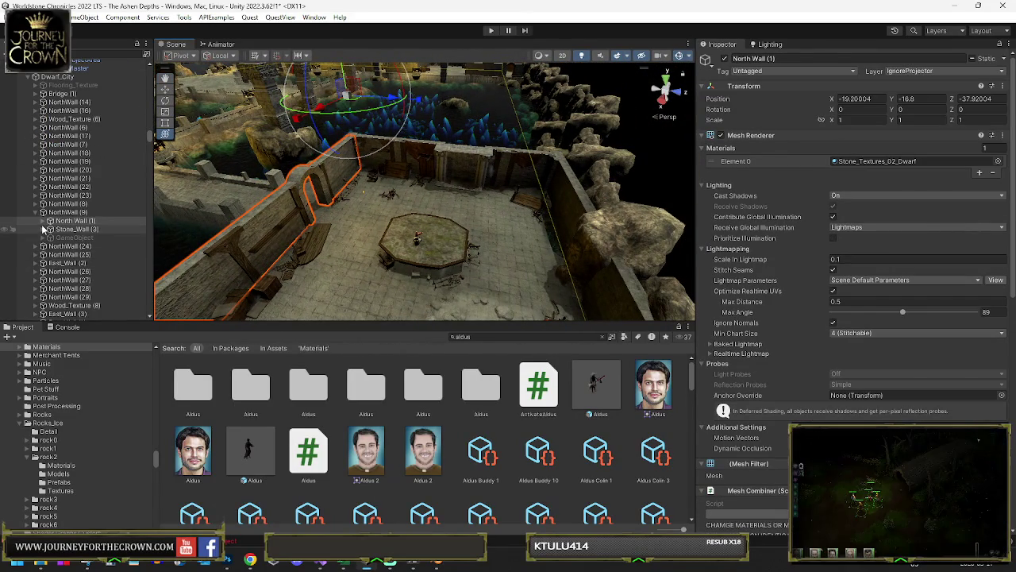
pyautogui.click(44, 222)
pyautogui.click(77, 230)
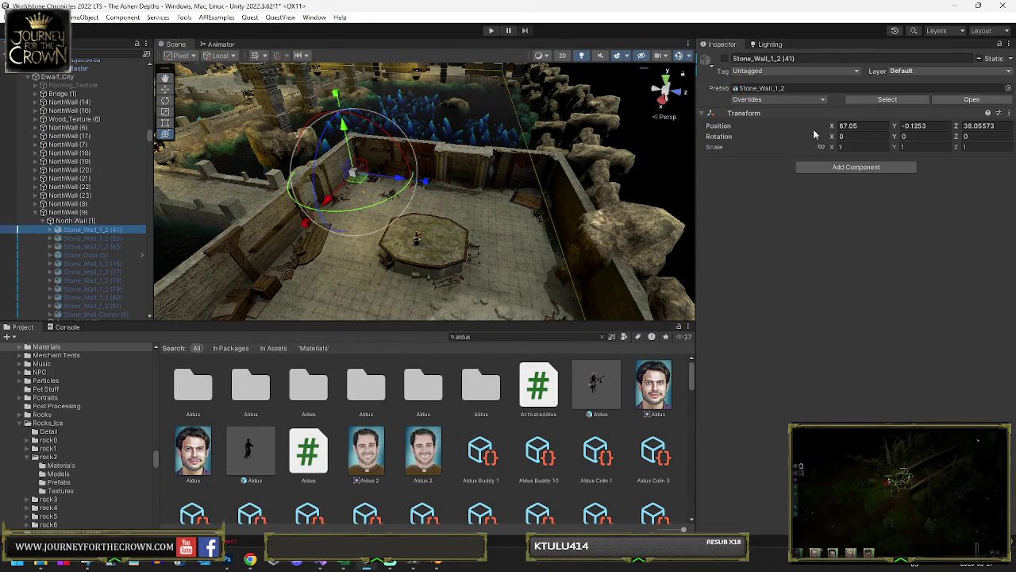
pyautogui.click(887, 100)
# Step: Place a Stone_Wall_1_2 piece in the level and duplicate it into a row of wall segments
pyautogui.moveTo(456, 196)
pyautogui.mouseDown()
pyautogui.moveTo(768, 149)
pyautogui.moveTo(762, 155)
pyautogui.moveTo(798, 180)
pyautogui.moveTo(803, 199)
pyautogui.moveTo(396, 246)
pyautogui.moveTo(334, 301)
pyautogui.moveTo(262, 318)
pyautogui.mouseUp()
pyautogui.moveTo(373, 210)
pyautogui.mouseDown()
pyautogui.moveTo(365, 174)
pyautogui.moveTo(341, 167)
pyautogui.mouseUp()
pyautogui.press('f')
pyautogui.hotkey('ctrl', 'd')
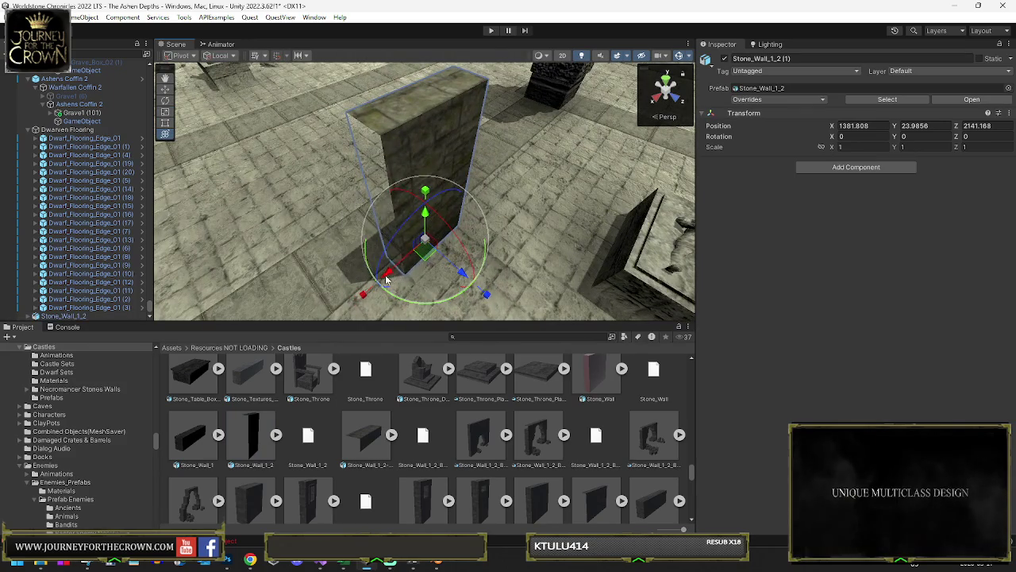
pyautogui.moveTo(436, 237); pyautogui.dragTo(275, 322)
pyautogui.moveTo(344, 161); pyautogui.dragTo(379, 143)
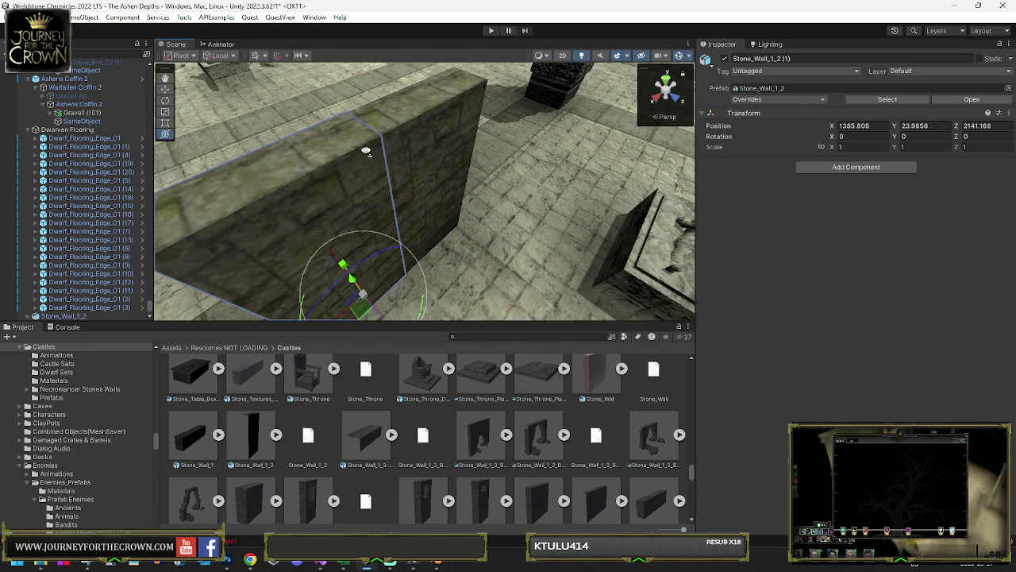
pyautogui.press('f')
pyautogui.hotkey('ctrl', 'd')
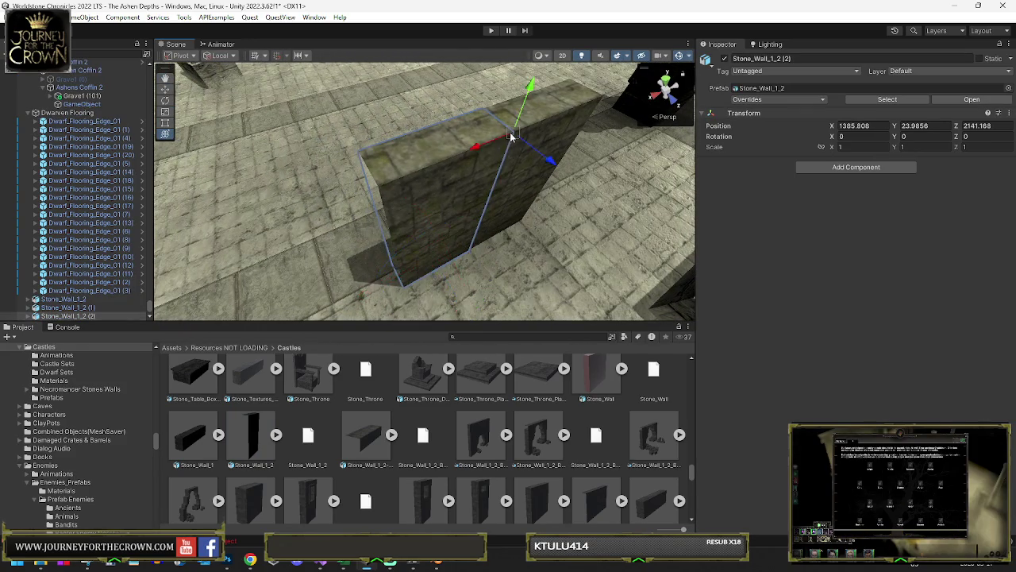
pyautogui.moveTo(511, 137); pyautogui.dragTo(378, 188)
pyautogui.moveTo(312, 207); pyautogui.dragTo(158, 280)
pyautogui.moveTo(320, 198); pyautogui.dragTo(458, 169)
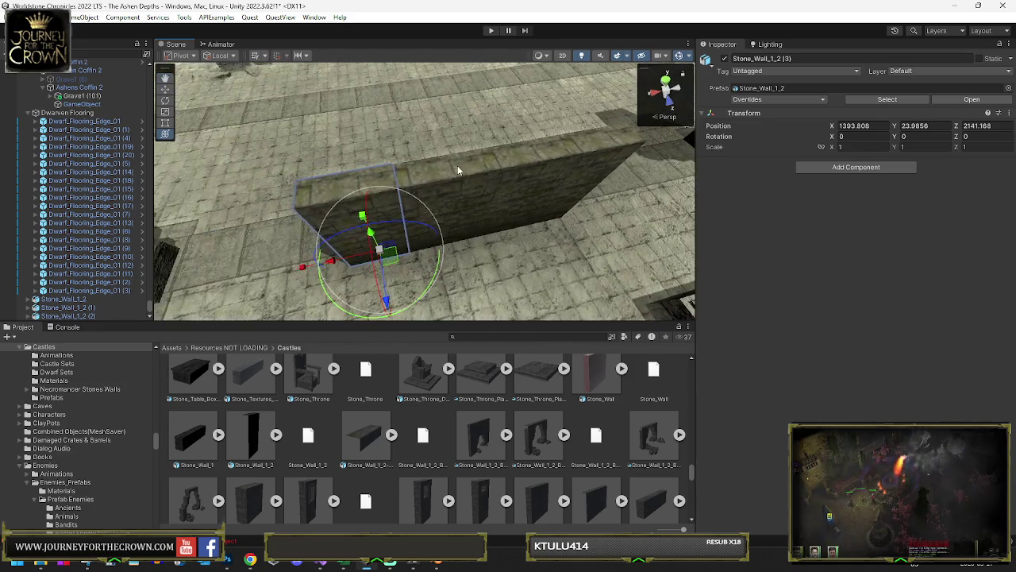
# Step: Select all four wall pieces and move them back toward the rocks
pyautogui.keyDown('ctrl'); pyautogui.click(502, 173); pyautogui.keyUp('ctrl')
pyautogui.keyDown('ctrl'); pyautogui.click(553, 153); pyautogui.keyUp('ctrl')
pyautogui.keyDown('ctrl'); pyautogui.click(607, 140); pyautogui.keyUp('ctrl')
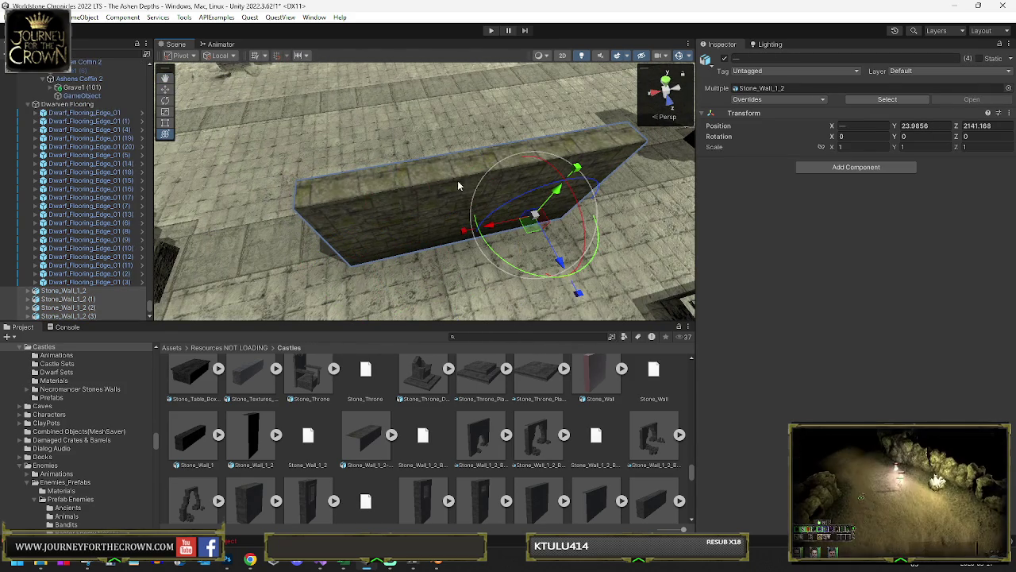
pyautogui.moveTo(528, 224)
pyautogui.mouseDown()
pyautogui.moveTo(409, 135)
pyautogui.moveTo(415, 215)
pyautogui.moveTo(475, 229)
pyautogui.moveTo(457, 210)
pyautogui.moveTo(435, 148)
pyautogui.moveTo(361, 181)
pyautogui.mouseUp()
pyautogui.press('f')
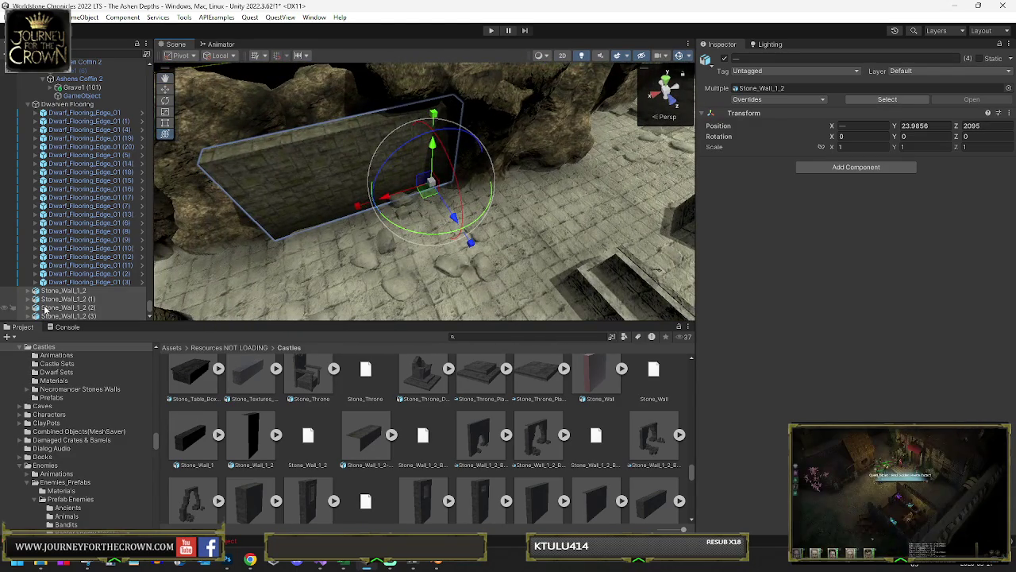
# Step: Group the four pieces under a new empty parent named Wall_Dwarf_Long, placed at 1375.4, 23.9856, 2095
pyautogui.rightClick(62, 308)
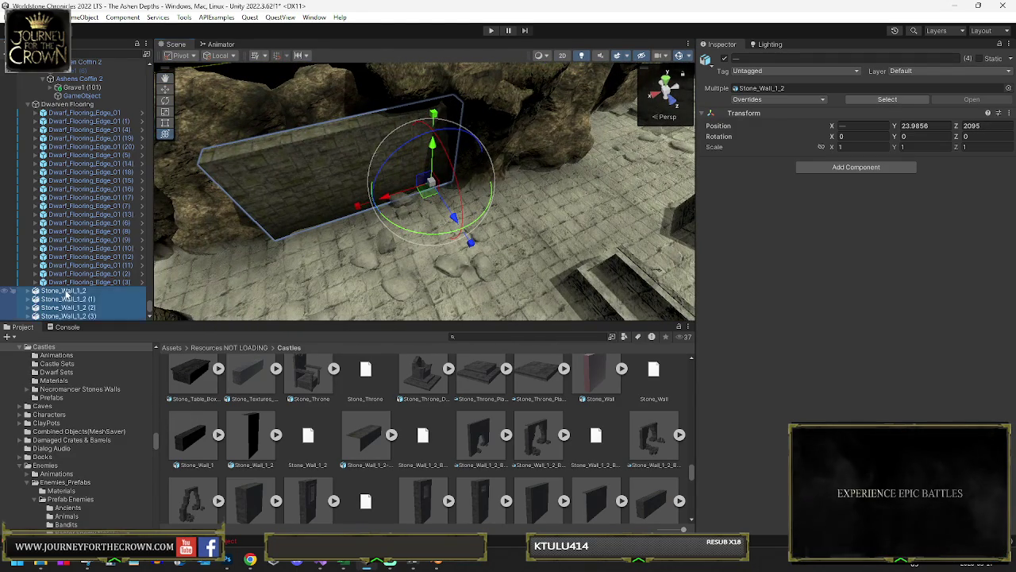
pyautogui.click(98, 313)
pyautogui.write('Wall_Dwarf')
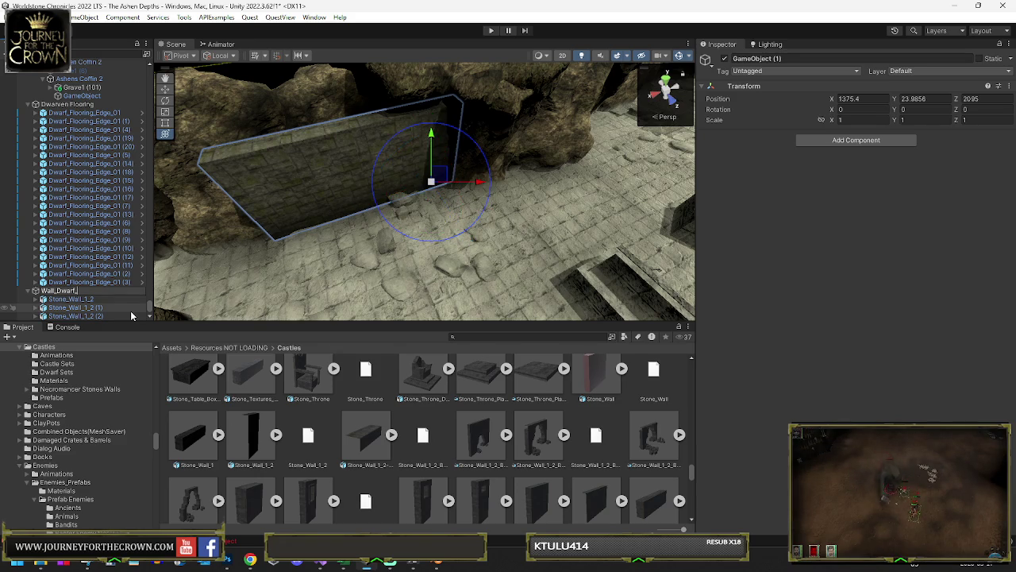
pyautogui.write('_Long')
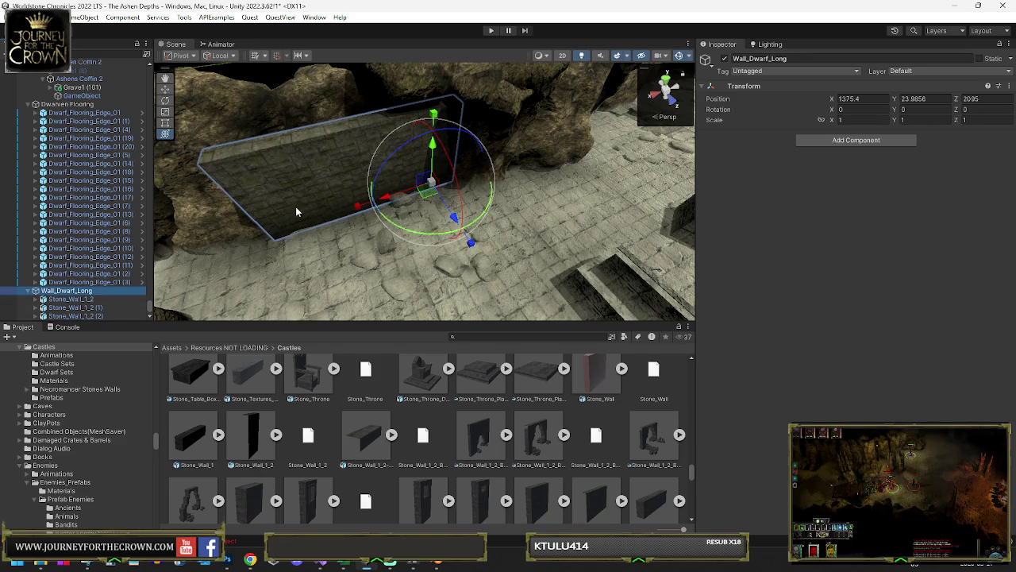
pyautogui.click(75, 298)
pyautogui.keyDown('shift'); pyautogui.click(81, 314); pyautogui.keyUp('shift')
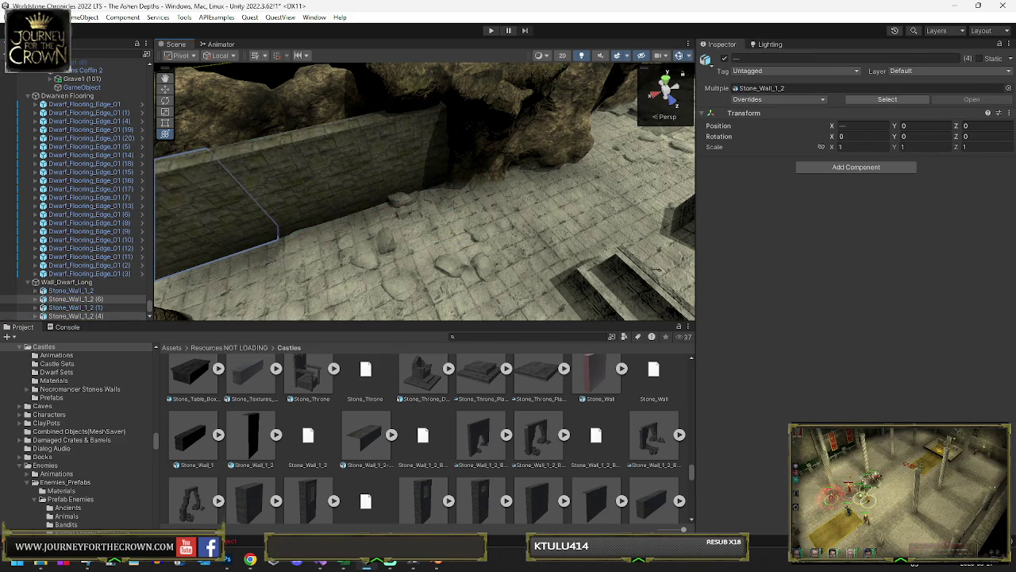
pyautogui.press('f')
pyautogui.moveTo(302, 159)
pyautogui.mouseDown()
pyautogui.moveTo(320, 149)
pyautogui.moveTo(388, 172)
pyautogui.mouseUp()
pyautogui.press('y')
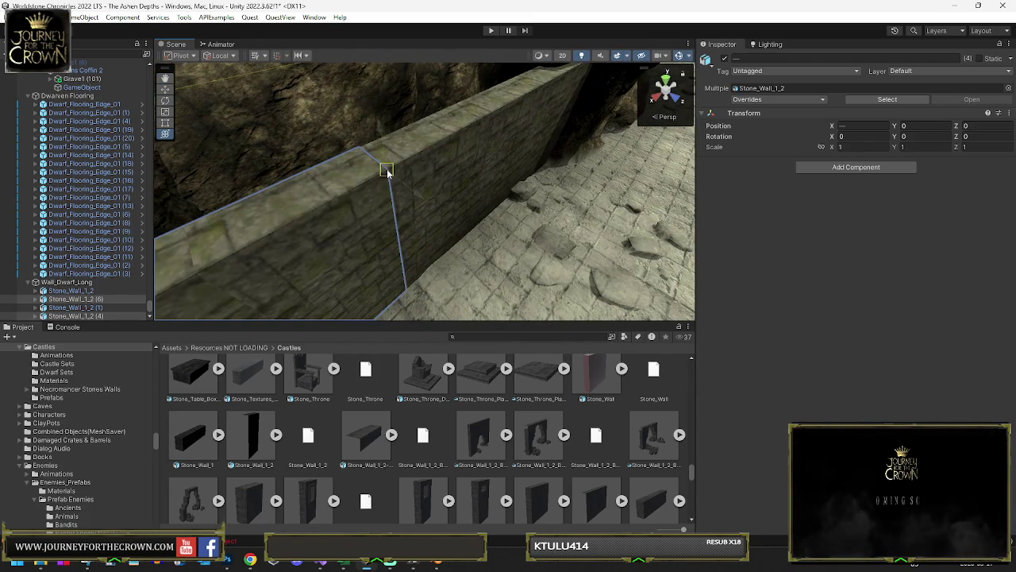
pyautogui.click(52, 283)
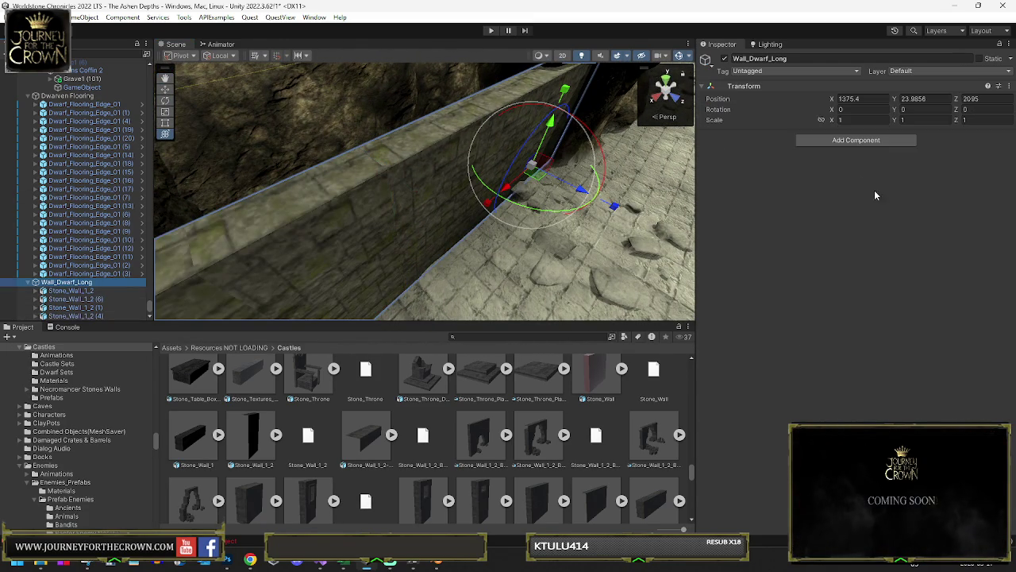
# Step: Add a RecastMeshObj set to Unwalkable Surface and a Mesh Combiner to Wall_Dwarf_Long
pyautogui.click(858, 140)
pyautogui.press('Return')
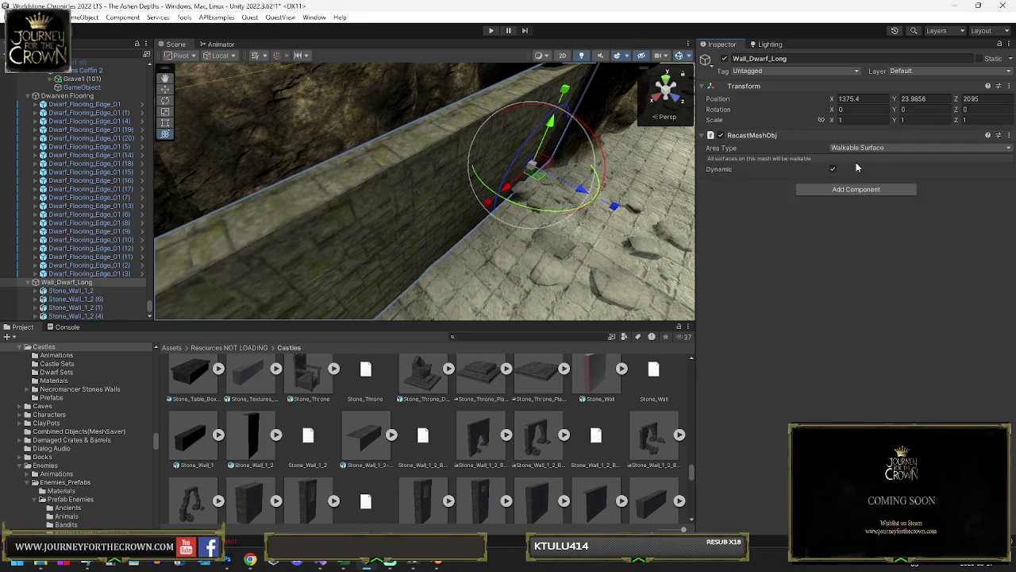
pyautogui.click(848, 149)
pyautogui.click(862, 164)
pyautogui.click(854, 189)
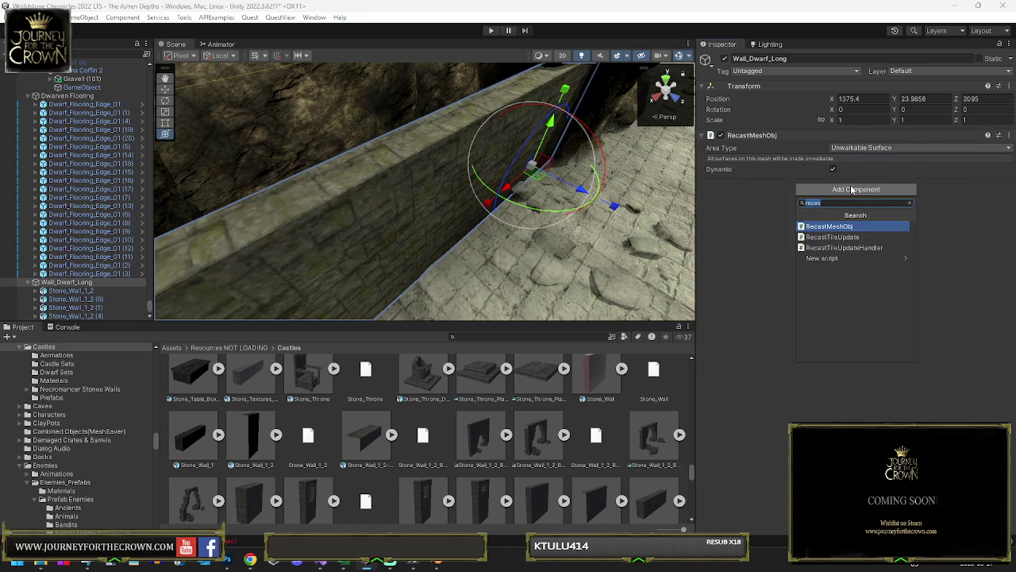
pyautogui.write('mesh')
pyautogui.click(864, 247)
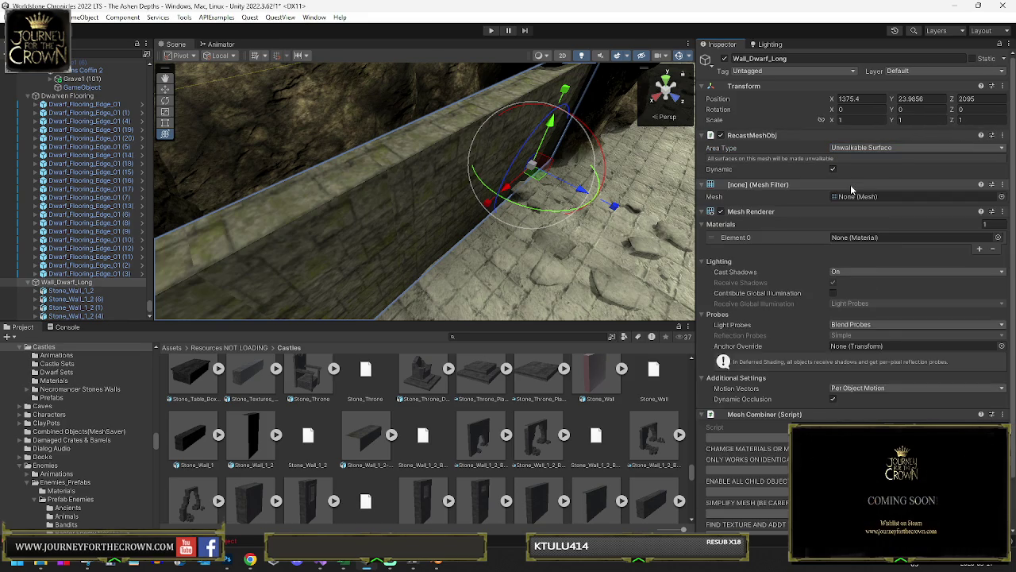
# Step: Apply the Stone_Textures_02_Dwarf1 material, taken from an existing level wall, to Wall_Dwarf_Long
pyautogui.moveTo(427, 219)
pyautogui.mouseDown()
pyautogui.moveTo(410, 152)
pyautogui.moveTo(508, 185)
pyautogui.mouseUp()
pyautogui.click(526, 189)
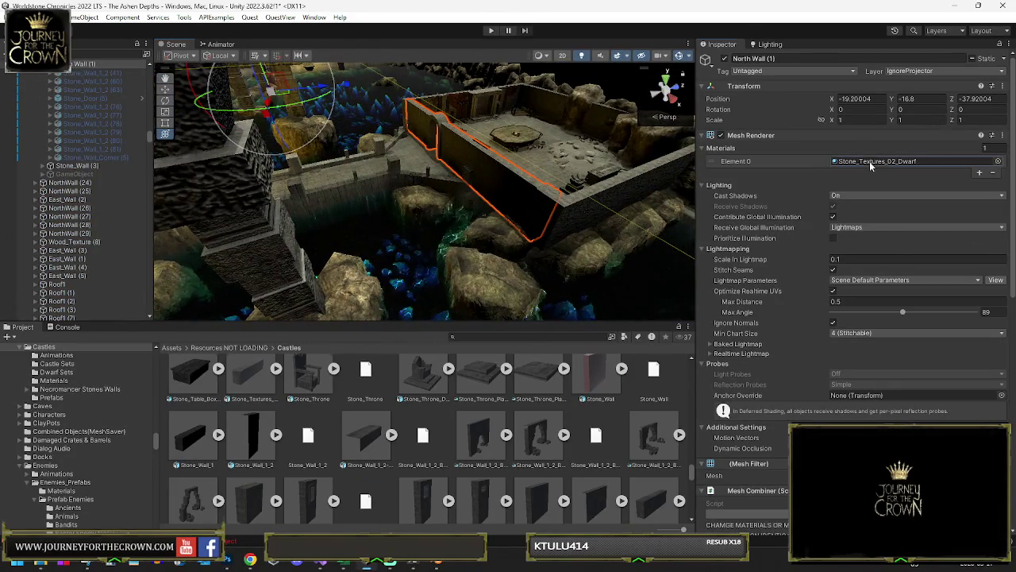
pyautogui.click(871, 162)
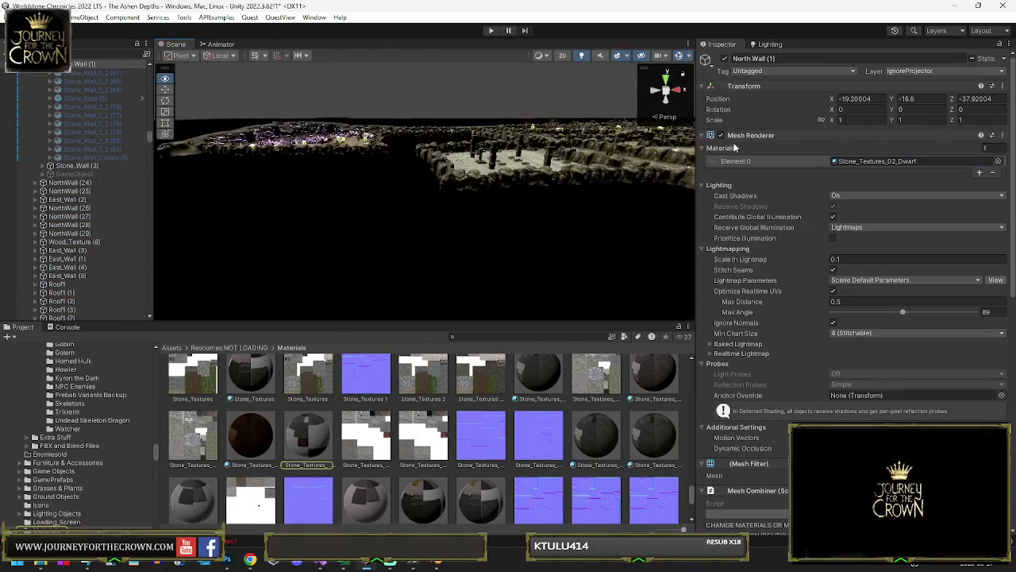
pyautogui.moveTo(158, 230); pyautogui.dragTo(380, 169)
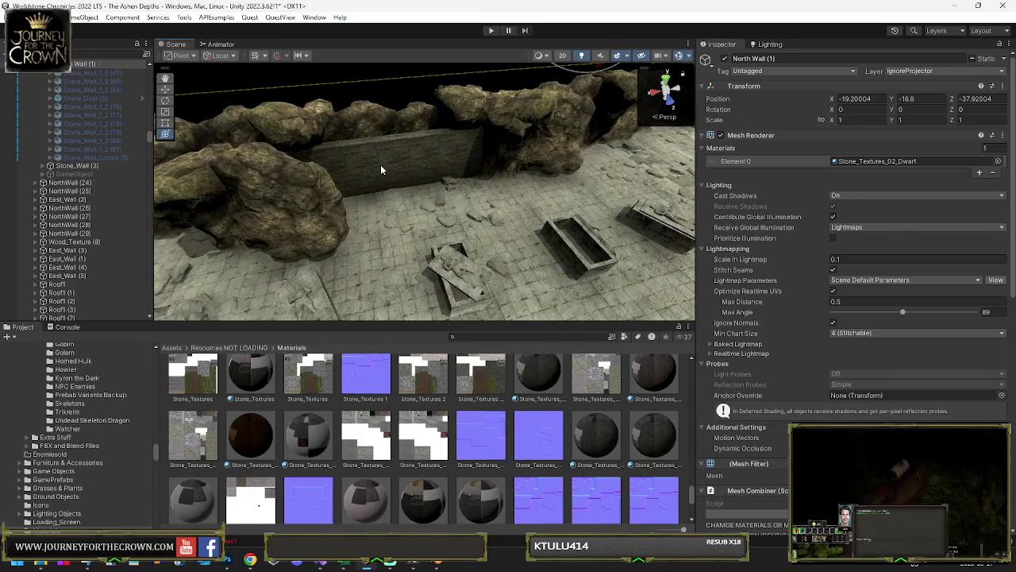
pyautogui.click(380, 170)
pyautogui.click(70, 258)
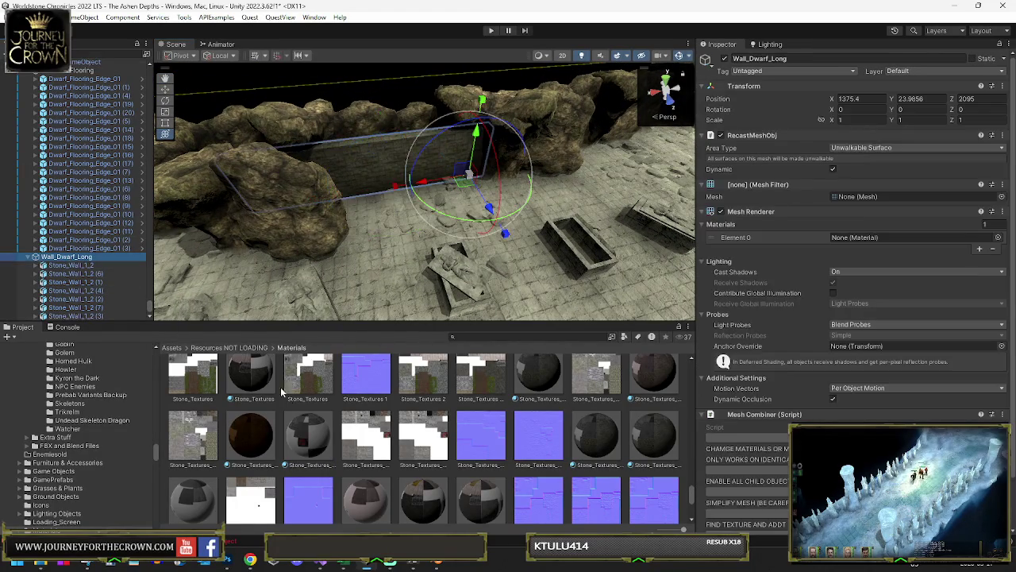
pyautogui.moveTo(343, 435)
pyautogui.mouseDown()
pyautogui.moveTo(869, 213)
pyautogui.moveTo(872, 239)
pyautogui.mouseUp()
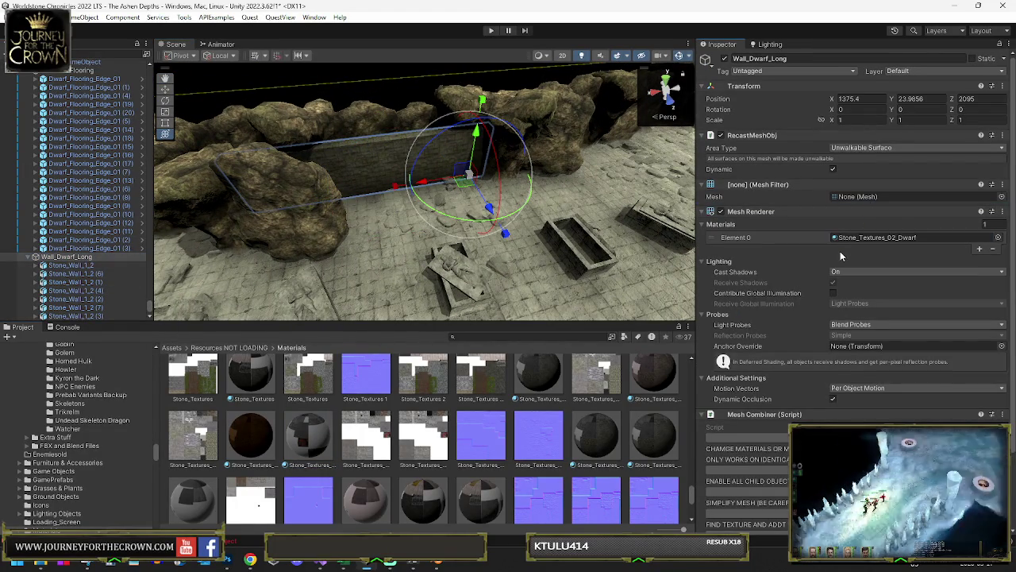
# Step: Flag the wall and its children Occluder Static, and cancel saving the combined mesh
pyautogui.moveTo(647, 260)
pyautogui.mouseDown()
pyautogui.moveTo(613, 194)
pyautogui.moveTo(690, 181)
pyautogui.mouseUp()
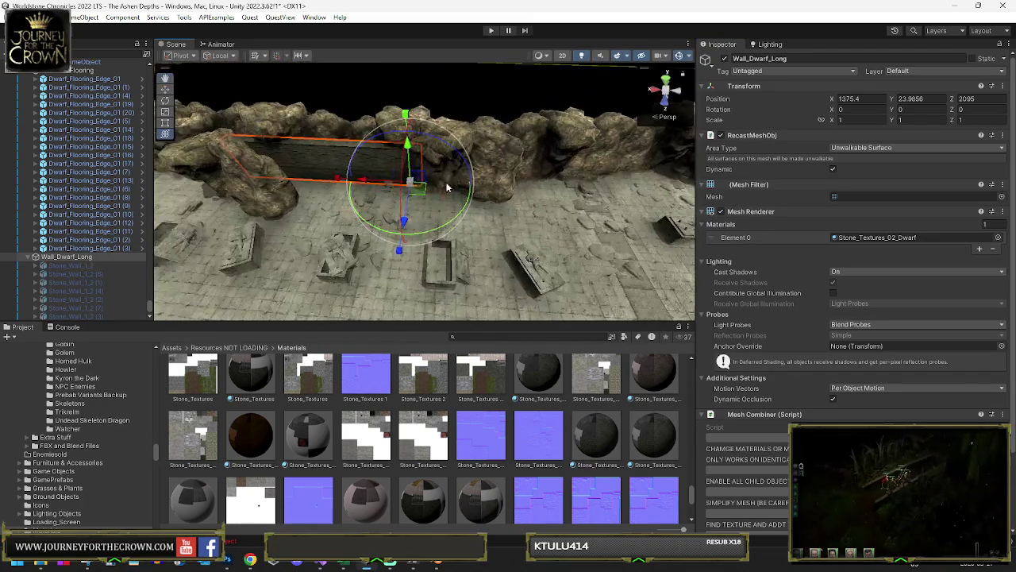
pyautogui.click(1003, 60)
pyautogui.click(951, 116)
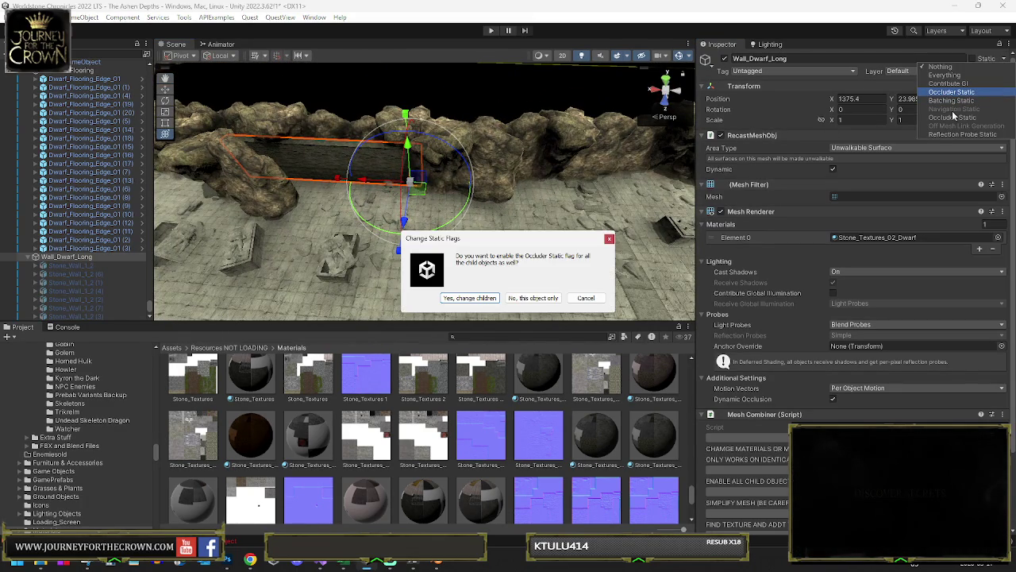
pyautogui.press('Return')
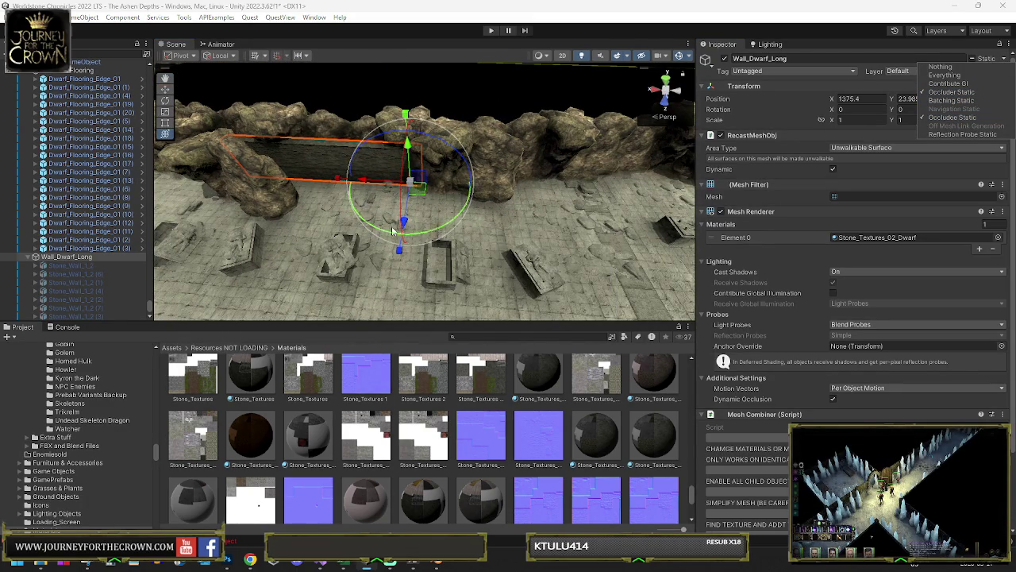
pyautogui.rightClick(883, 187)
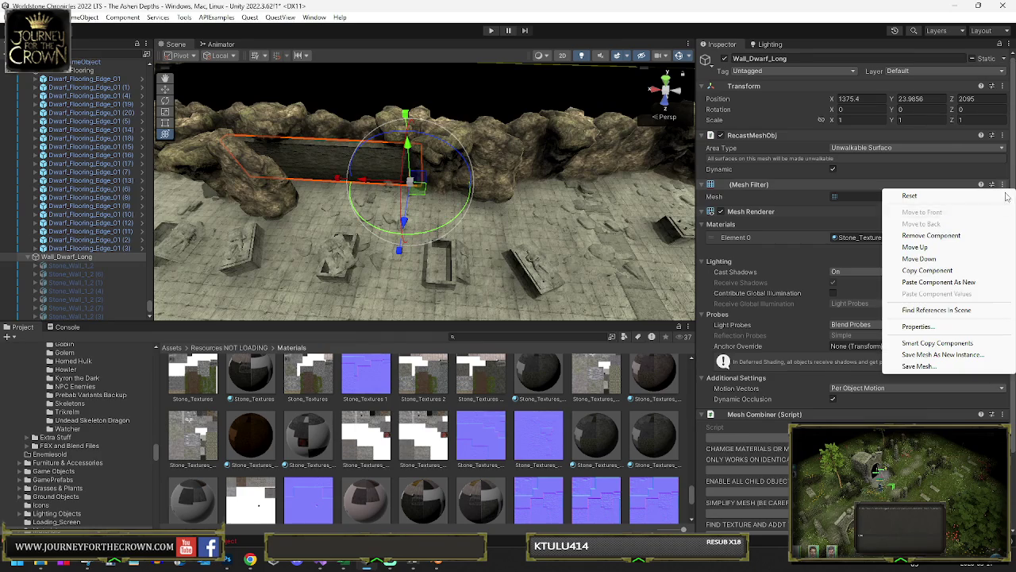
pyautogui.click(919, 366)
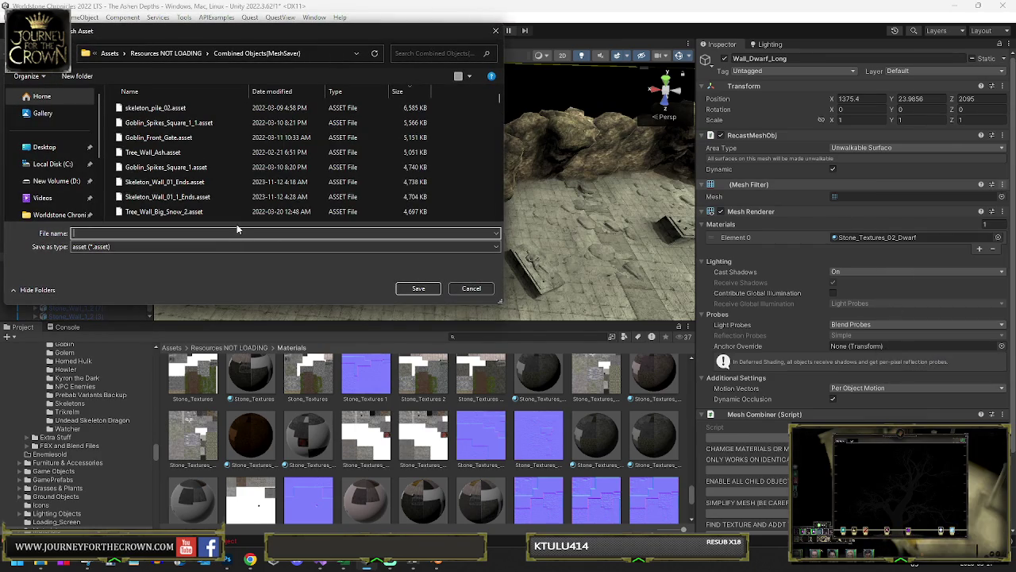
pyautogui.press('Escape')
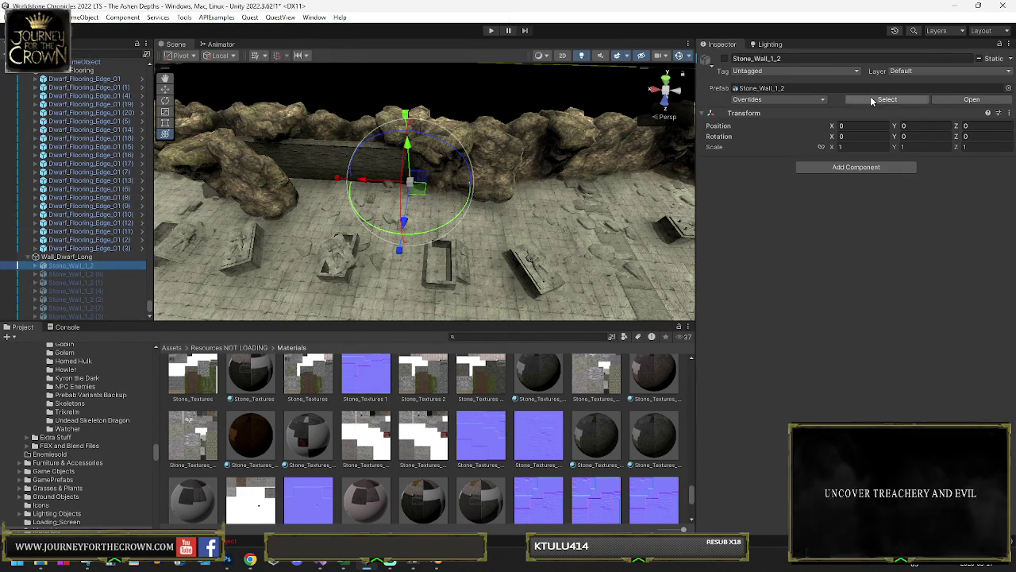
pyautogui.doubleClick(870, 96)
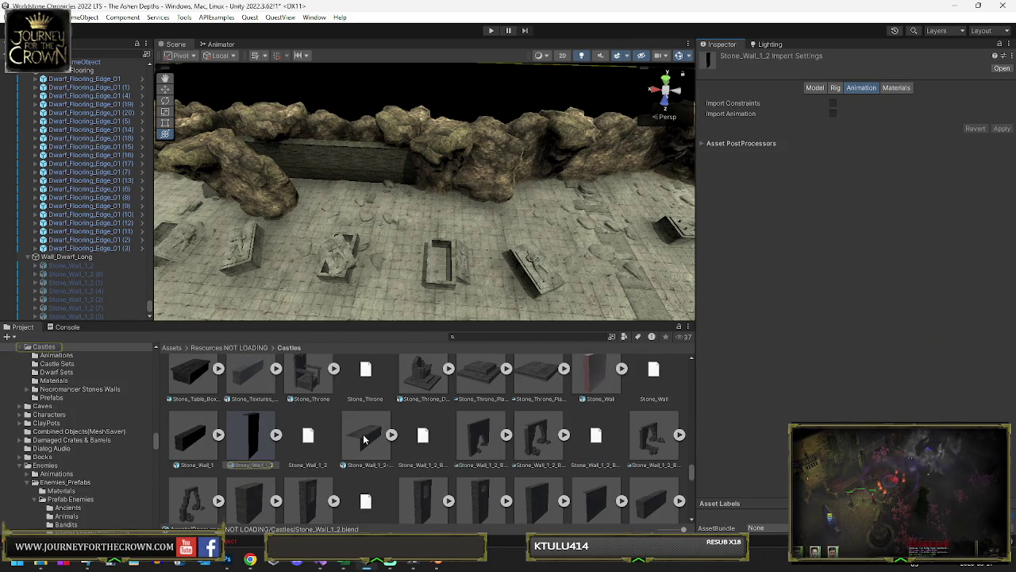
pyautogui.scroll(-2, 365, 435)
pyautogui.scroll(-1, 366, 433)
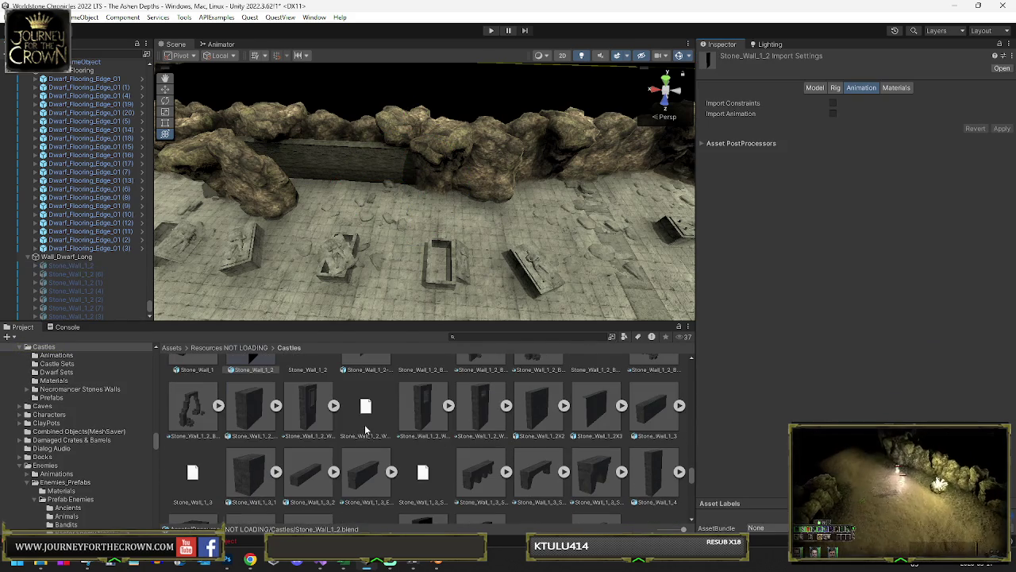
pyautogui.scroll(-2, 644, 421)
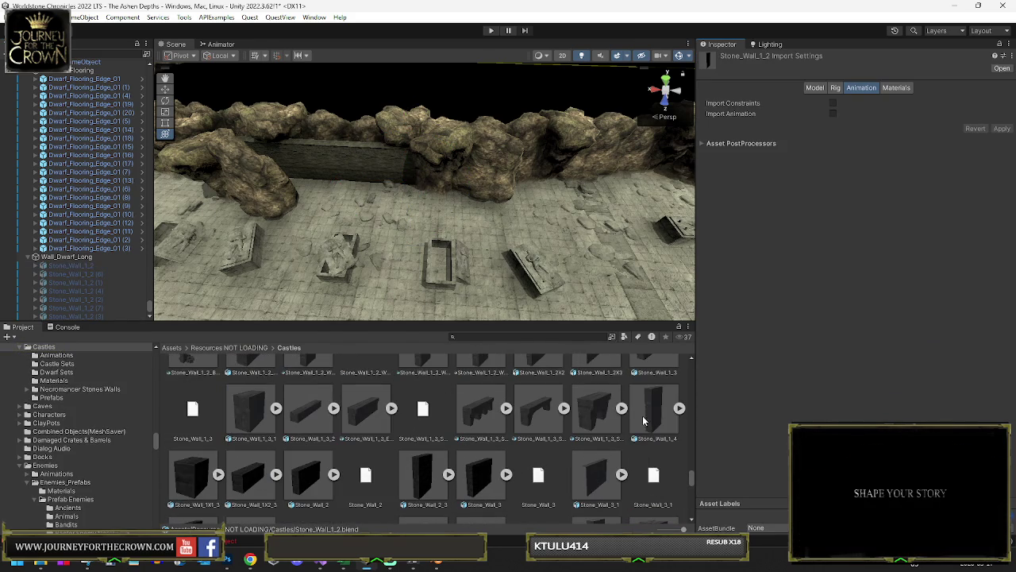
pyautogui.moveTo(467, 318)
pyautogui.mouseDown()
pyautogui.moveTo(389, 253)
pyautogui.moveTo(402, 213)
pyautogui.moveTo(340, 181)
pyautogui.moveTo(500, 182)
pyautogui.moveTo(502, 191)
pyautogui.moveTo(405, 182)
pyautogui.mouseUp()
pyautogui.click(357, 163)
pyautogui.click(405, 183)
pyautogui.moveTo(389, 141)
pyautogui.mouseDown()
pyautogui.moveTo(304, 140)
pyautogui.moveTo(151, 164)
pyautogui.moveTo(212, 164)
pyautogui.mouseUp()
pyautogui.press('f')
pyautogui.keyDown('ctrl'); pyautogui.click(62, 240); pyautogui.keyUp('ctrl')
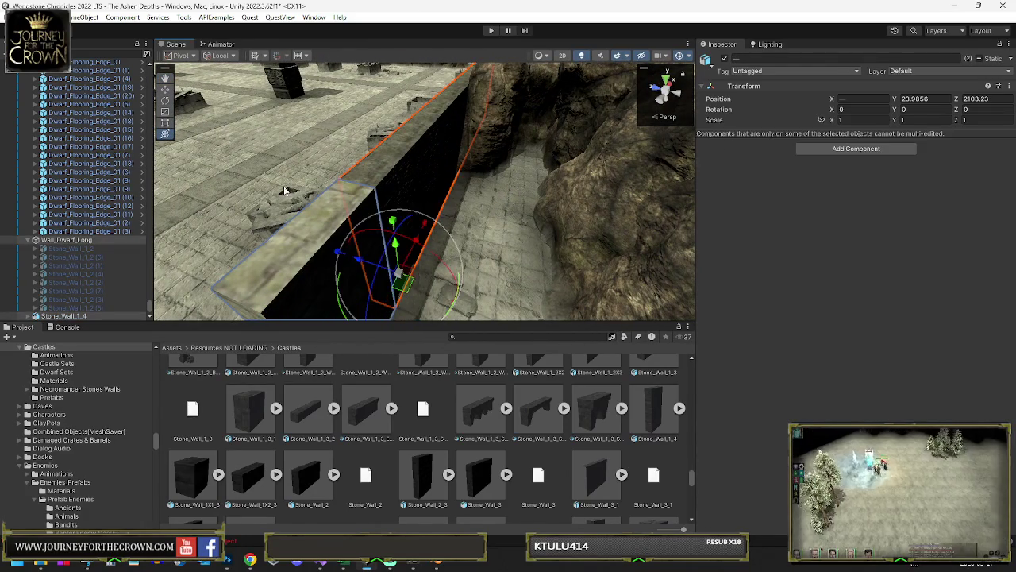
pyautogui.click(62, 240)
pyautogui.press('f')
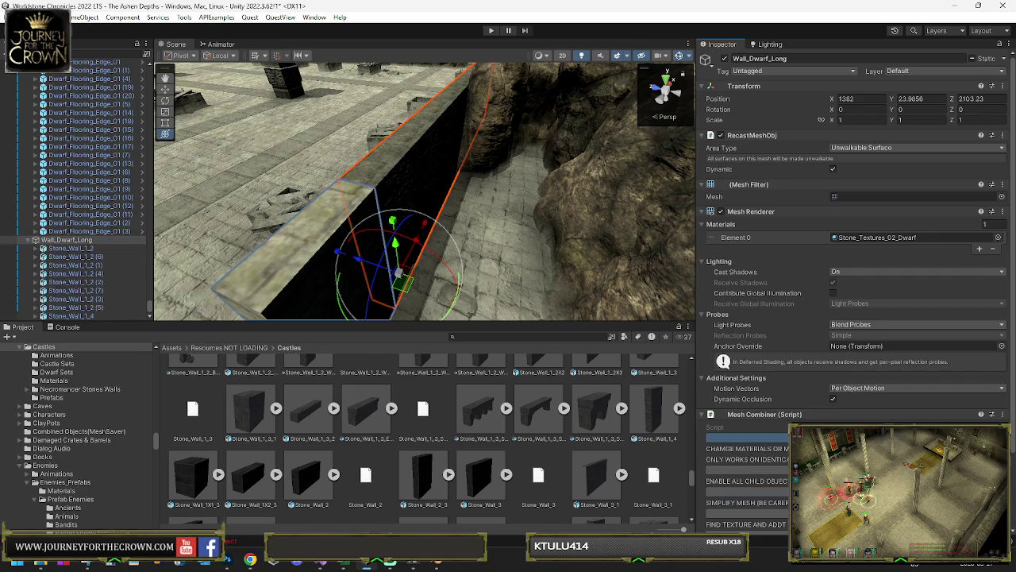
pyautogui.moveTo(556, 294); pyautogui.dragTo(650, 299)
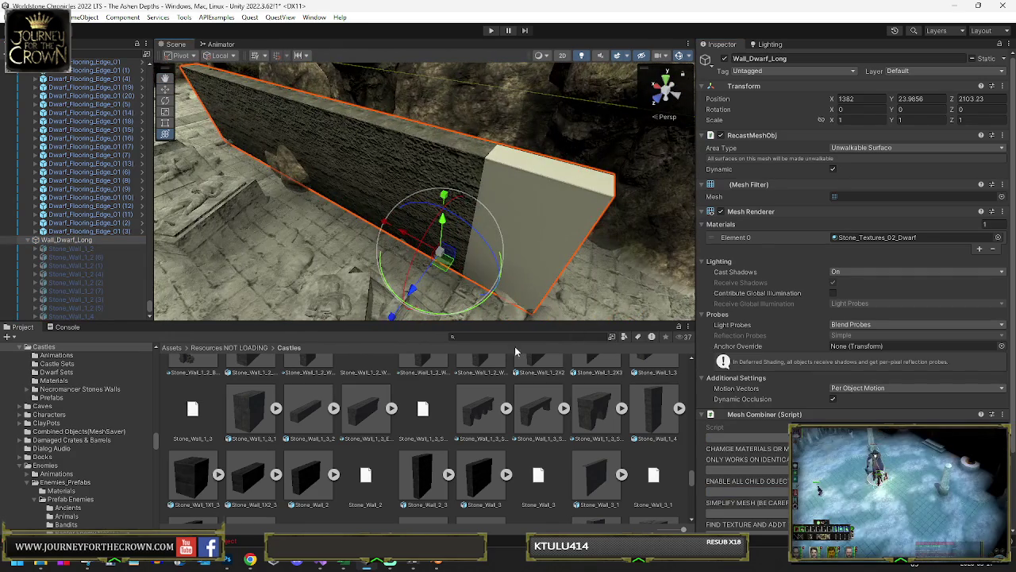
pyautogui.click(83, 317)
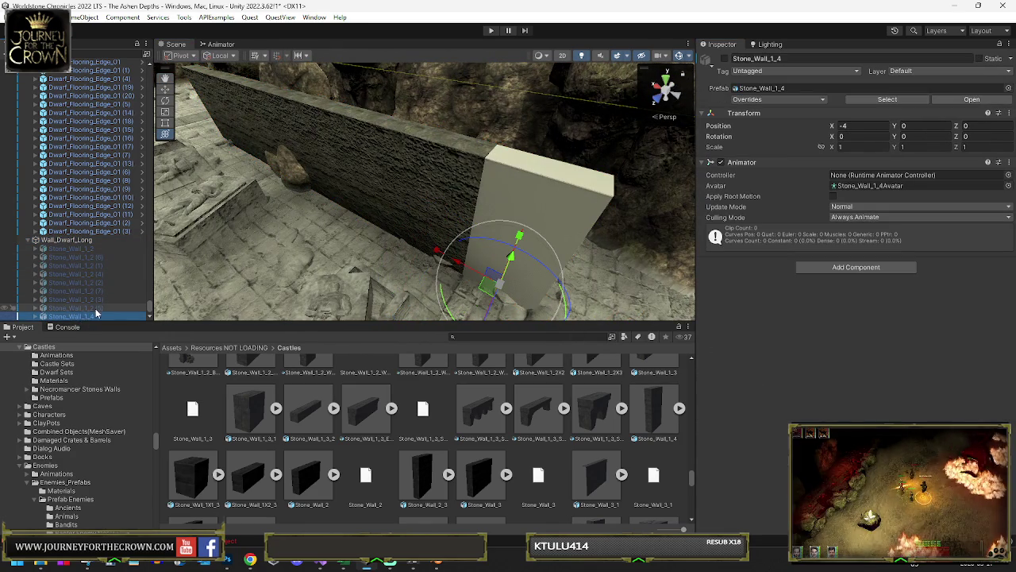
pyautogui.keyDown('ctrl'); pyautogui.click(82, 310); pyautogui.keyUp('ctrl')
pyautogui.scroll(3, 304, 387)
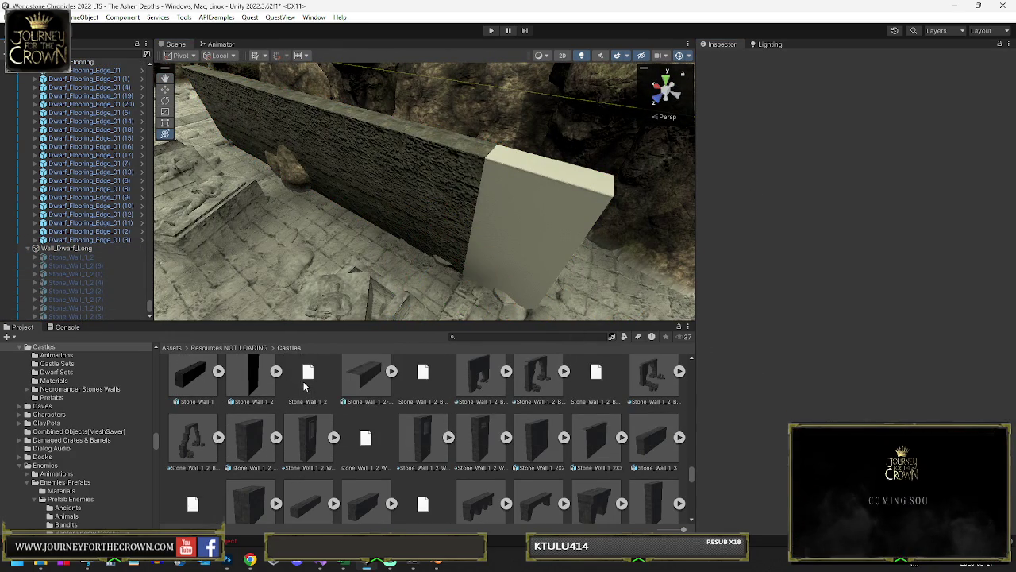
pyautogui.scroll(4, 342, 433)
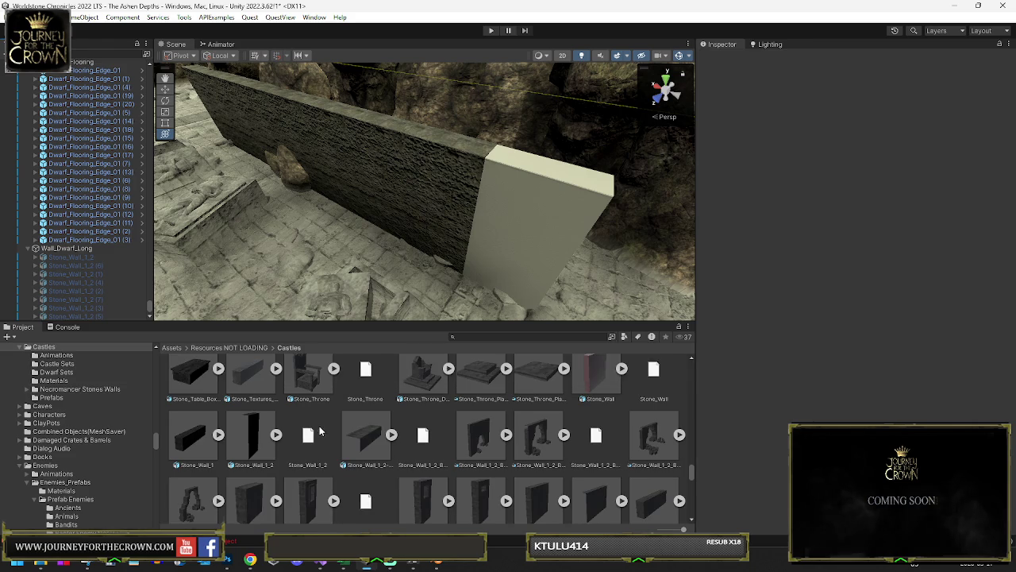
pyautogui.scroll(3, 329, 423)
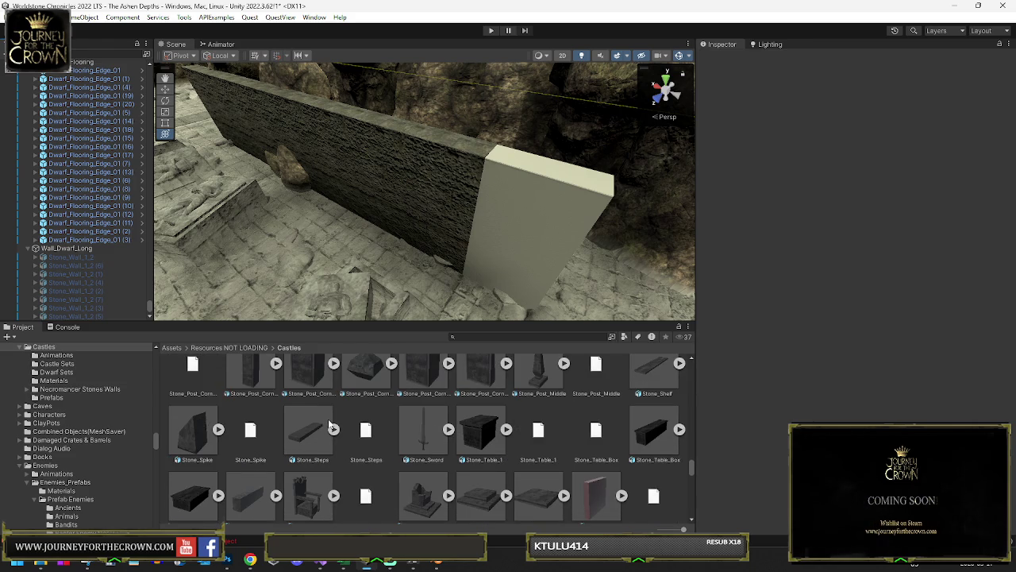
pyautogui.scroll(-1, 335, 425)
pyautogui.scroll(-2, 332, 421)
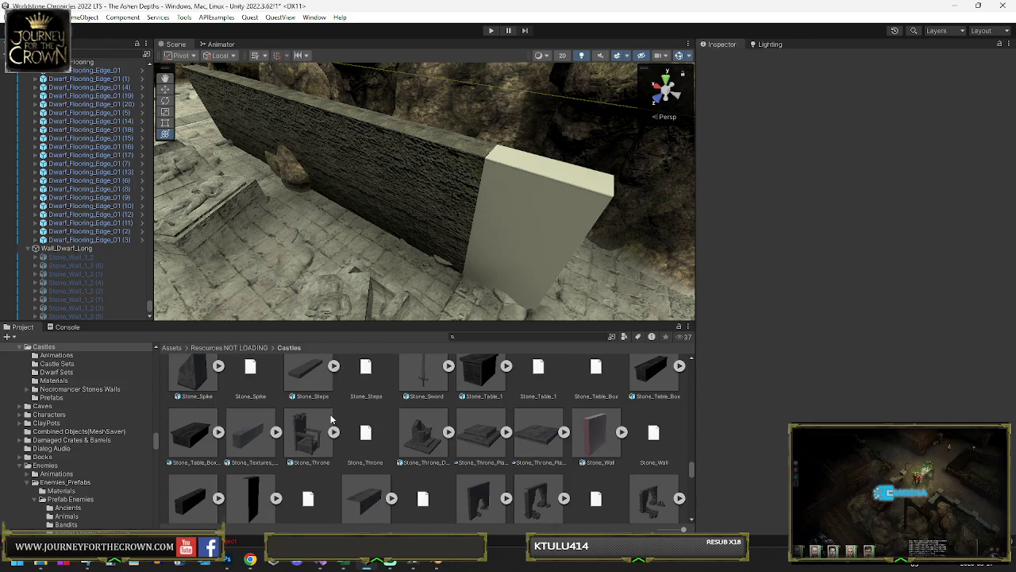
pyautogui.scroll(-2, 328, 418)
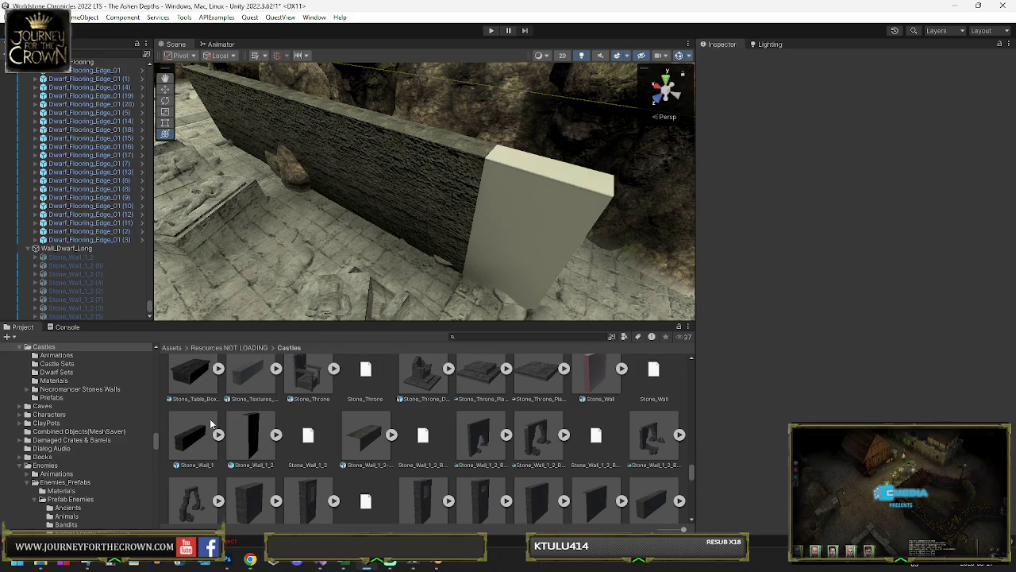
pyautogui.scroll(-2, 363, 422)
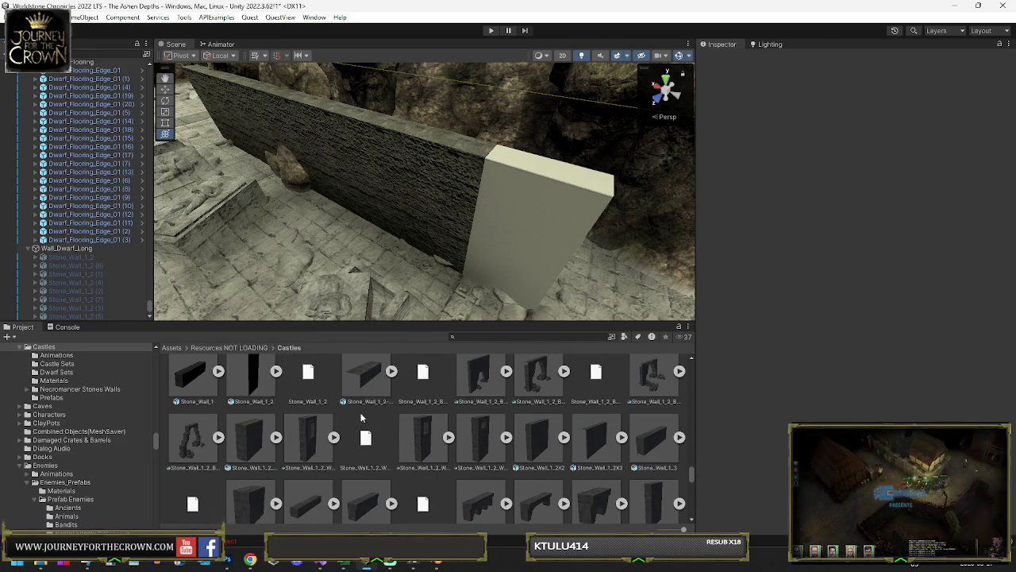
pyautogui.scroll(-2, 478, 436)
pyautogui.scroll(-2, 490, 439)
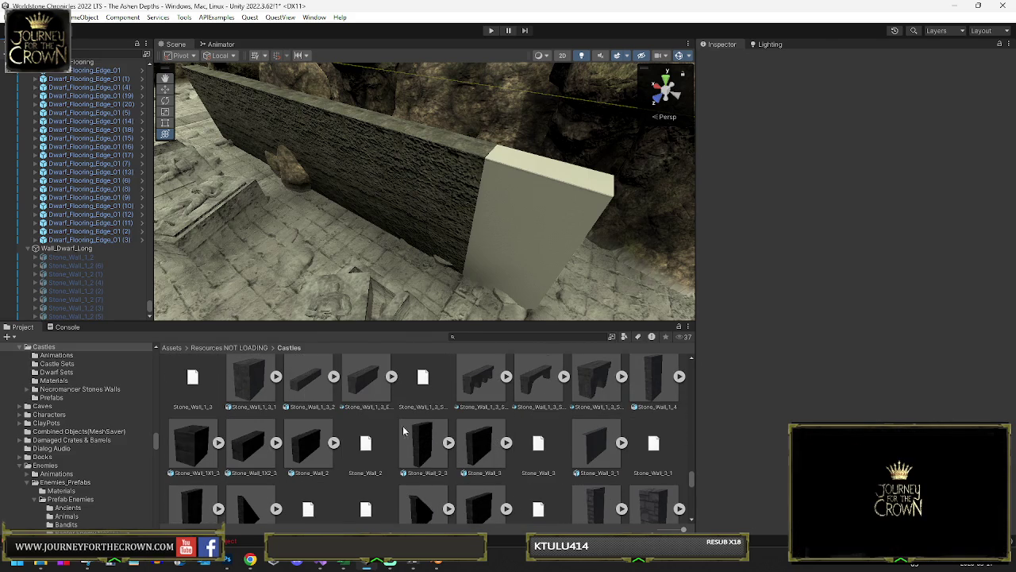
pyautogui.click(422, 444)
# Step: Snap a Stone_Wall_2_3 piece against the wall and parent it under Wall_Dwarf_Long
pyautogui.click(451, 444)
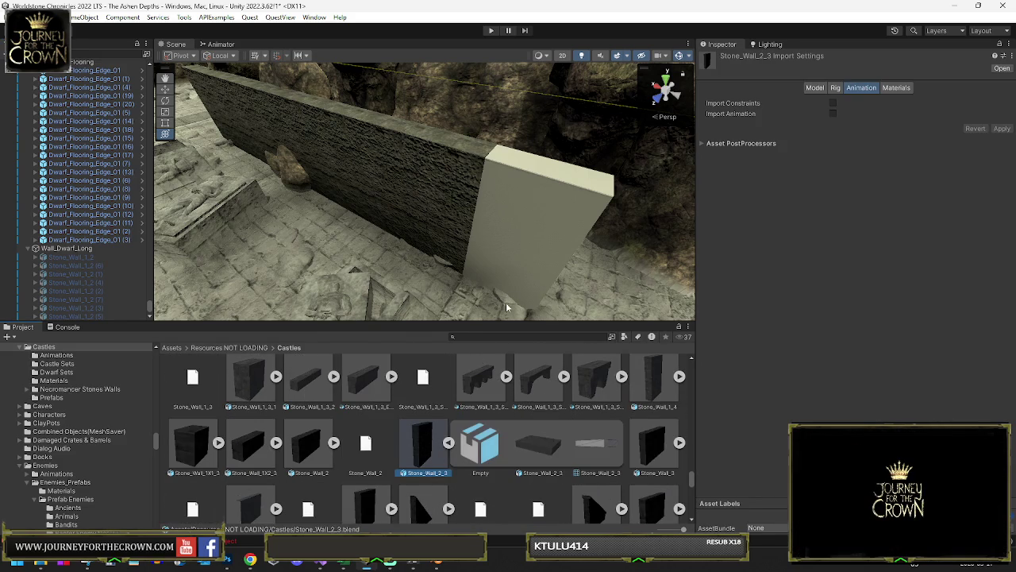
pyautogui.moveTo(421, 447)
pyautogui.mouseDown()
pyautogui.moveTo(482, 255)
pyautogui.moveTo(498, 266)
pyautogui.moveTo(499, 289)
pyautogui.mouseUp()
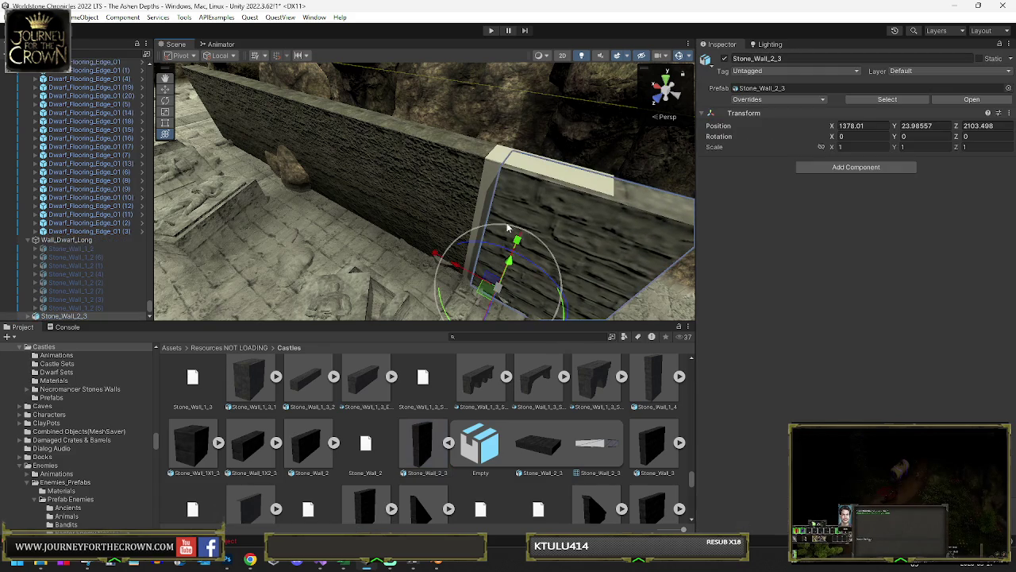
pyautogui.moveTo(503, 170); pyautogui.dragTo(487, 162)
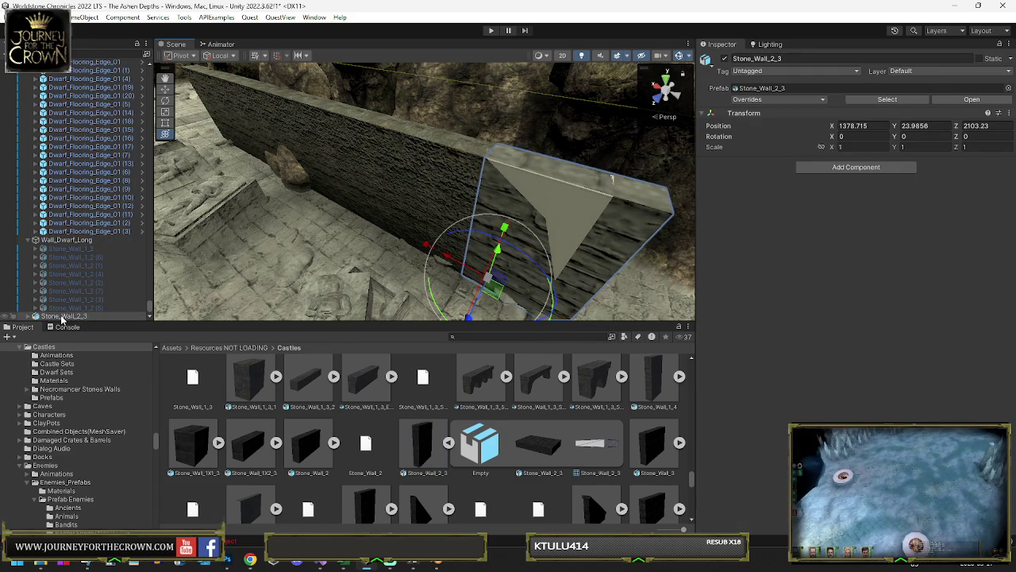
pyautogui.moveTo(73, 308); pyautogui.dragTo(73, 306)
pyautogui.click(67, 239)
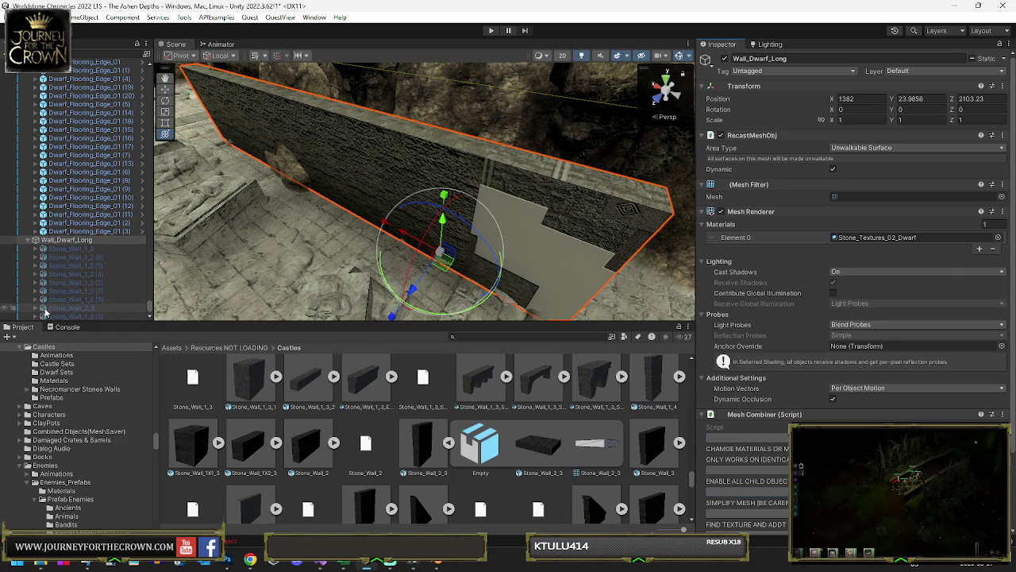
pyautogui.click(84, 309)
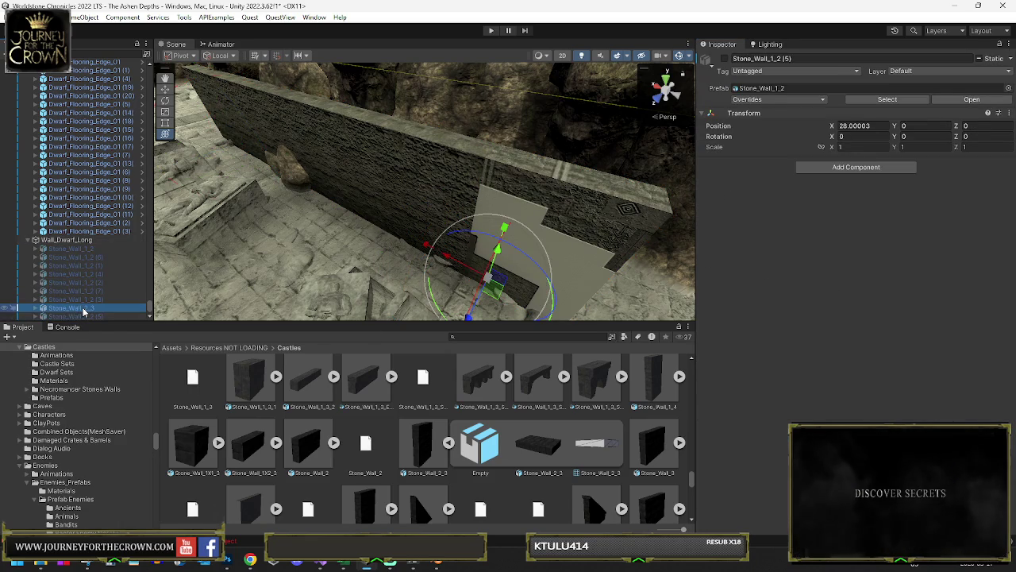
pyautogui.click(67, 239)
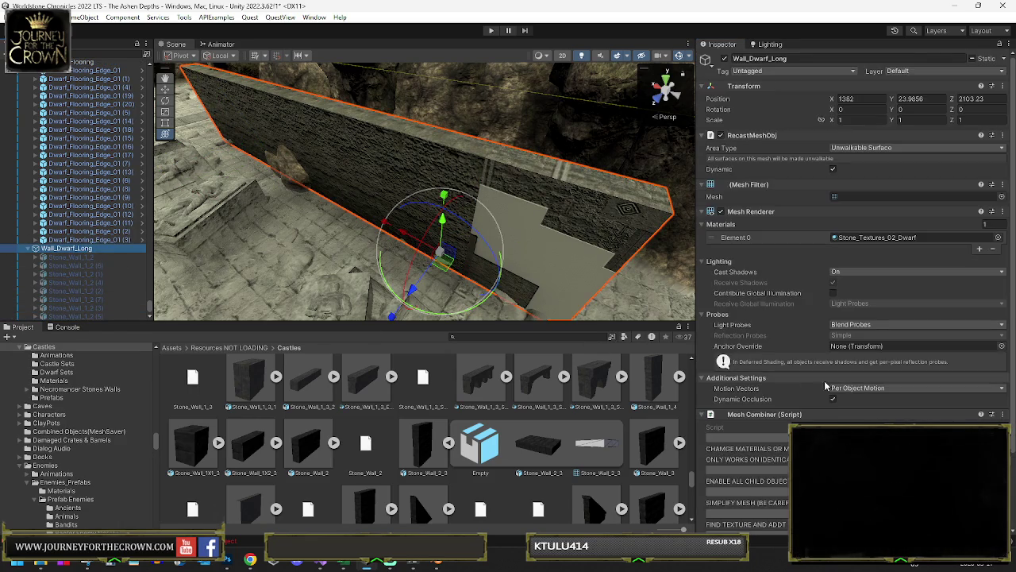
# Step: Add a Stone_Wall_Corner pillar, undoing a stray block, and parent it under Wall_Dwarf_Long
pyautogui.scroll(-2, 456, 458)
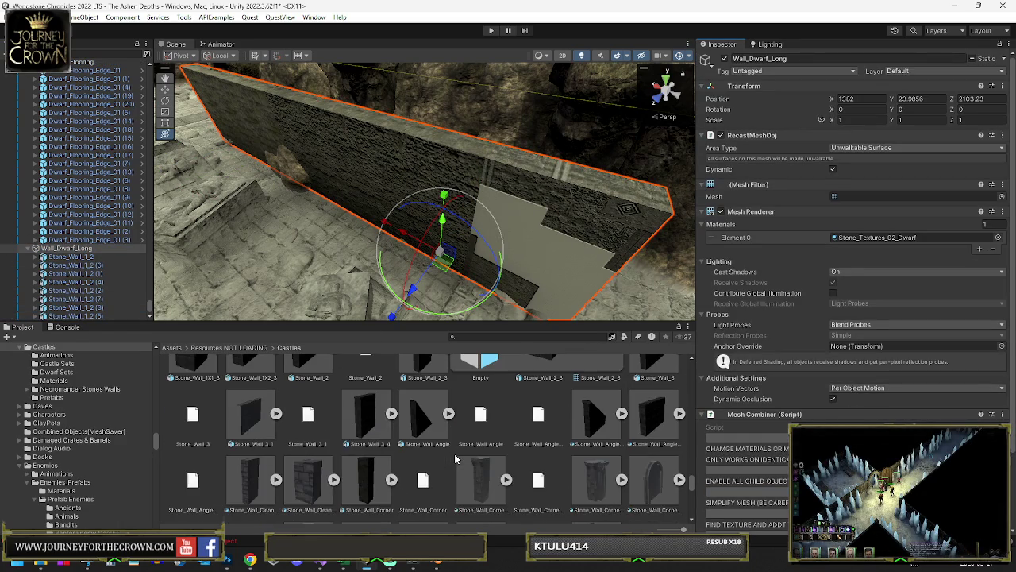
pyautogui.moveTo(368, 414); pyautogui.dragTo(313, 290)
pyautogui.hotkey('ctrl', 'z')
pyautogui.moveTo(355, 474)
pyautogui.mouseDown()
pyautogui.moveTo(318, 282)
pyautogui.moveTo(588, 274)
pyautogui.moveTo(584, 309)
pyautogui.moveTo(487, 288)
pyautogui.moveTo(481, 273)
pyautogui.mouseUp()
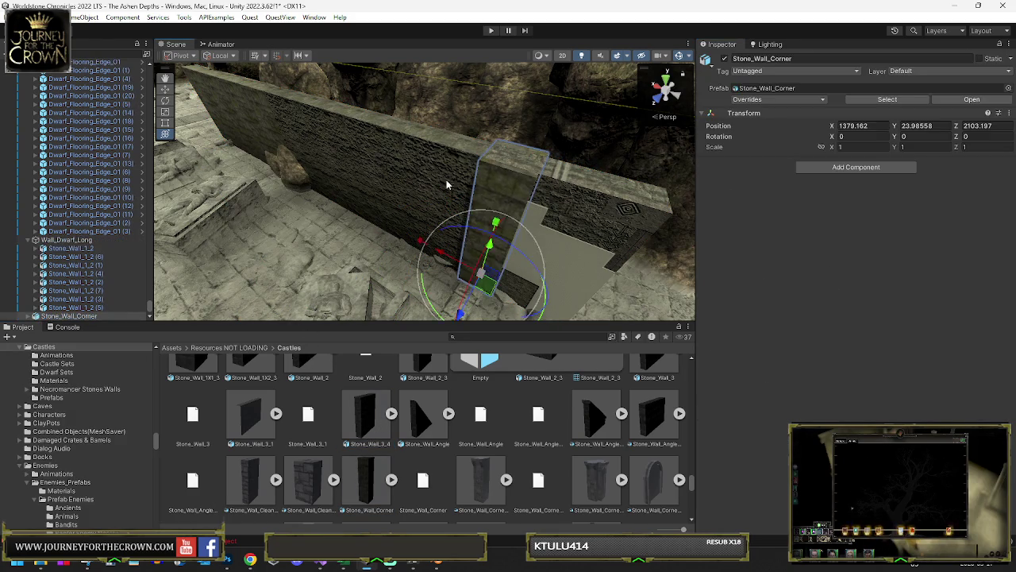
pyautogui.moveTo(88, 248); pyautogui.dragTo(67, 239)
pyautogui.click(67, 239)
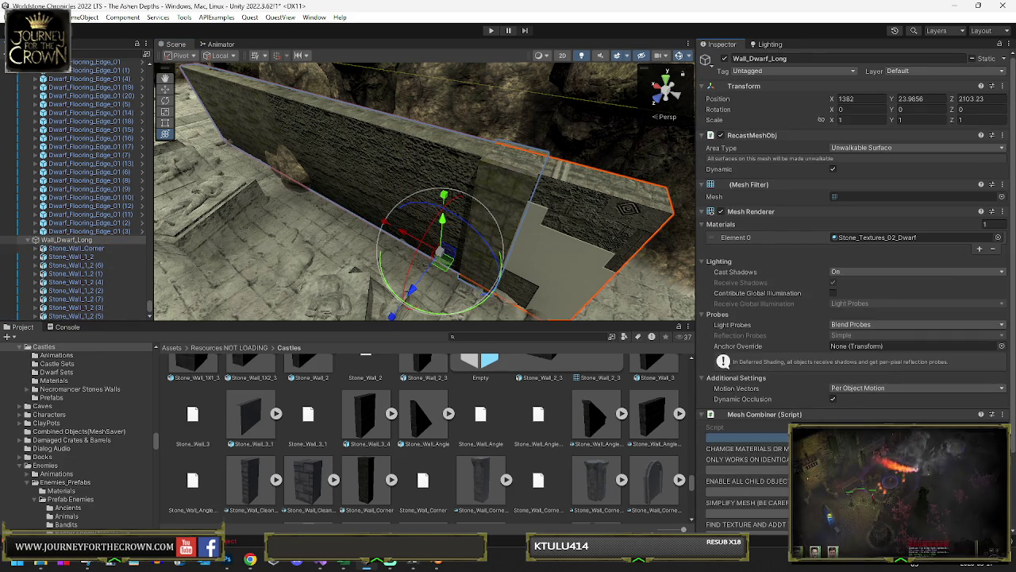
# Step: Duplicate the corner pillar and set the copy's Y scale to 1.03
pyautogui.click(56, 249)
pyautogui.hotkey('ctrl', 'd')
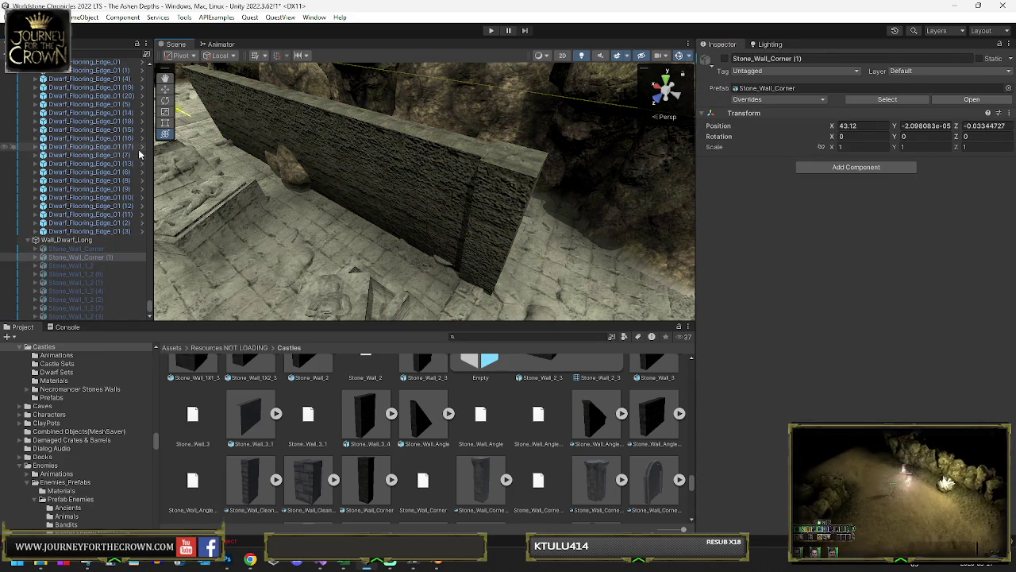
pyautogui.click(67, 239)
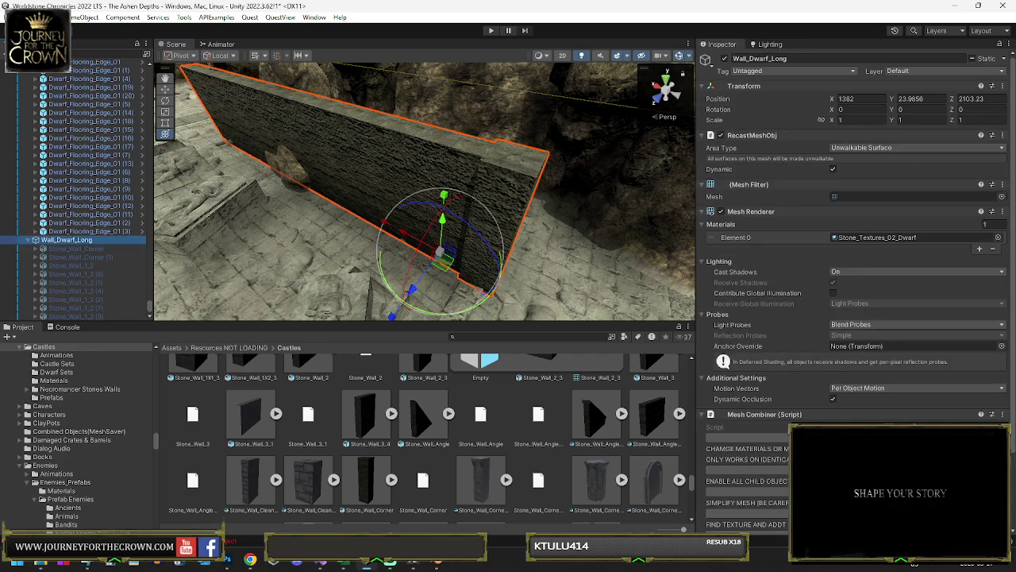
pyautogui.moveTo(476, 175)
pyautogui.mouseDown()
pyautogui.moveTo(453, 165)
pyautogui.moveTo(562, 172)
pyautogui.moveTo(552, 170)
pyautogui.mouseUp()
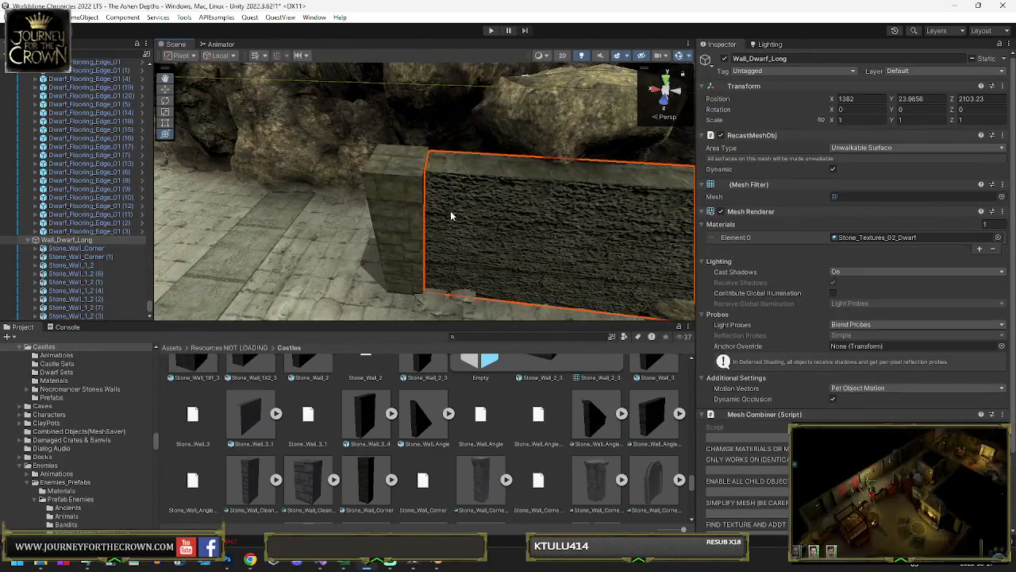
pyautogui.click(83, 240)
pyautogui.click(378, 181)
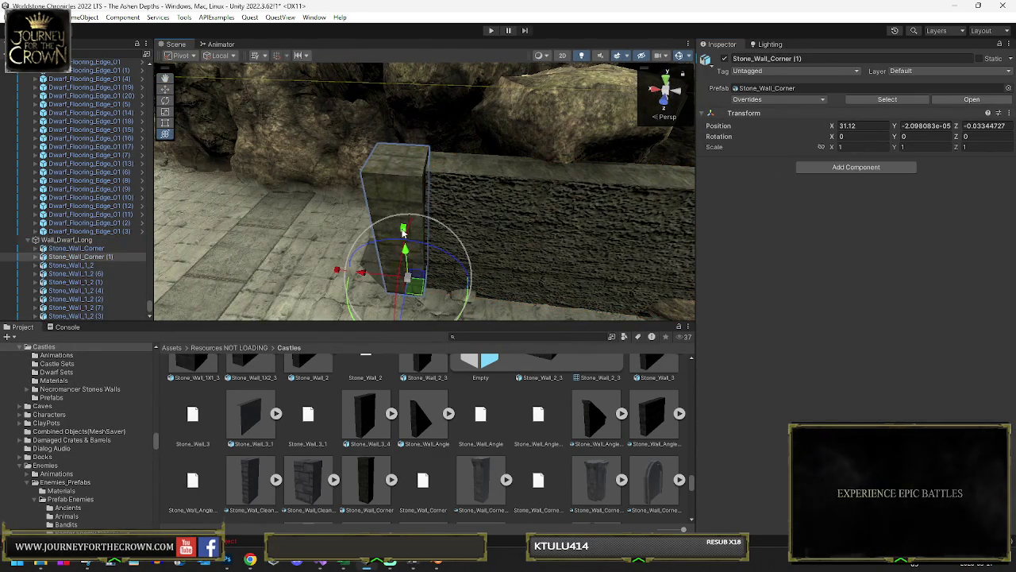
pyautogui.press('e')
pyautogui.moveTo(369, 280)
pyautogui.mouseDown()
pyautogui.moveTo(411, 271)
pyautogui.moveTo(404, 283)
pyautogui.moveTo(426, 243)
pyautogui.moveTo(456, 254)
pyautogui.moveTo(324, 179)
pyautogui.moveTo(487, 159)
pyautogui.moveTo(509, 144)
pyautogui.mouseUp()
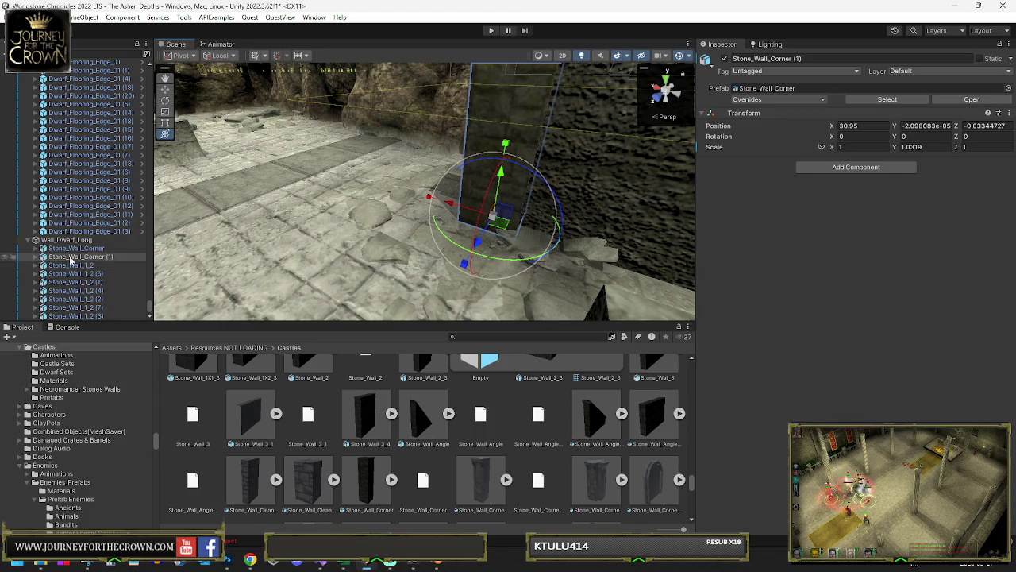
pyautogui.click(921, 147)
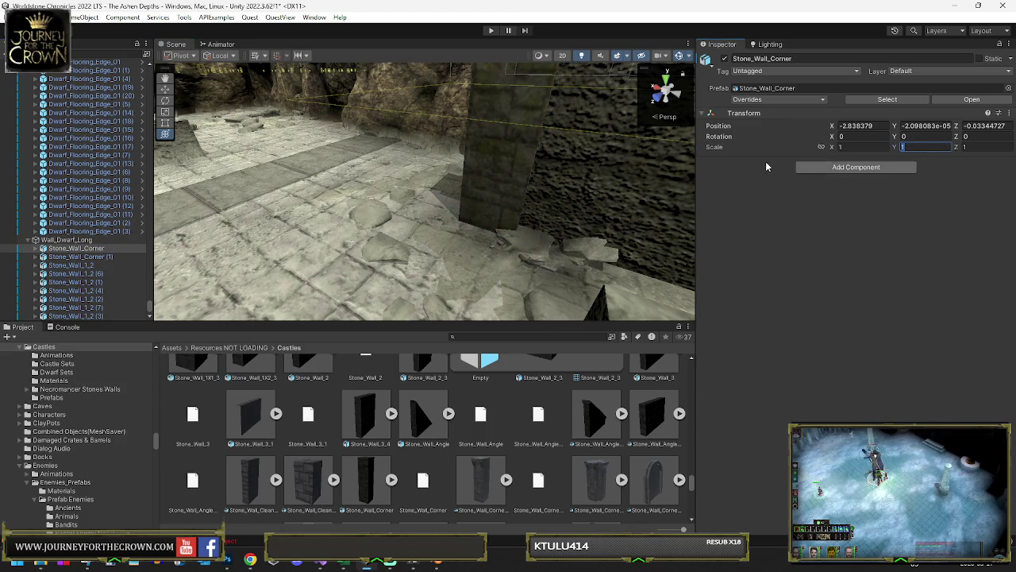
pyautogui.write('.03')
pyautogui.press('Return')
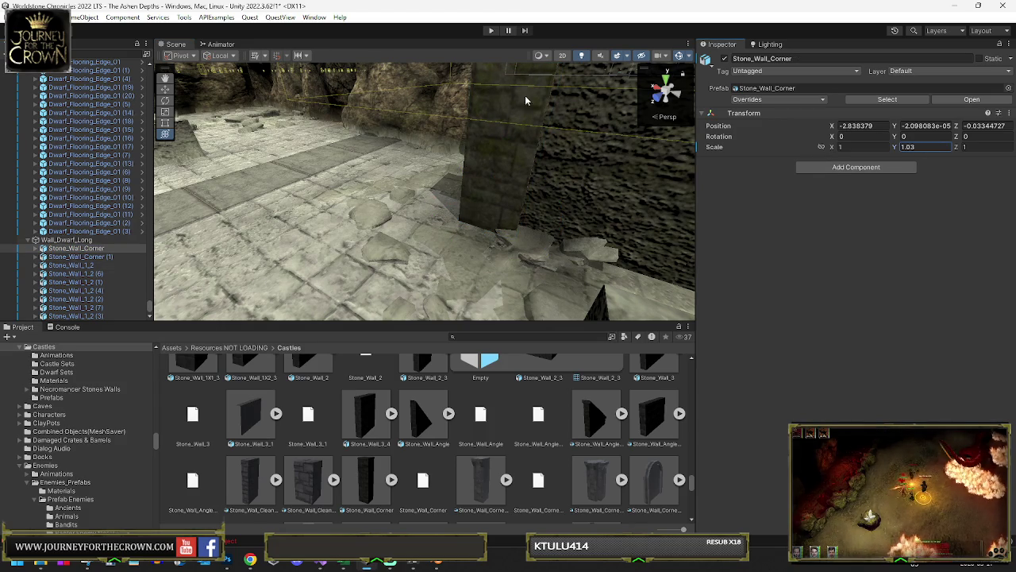
# Step: Move Wall_Dwarf_Long to 1369.8, 23.9856, 2095.8
pyautogui.click(102, 240)
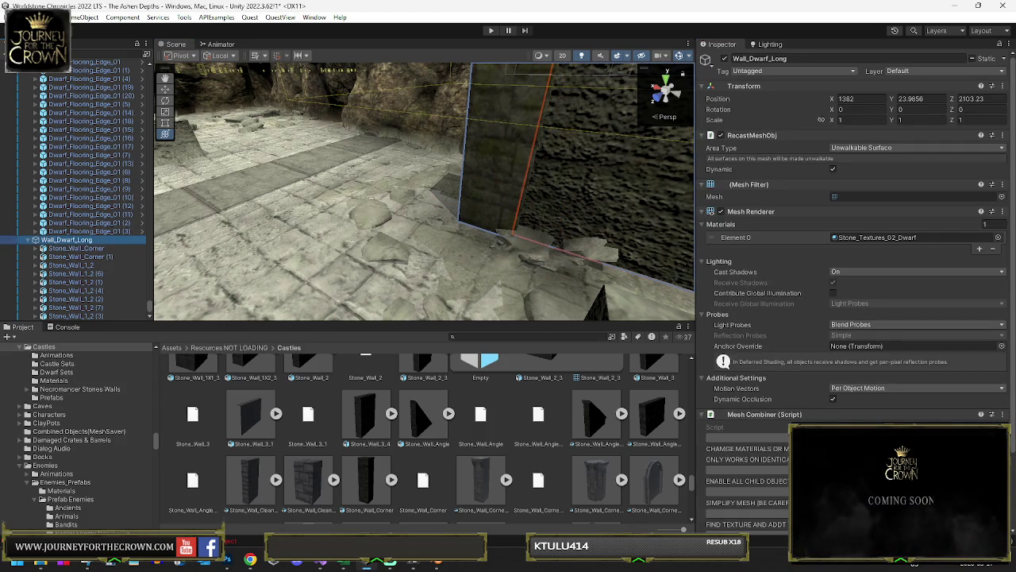
pyautogui.press('f')
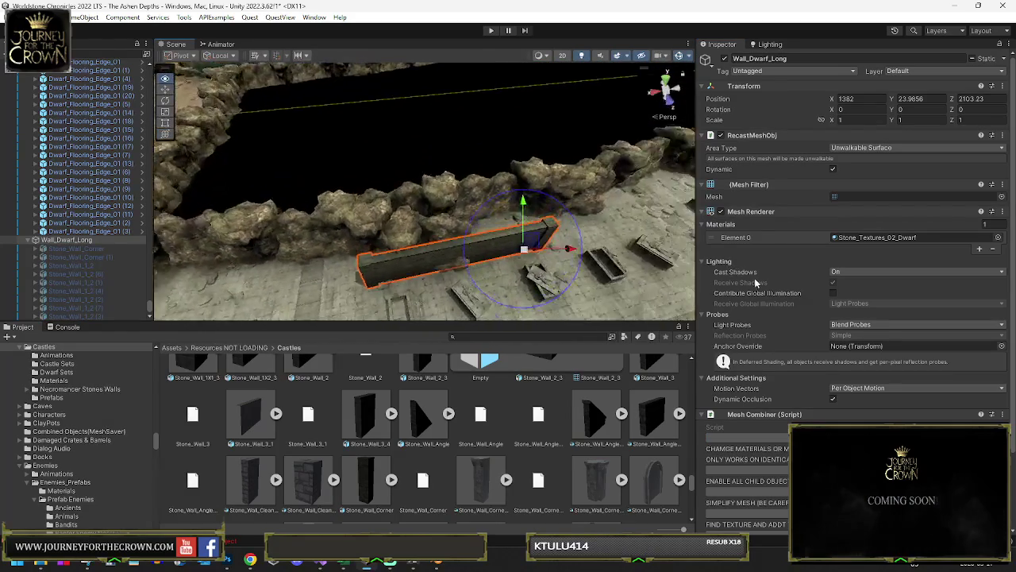
pyautogui.press('y')
pyautogui.moveTo(511, 270); pyautogui.dragTo(542, 224)
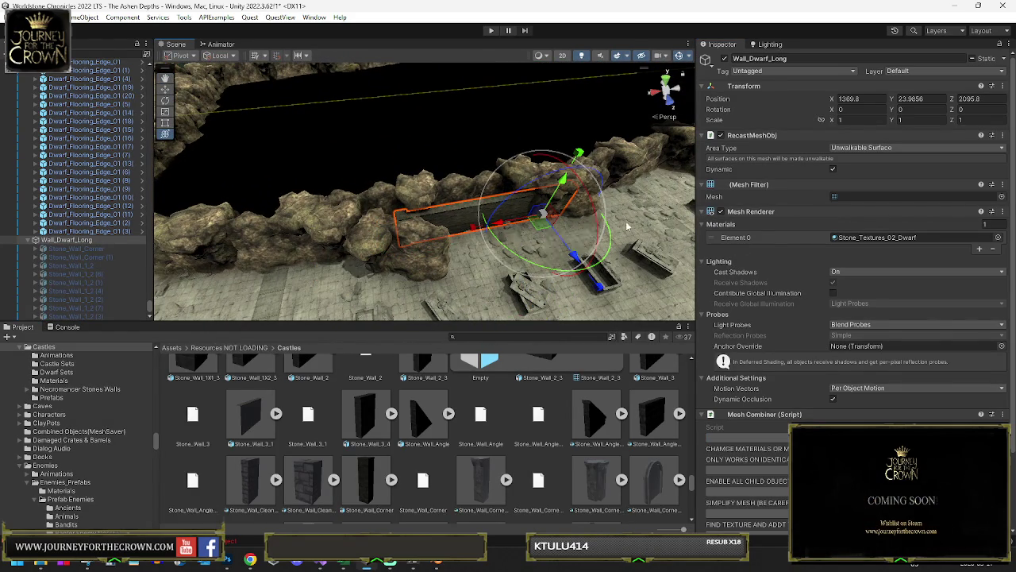
# Step: Save Wall_Dwarf_Long's combined mesh as Stone_Wall_01 in Combined Objects(MeshSaver)
pyautogui.click(1002, 184)
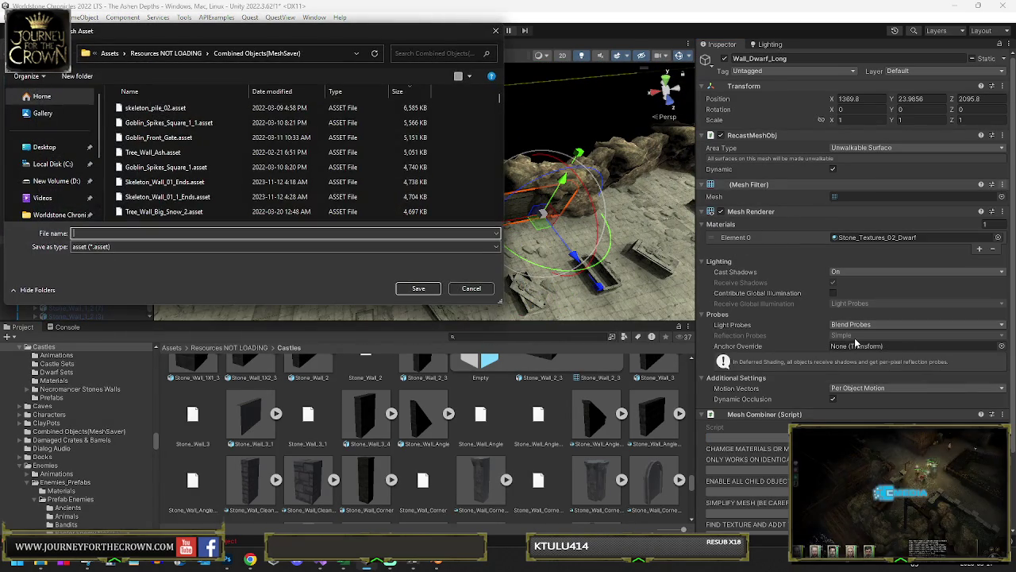
pyautogui.write('Dwarf_')
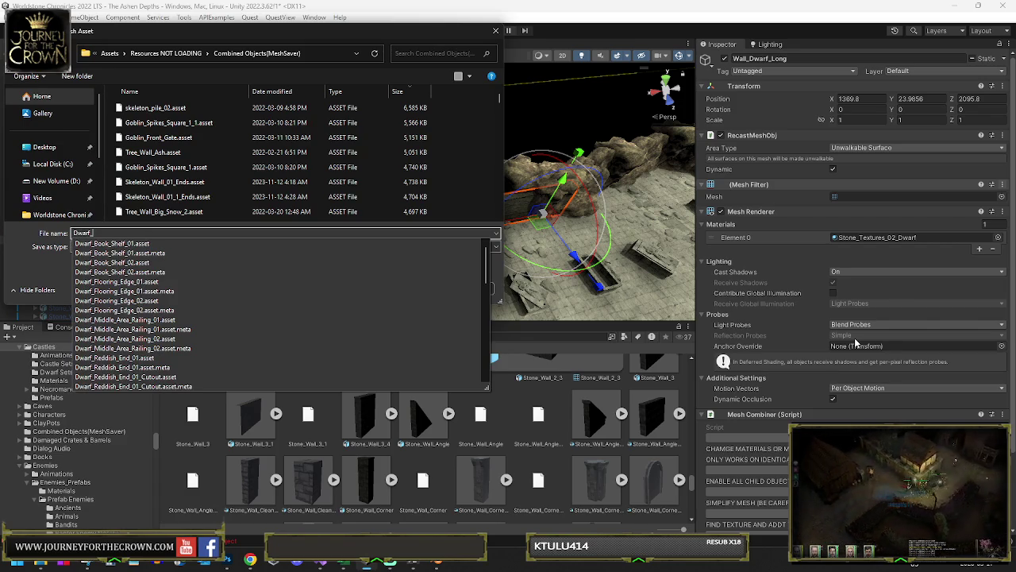
pyautogui.press('BackSpace')
pyautogui.press('BackSpace')
pyautogui.press('BackSpace')
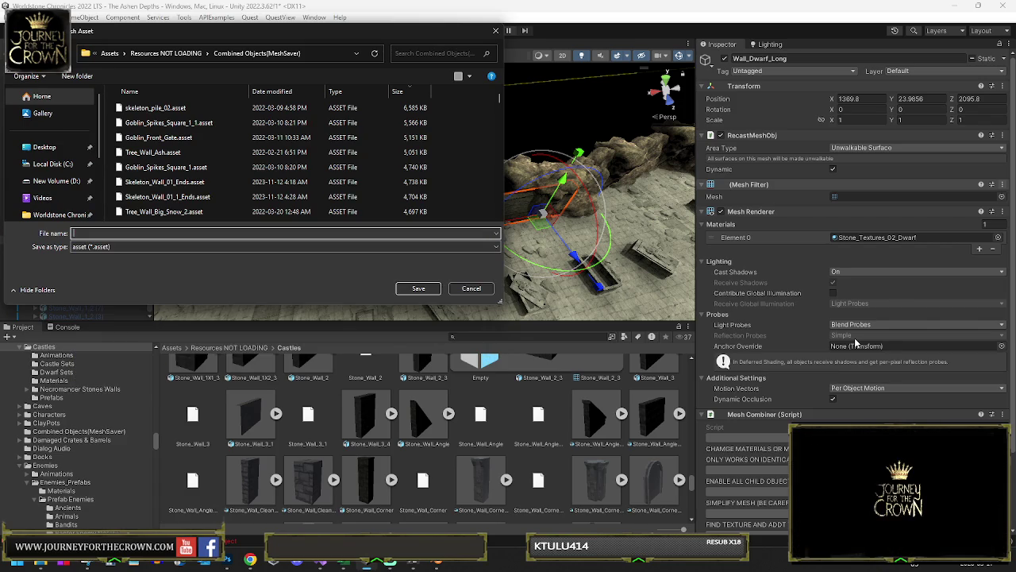
pyautogui.write('Stone_Wall_')
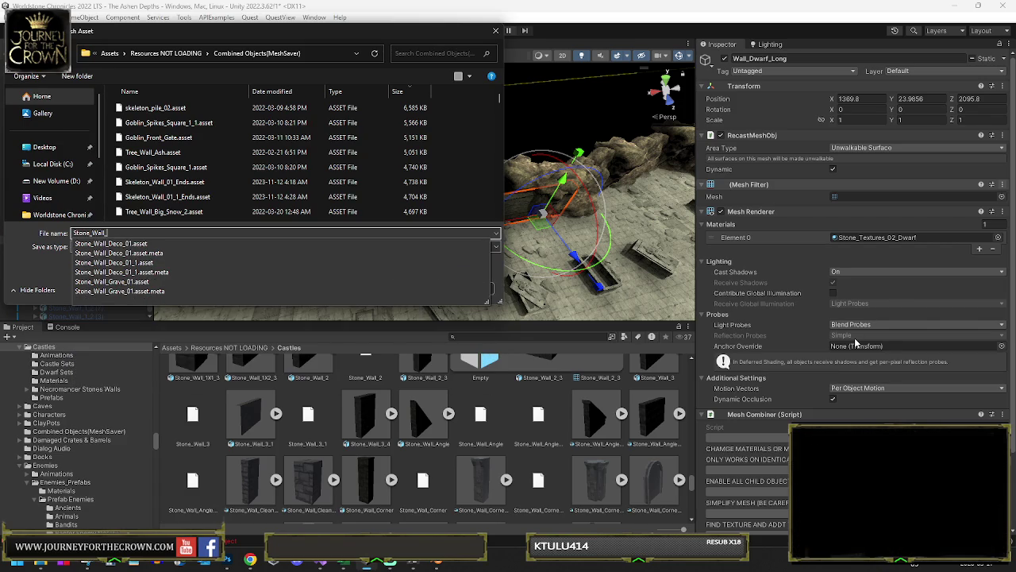
pyautogui.write('01')
pyautogui.press('Return')
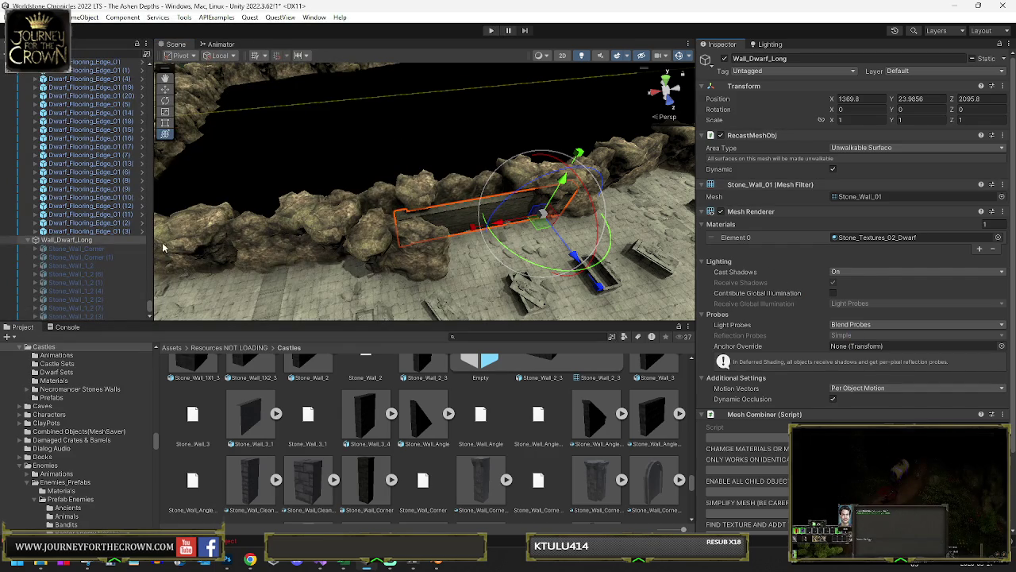
# Step: Duplicate Wall_Dwarf_Long and place the copy at X 1314, Z 2145.4, rotated Y -60
pyautogui.moveTo(532, 228)
pyautogui.mouseDown()
pyautogui.moveTo(544, 254)
pyautogui.moveTo(486, 248)
pyautogui.mouseUp()
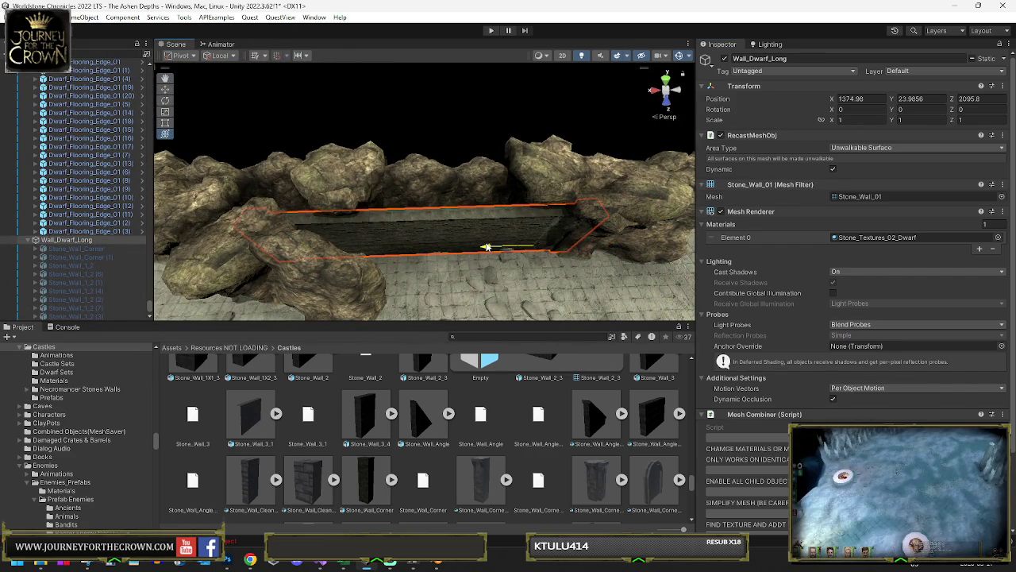
pyautogui.moveTo(578, 232)
pyautogui.mouseDown()
pyautogui.moveTo(448, 235)
pyautogui.moveTo(554, 208)
pyautogui.moveTo(695, 224)
pyautogui.moveTo(471, 216)
pyautogui.mouseUp()
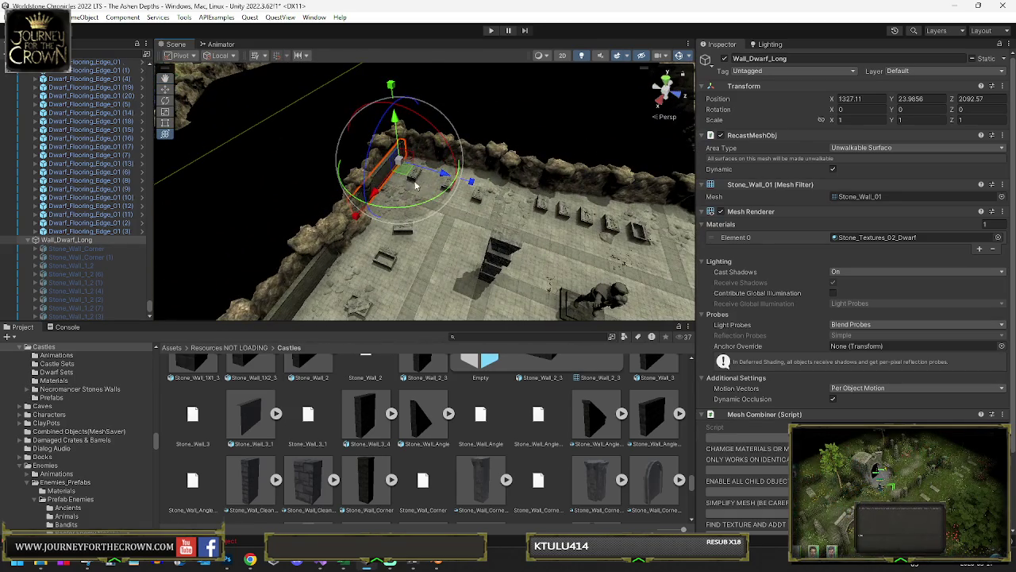
pyautogui.hotkey('ctrl', 'd')
pyautogui.press('w')
pyautogui.moveTo(397, 170); pyautogui.dragTo(540, 188)
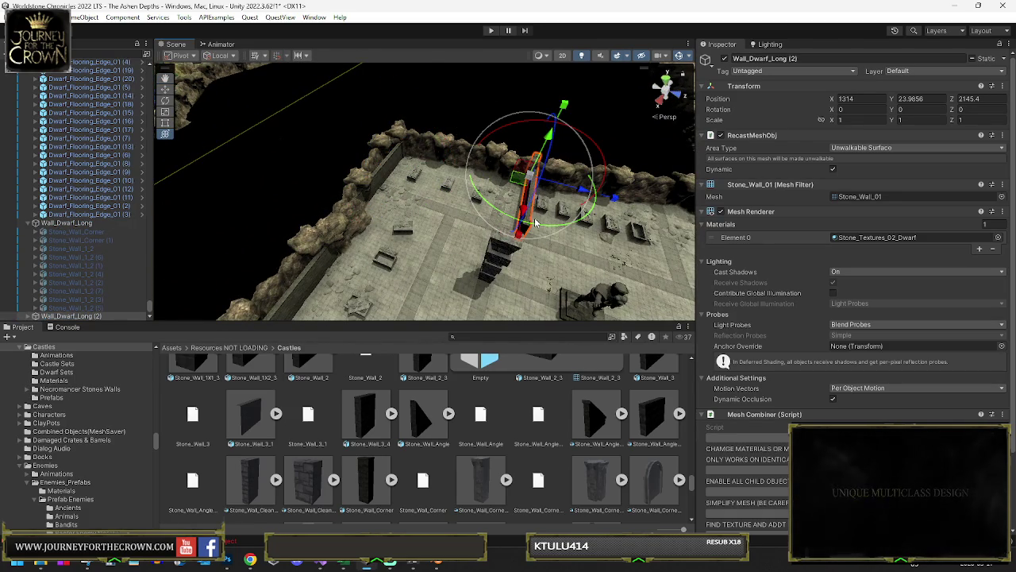
pyautogui.moveTo(543, 230); pyautogui.dragTo(717, 228)
# Step: Turn the wall copy to Rotation Y -180 and move it along the room's edge
pyautogui.moveTo(581, 203)
pyautogui.mouseDown()
pyautogui.moveTo(321, 217)
pyautogui.moveTo(398, 204)
pyautogui.moveTo(387, 229)
pyautogui.mouseUp()
pyautogui.moveTo(240, 275); pyautogui.dragTo(348, 255)
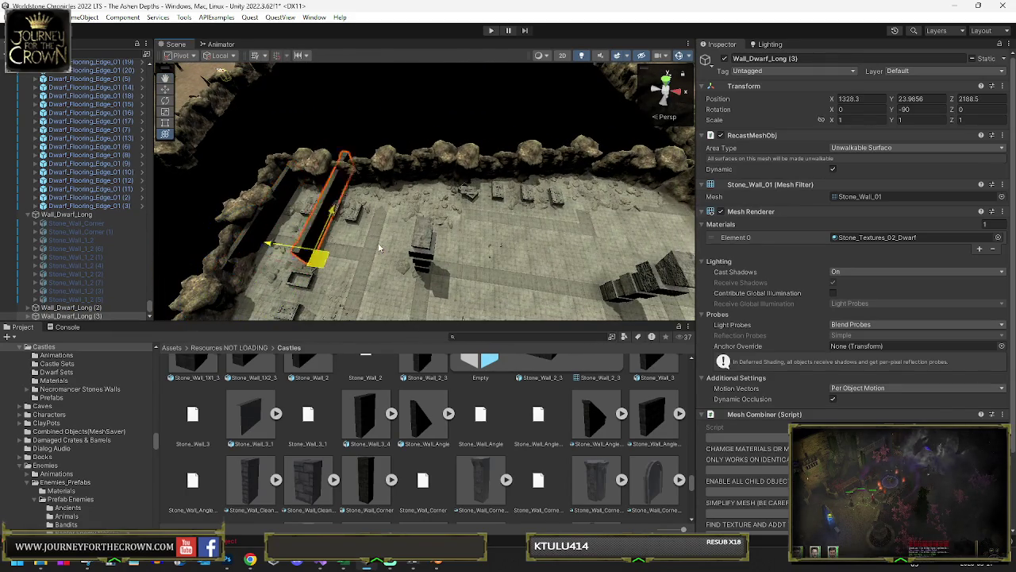
pyautogui.moveTo(598, 216); pyautogui.dragTo(584, 226)
pyautogui.press('f')
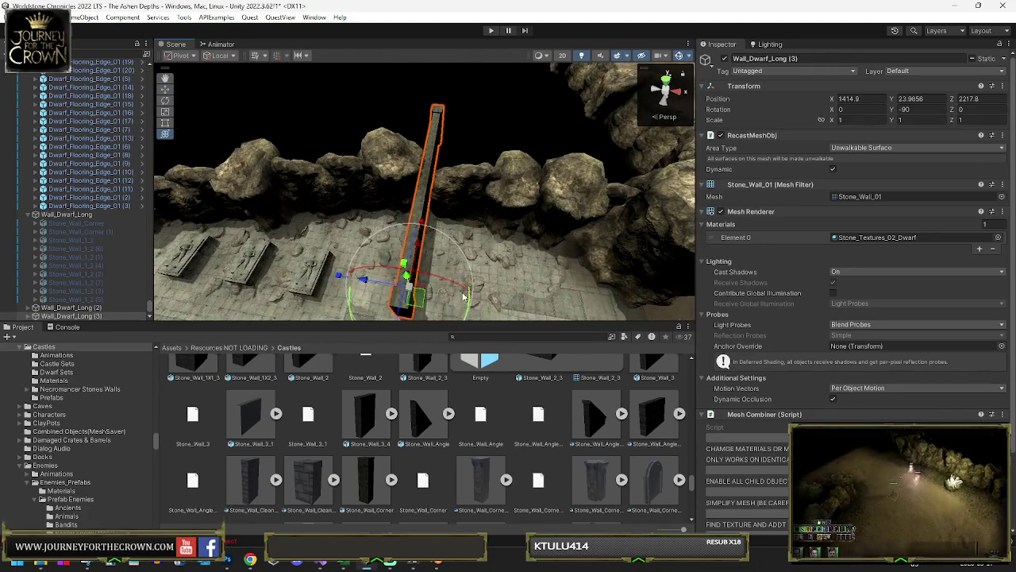
pyautogui.moveTo(380, 312); pyautogui.dragTo(639, 290)
pyautogui.press('w')
pyautogui.moveTo(419, 262)
pyautogui.mouseDown()
pyautogui.moveTo(545, 227)
pyautogui.moveTo(262, 219)
pyautogui.moveTo(365, 168)
pyautogui.moveTo(500, 274)
pyautogui.mouseUp()
pyautogui.scroll(-10, 364, 168)
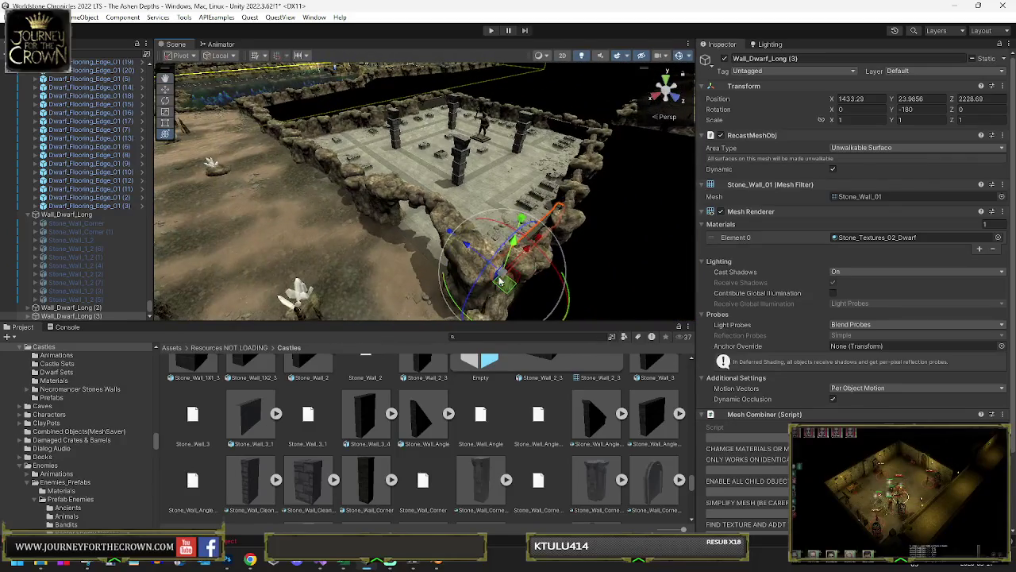
pyautogui.moveTo(298, 153)
pyautogui.mouseDown()
pyautogui.moveTo(372, 187)
pyautogui.moveTo(379, 201)
pyautogui.moveTo(403, 196)
pyautogui.mouseUp()
pyautogui.press('f')
pyautogui.scroll(-5, 372, 187)
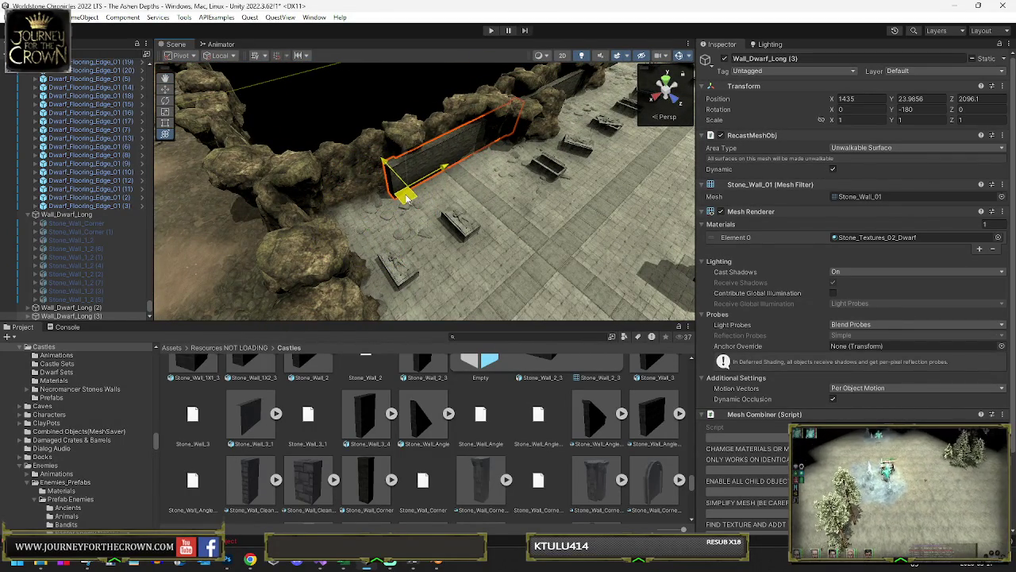
# Step: Settle Wall_Dwarf_Long (4) against the rocks, then filter the hierarchy to the adjacent sandstone rock
pyautogui.press('e')
pyautogui.moveTo(444, 168)
pyautogui.mouseDown()
pyautogui.moveTo(373, 202)
pyautogui.moveTo(389, 198)
pyautogui.moveTo(381, 233)
pyautogui.moveTo(346, 256)
pyautogui.moveTo(359, 218)
pyautogui.moveTo(410, 185)
pyautogui.moveTo(445, 245)
pyautogui.moveTo(411, 238)
pyautogui.moveTo(399, 213)
pyautogui.mouseUp()
pyautogui.press('w')
pyautogui.click(445, 245)
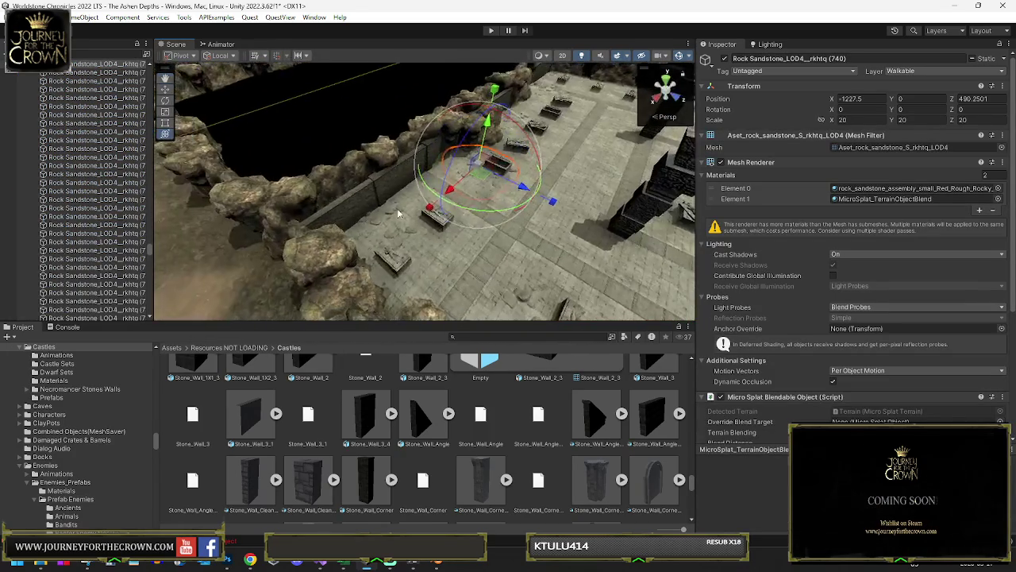
pyautogui.click(137, 52)
pyautogui.hotkey('ctrl', 'v')
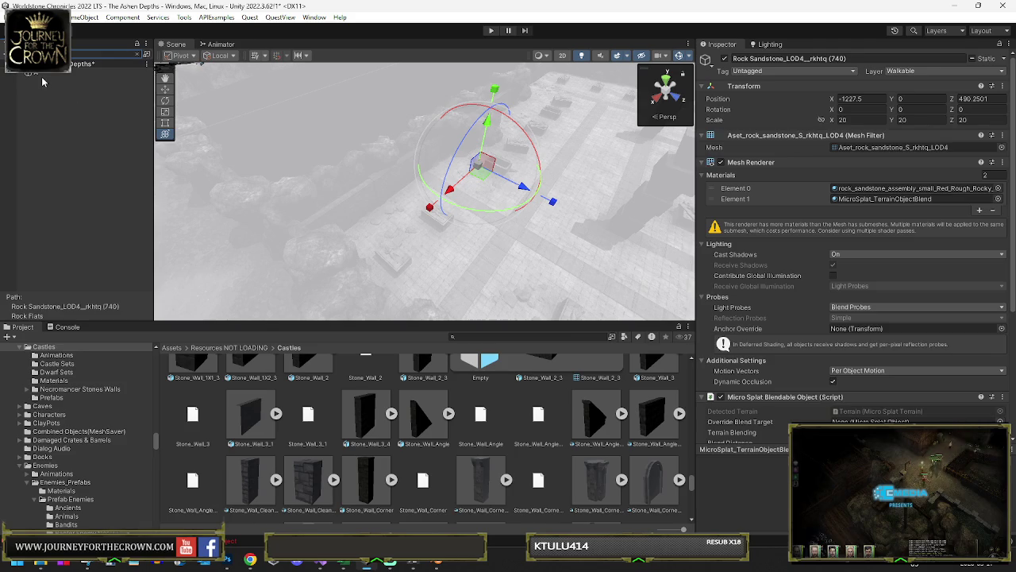
pyautogui.click(39, 73)
pyautogui.scroll(-2, 795, 357)
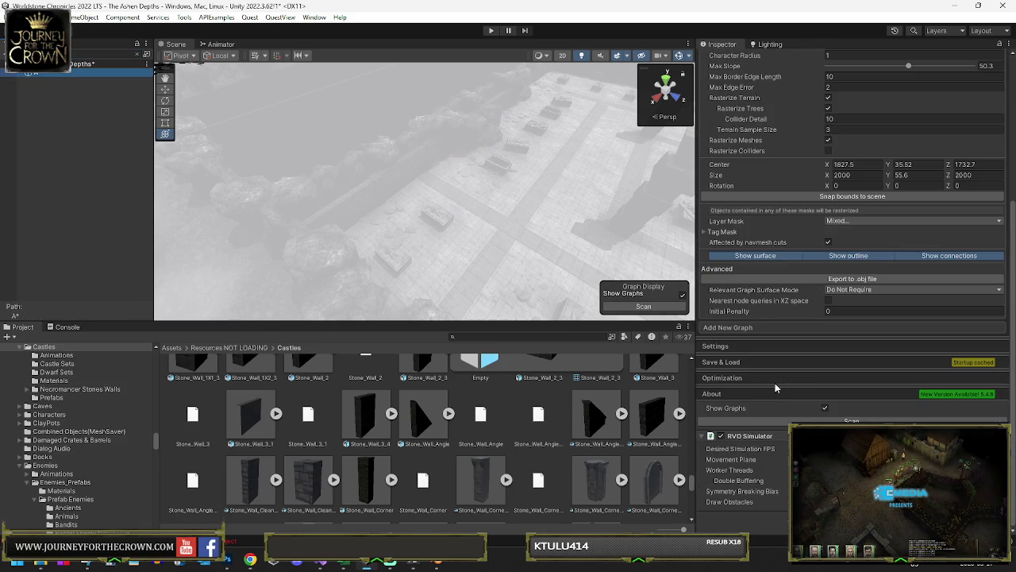
pyautogui.click(733, 363)
pyautogui.click(626, 223)
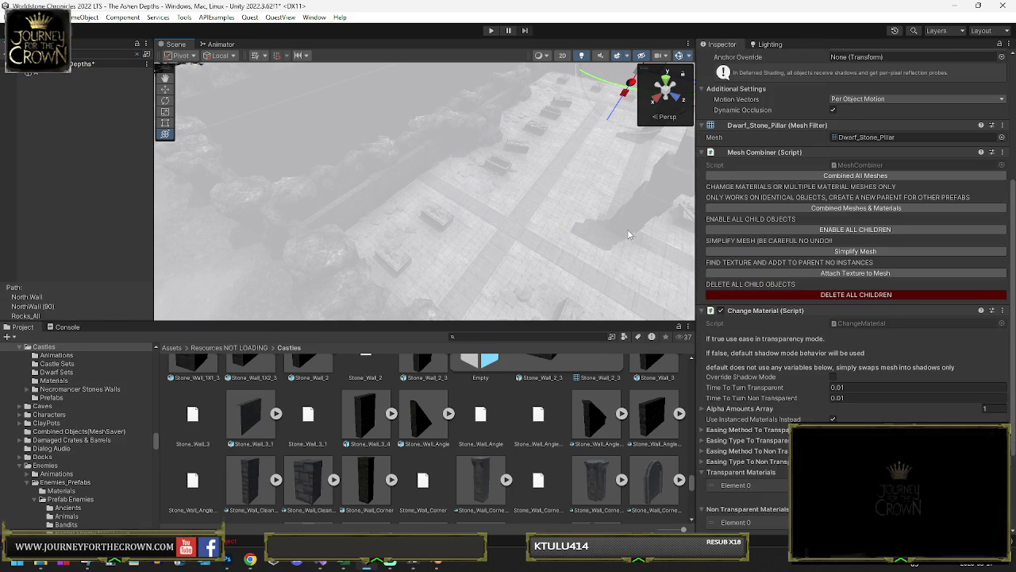
pyautogui.click(631, 226)
pyautogui.click(636, 230)
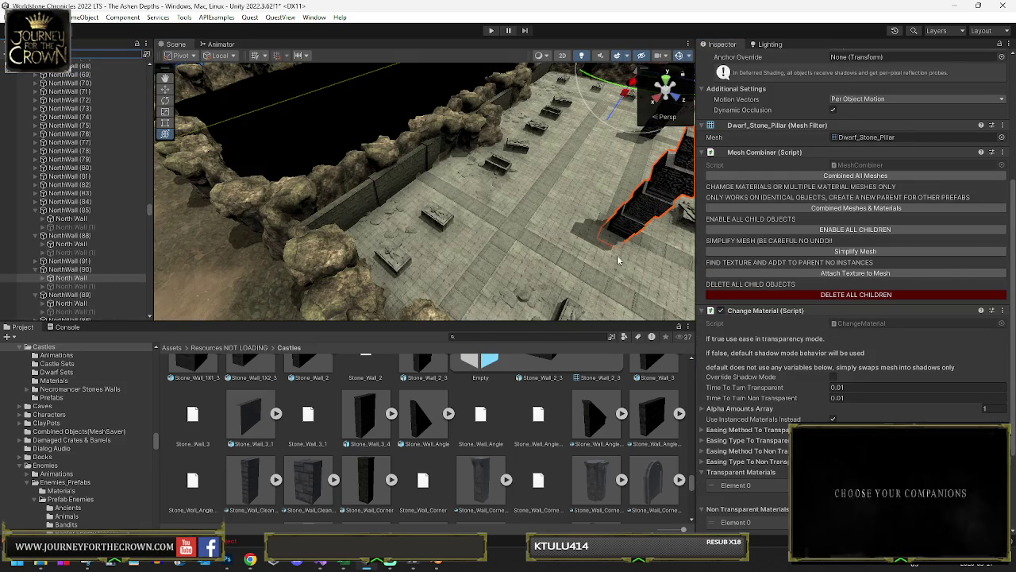
pyautogui.press('f')
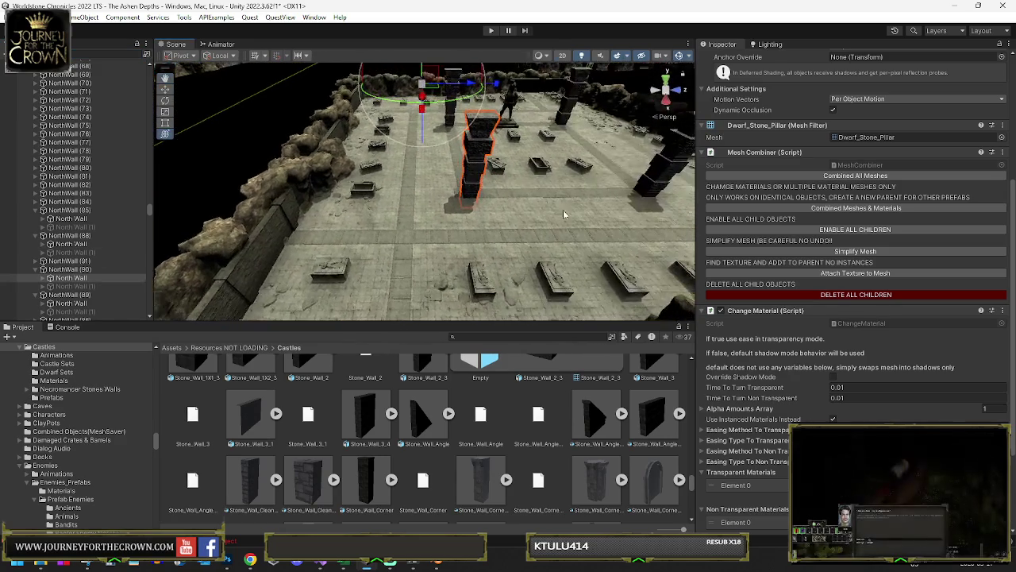
pyautogui.scroll(-3, 724, 323)
pyautogui.moveTo(452, 216); pyautogui.dragTo(167, 239)
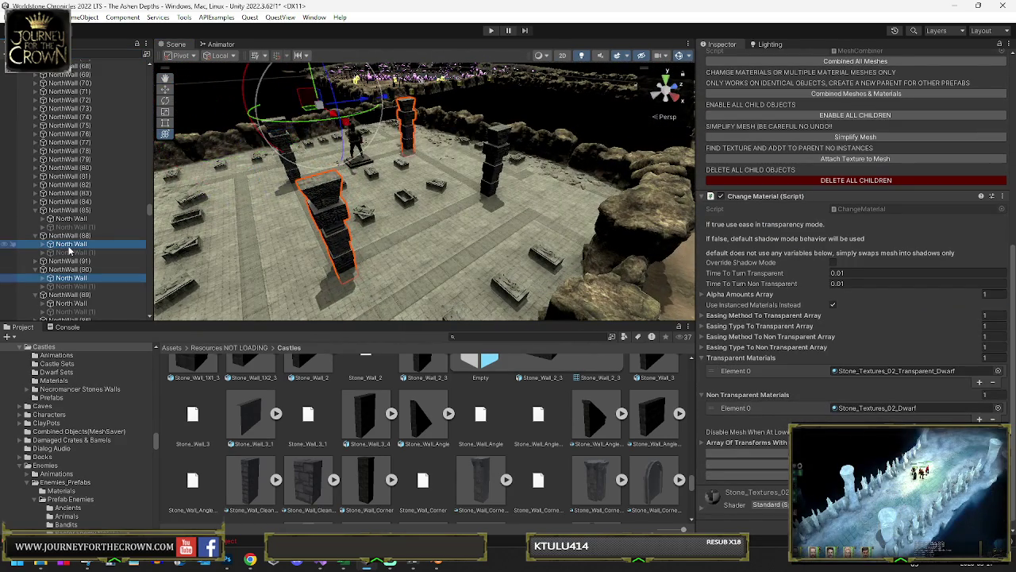
pyautogui.keyDown('ctrl'); pyautogui.click(69, 218); pyautogui.keyUp('ctrl')
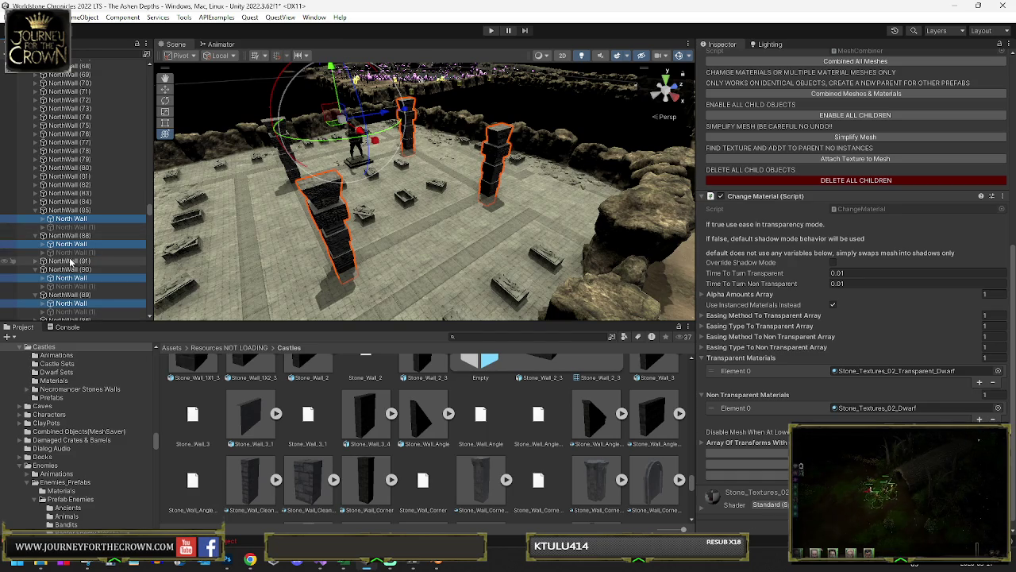
pyautogui.click(35, 262)
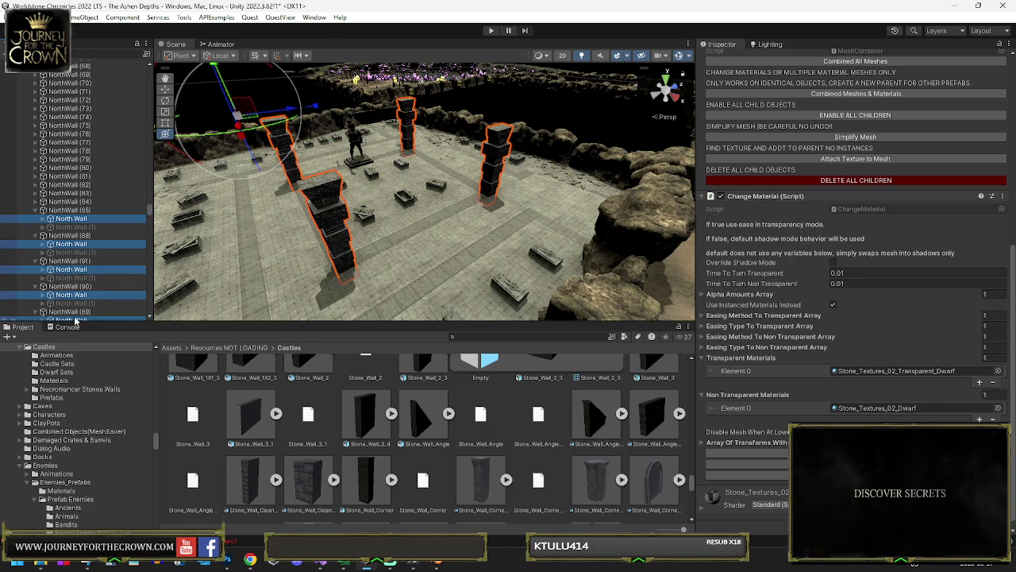
pyautogui.moveTo(389, 180)
pyautogui.mouseDown()
pyautogui.moveTo(121, 151)
pyautogui.moveTo(173, 151)
pyautogui.mouseUp()
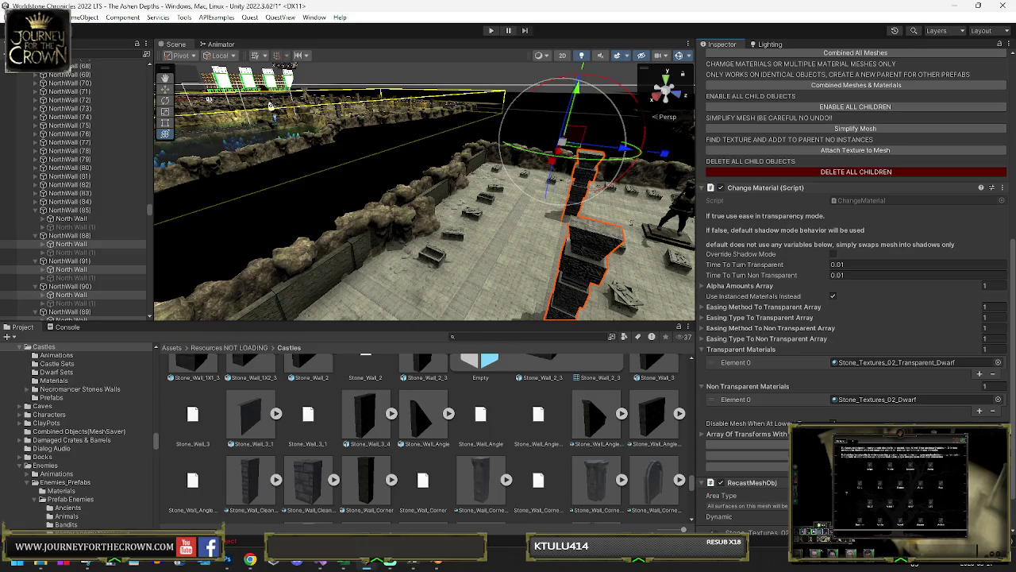
pyautogui.moveTo(505, 260)
pyautogui.mouseDown()
pyautogui.moveTo(420, 243)
pyautogui.moveTo(533, 308)
pyautogui.moveTo(456, 278)
pyautogui.mouseUp()
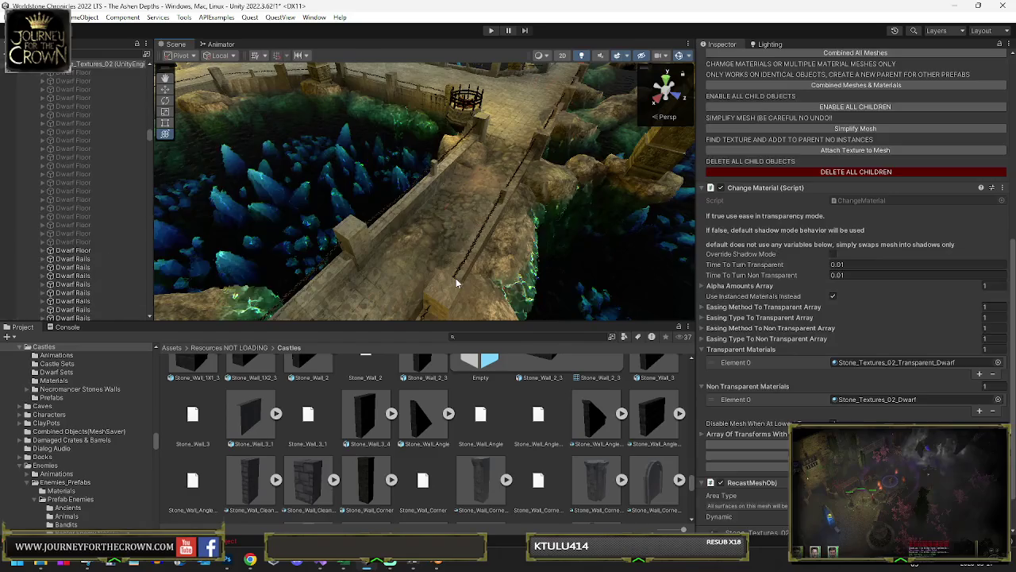
pyautogui.click(456, 282)
pyautogui.press('f')
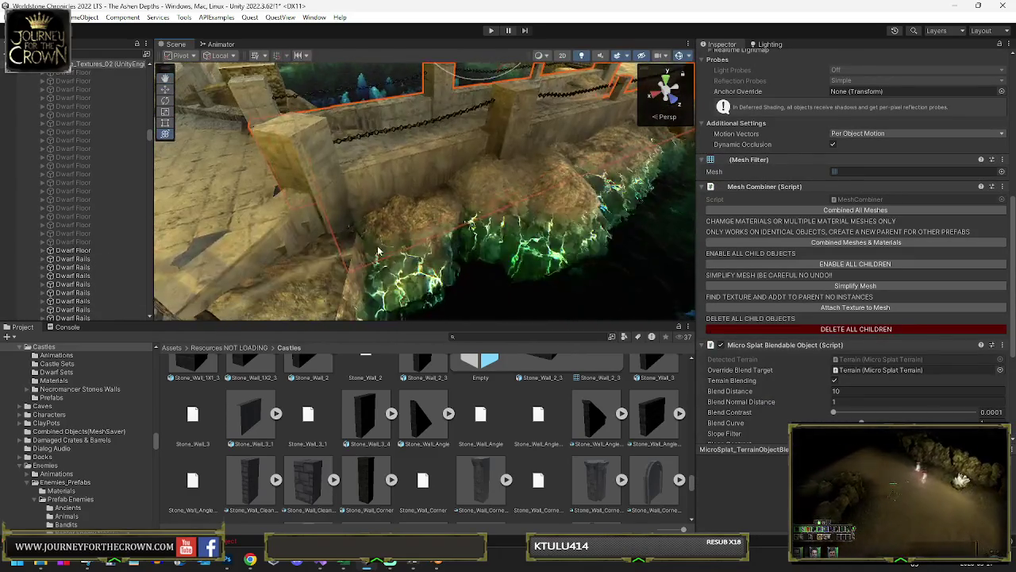
pyautogui.scroll(-5, 829, 286)
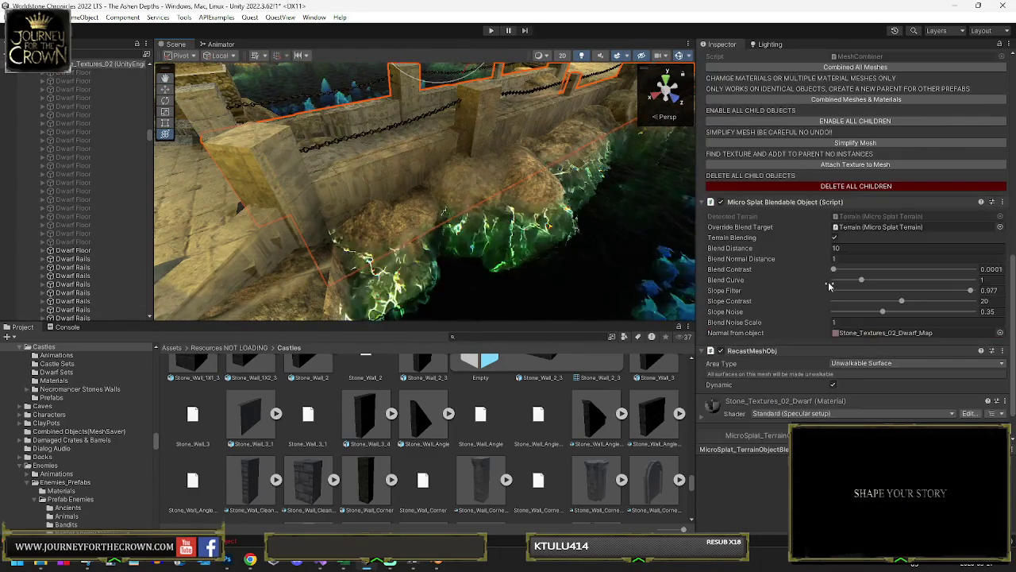
pyautogui.scroll(-2, 830, 286)
pyautogui.moveTo(477, 198)
pyautogui.mouseDown()
pyautogui.moveTo(485, 170)
pyautogui.moveTo(555, 197)
pyautogui.moveTo(421, 204)
pyautogui.mouseUp()
pyautogui.click(421, 207)
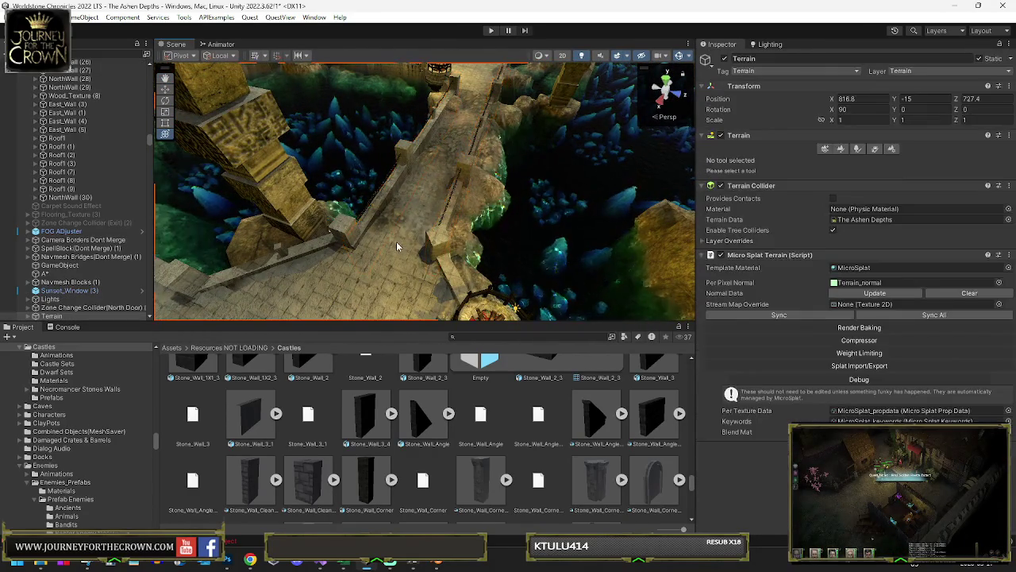
# Step: Scan the A* graphs and generate the pathfinding startup cache
pyautogui.click(396, 247)
pyautogui.moveTo(394, 245); pyautogui.dragTo(41, 254)
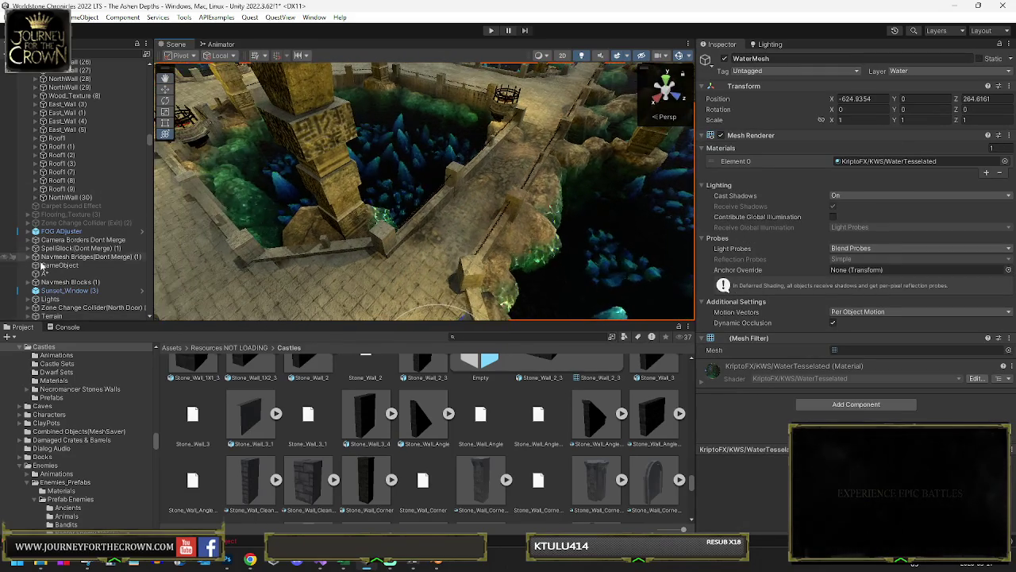
pyautogui.click(56, 274)
pyautogui.click(725, 432)
pyautogui.click(746, 486)
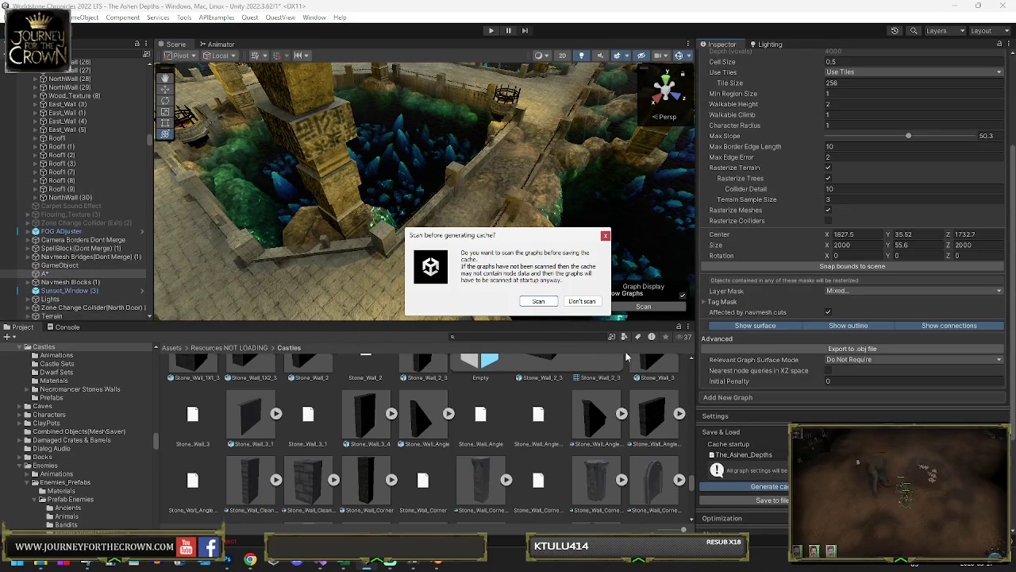
pyautogui.click(537, 301)
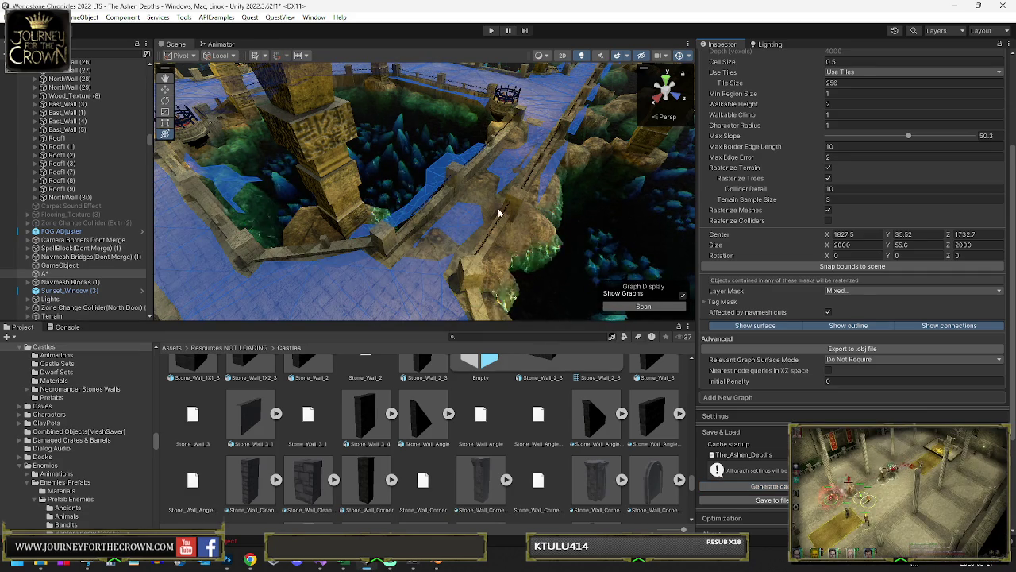
# Step: Remove the RecastMeshObj component from the wall on the bridge
pyautogui.moveTo(489, 210)
pyautogui.mouseDown()
pyautogui.moveTo(553, 233)
pyautogui.moveTo(437, 185)
pyautogui.mouseUp()
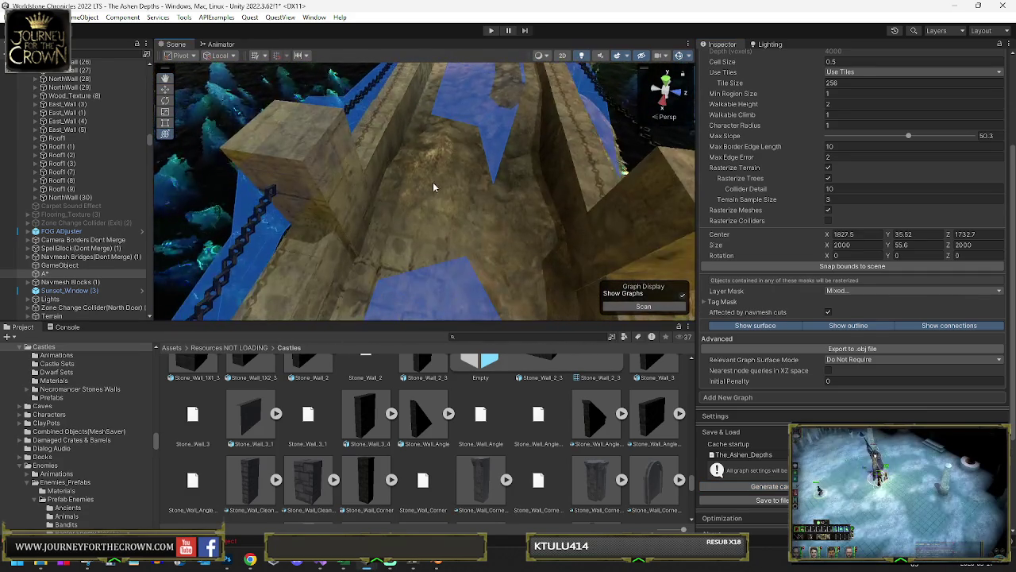
pyautogui.click(432, 185)
pyautogui.scroll(-10, 451, 180)
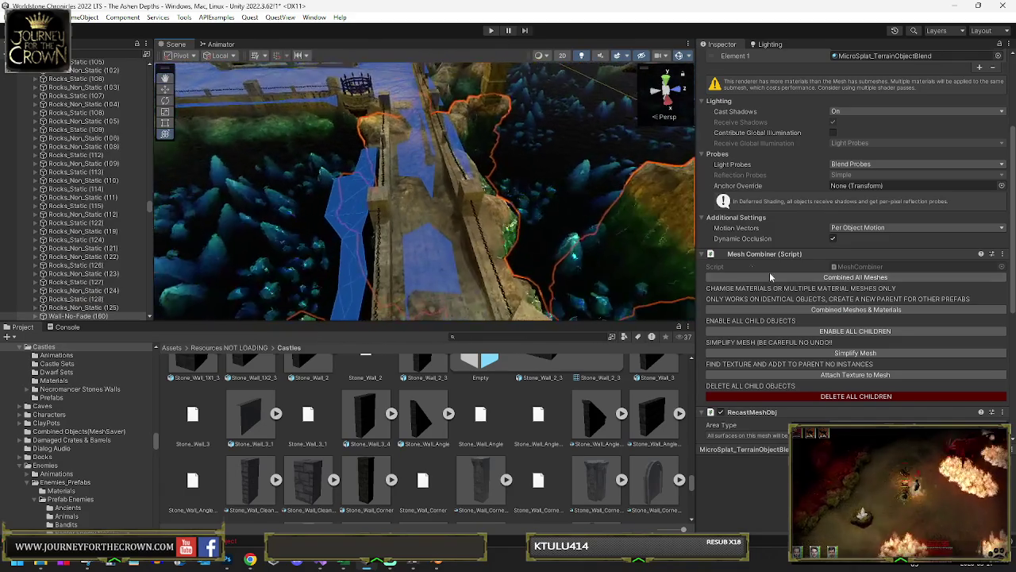
pyautogui.scroll(-3, 803, 282)
pyautogui.moveTo(445, 159)
pyautogui.mouseDown()
pyautogui.moveTo(465, 137)
pyautogui.moveTo(669, 218)
pyautogui.mouseUp()
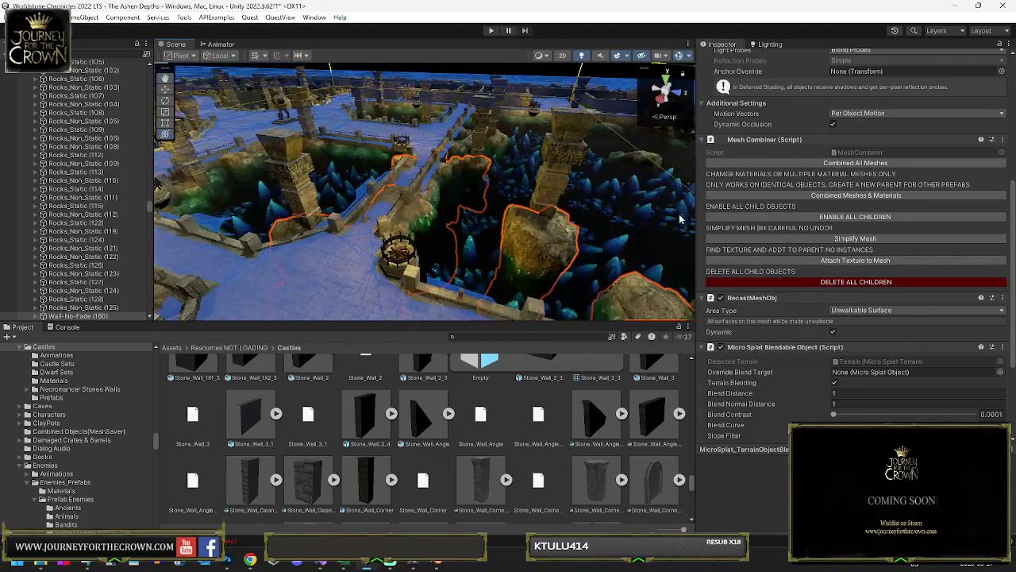
pyautogui.rightClick(729, 302)
pyautogui.click(755, 349)
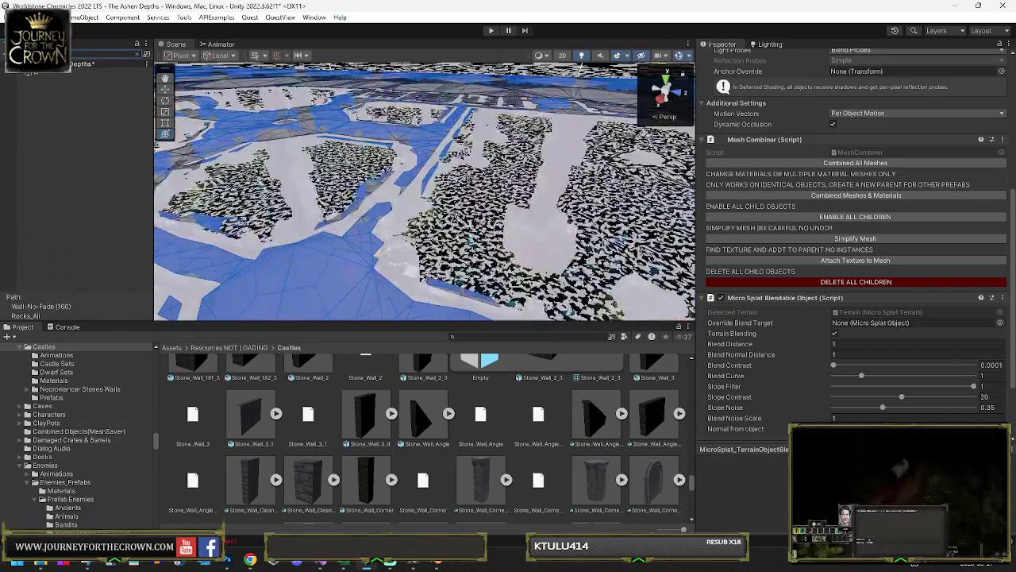
# Step: Rescan and regenerate The_Ashen_Depths startup cache now that the bridge wall is excluded
pyautogui.click(26, 74)
pyautogui.scroll(-5, 790, 394)
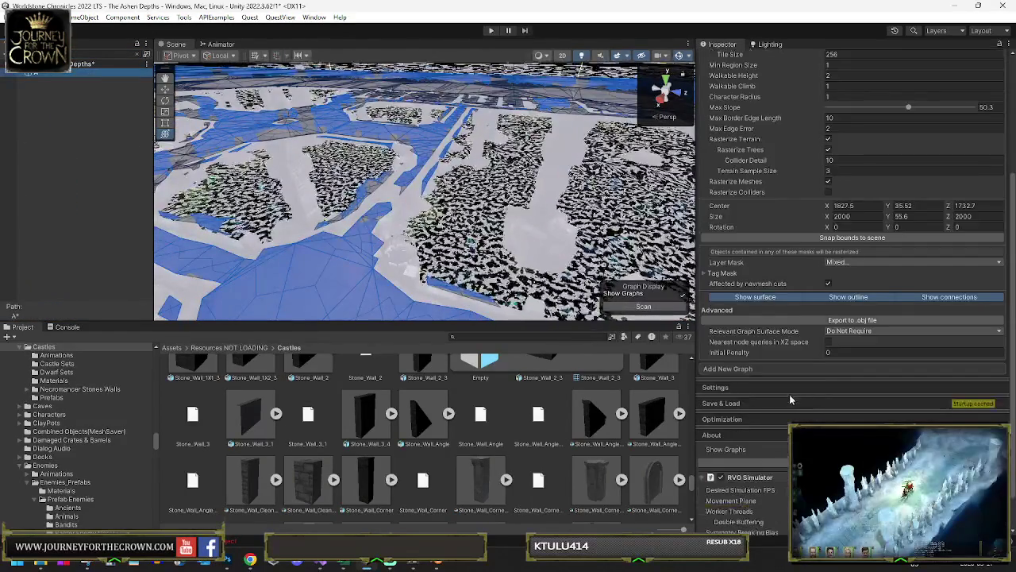
pyautogui.click(721, 403)
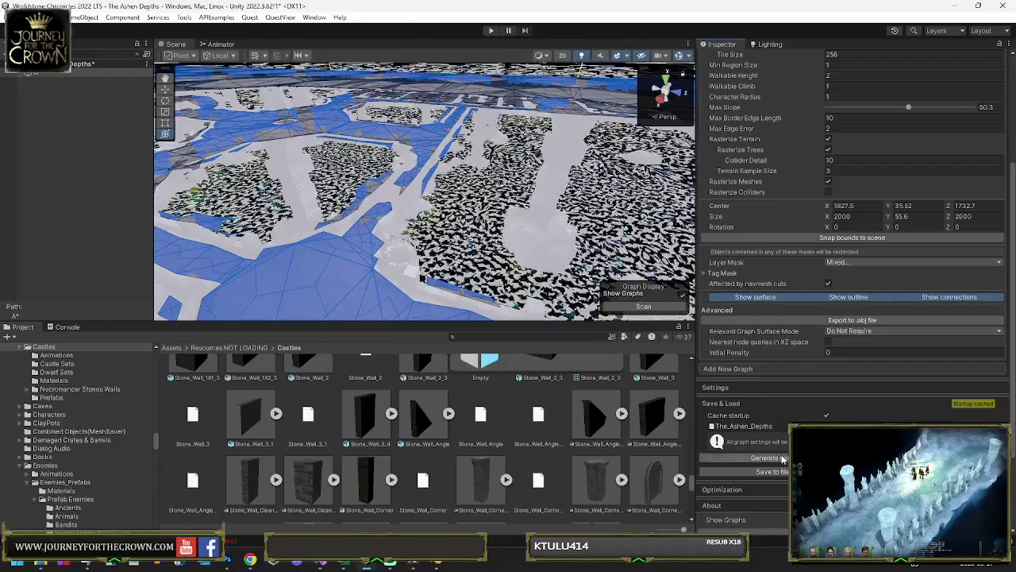
pyautogui.click(766, 458)
pyautogui.click(533, 302)
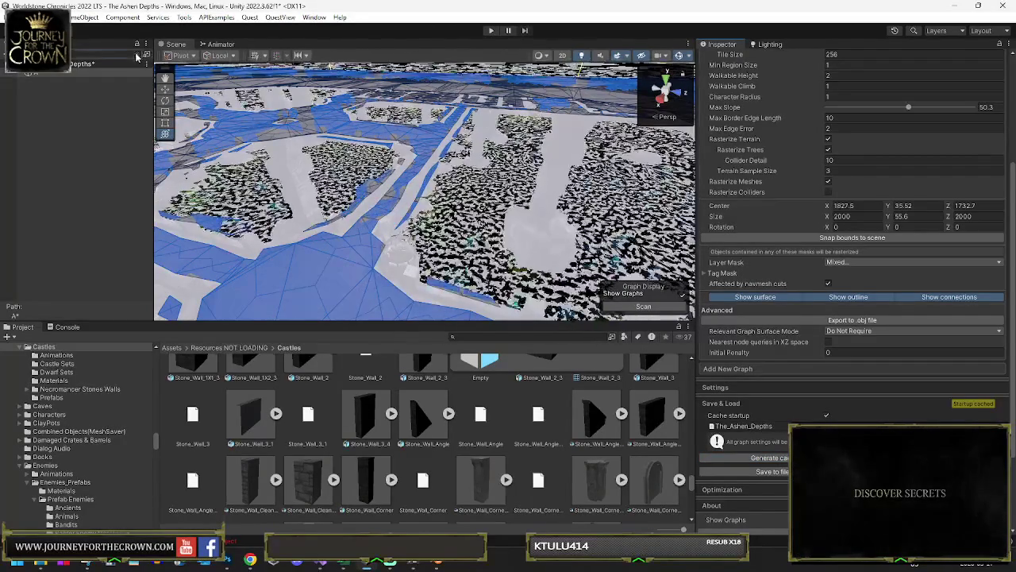
pyautogui.moveTo(463, 216)
pyautogui.mouseDown()
pyautogui.moveTo(519, 222)
pyautogui.moveTo(443, 229)
pyautogui.mouseUp()
# Step: Select the rock beside the bridge, check its Micro Splat Blendable Object settings, and survey the crystal pit
pyautogui.click(443, 229)
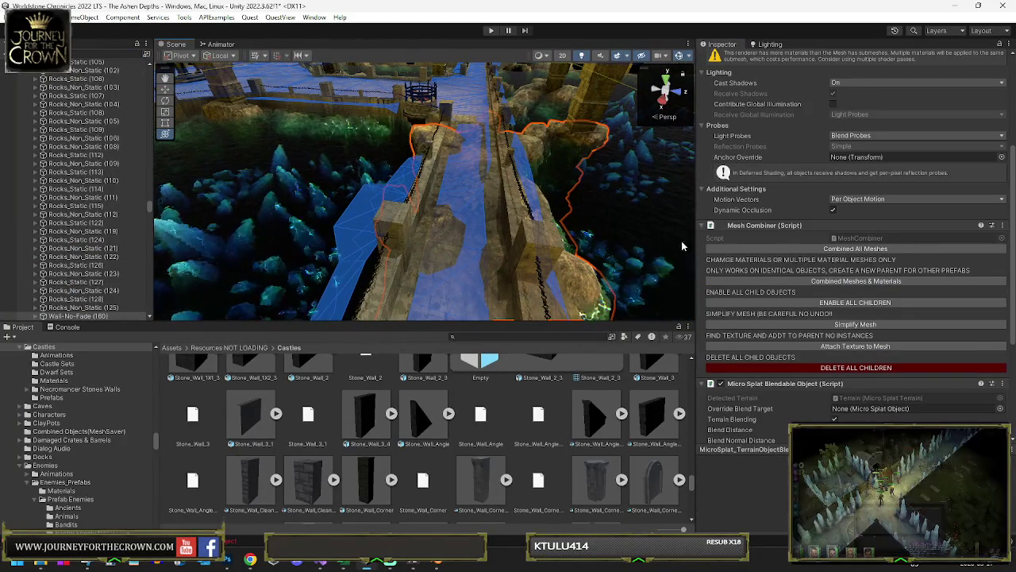
pyautogui.scroll(-4, 898, 324)
pyautogui.moveTo(487, 226)
pyautogui.mouseDown()
pyautogui.moveTo(374, 215)
pyautogui.moveTo(232, 236)
pyautogui.moveTo(73, 201)
pyautogui.moveTo(545, 211)
pyautogui.moveTo(407, 263)
pyautogui.moveTo(233, 248)
pyautogui.mouseUp()
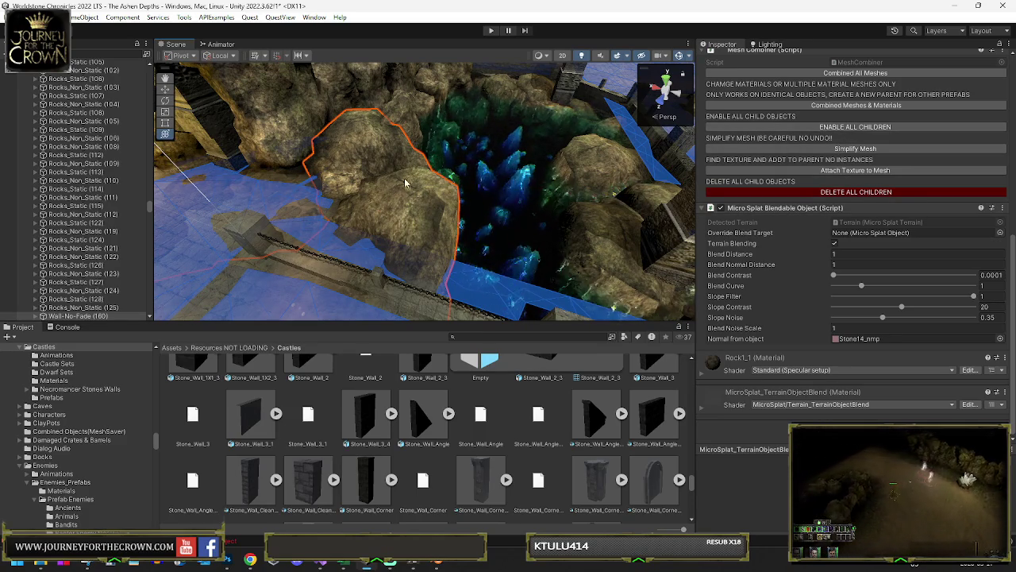
pyautogui.moveTo(405, 184); pyautogui.dragTo(340, 209)
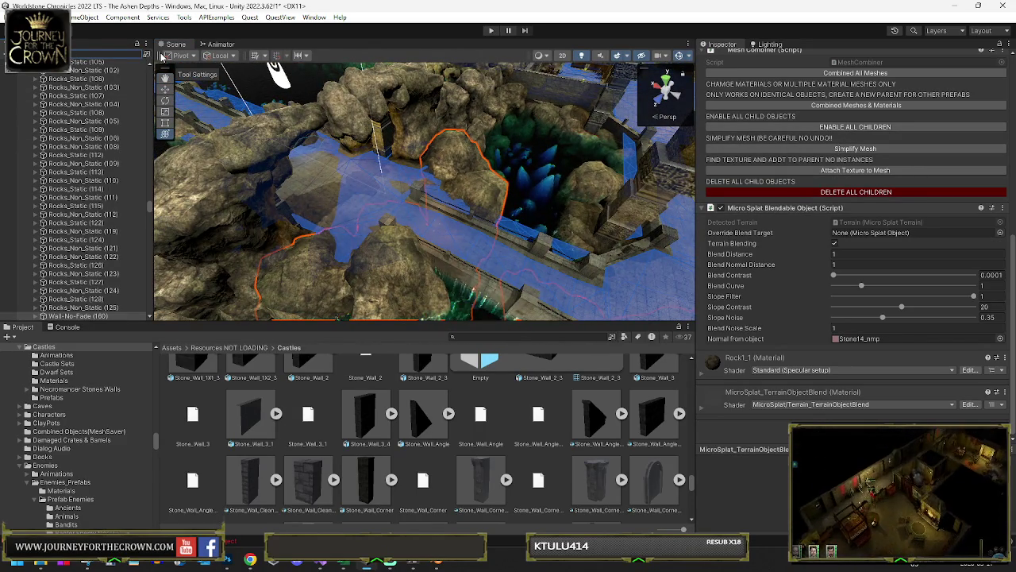
# Step: Search the hierarchy for 'navmesh' and select the blocker cube under Navmesh Blocks
pyautogui.write('navmesh')
pyautogui.click(119, 73)
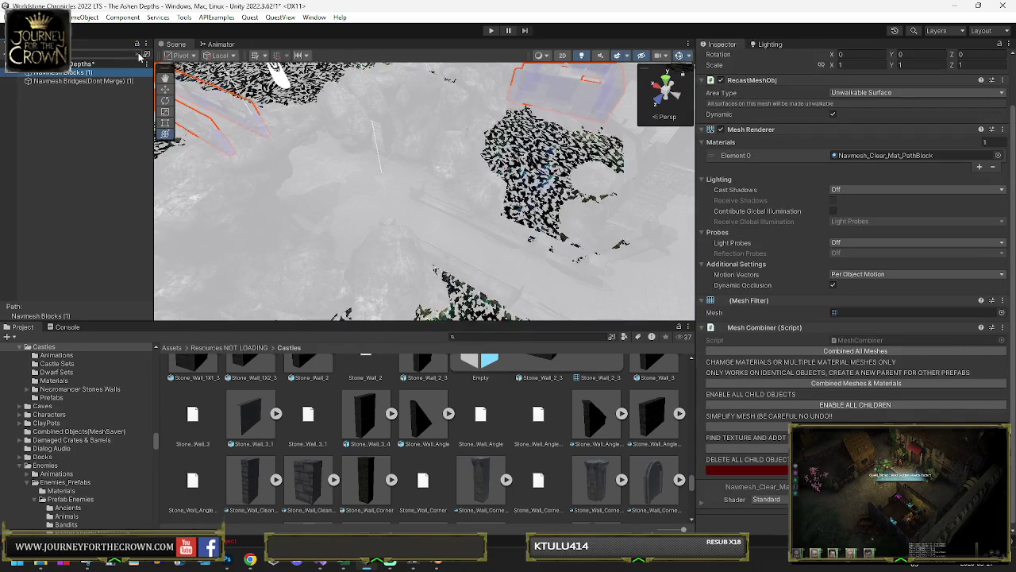
pyautogui.click(136, 54)
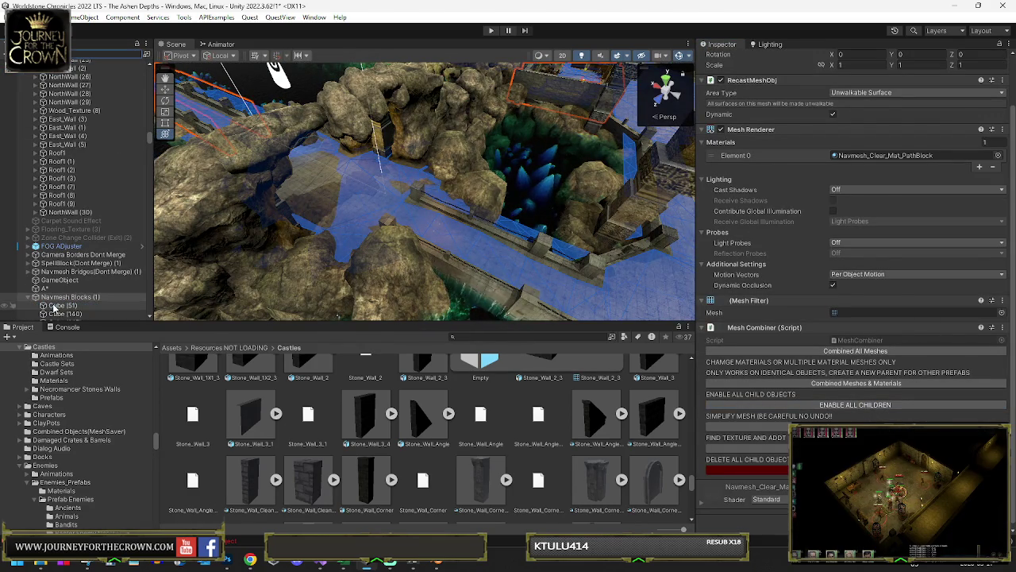
pyautogui.click(56, 306)
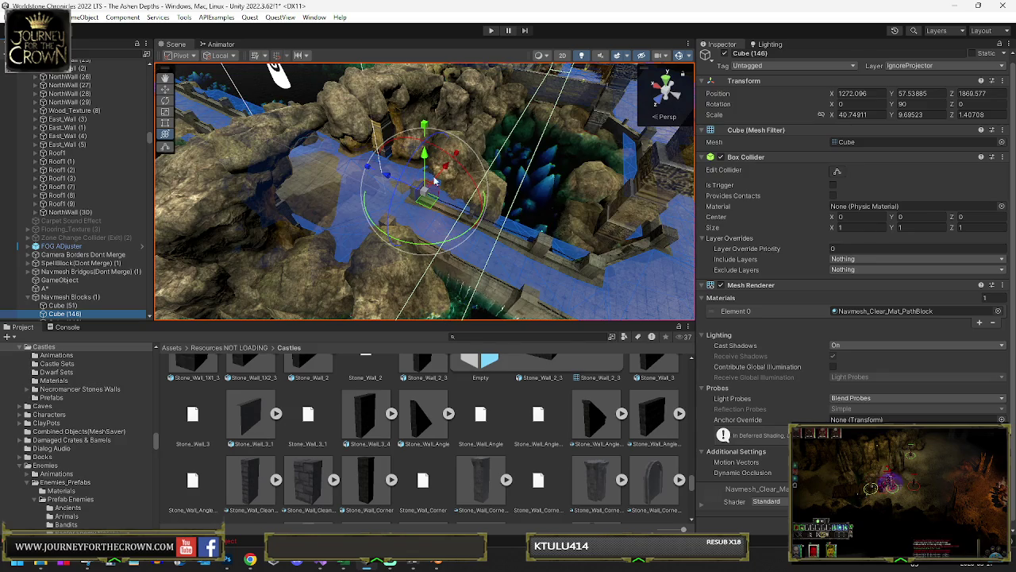
# Step: Lower, rotate and slide the blocker cube to line up with the rocky walkway edge
pyautogui.moveTo(423, 162); pyautogui.dragTo(424, 232)
pyautogui.moveTo(475, 177); pyautogui.dragTo(433, 238)
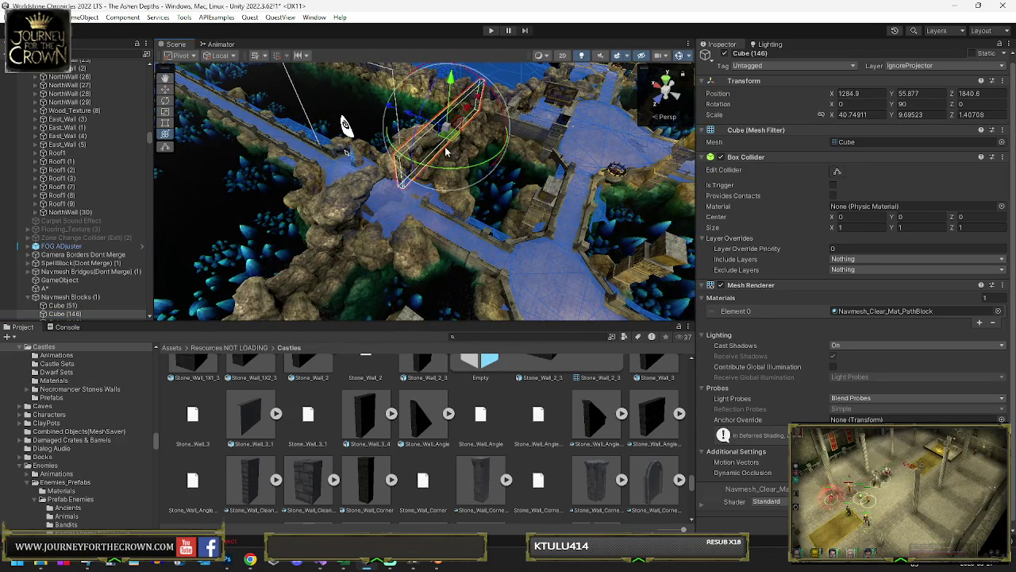
pyautogui.moveTo(544, 162); pyautogui.dragTo(470, 137)
pyautogui.moveTo(451, 89)
pyautogui.mouseDown()
pyautogui.moveTo(429, 204)
pyautogui.moveTo(409, 177)
pyautogui.moveTo(416, 168)
pyautogui.moveTo(429, 175)
pyautogui.moveTo(431, 145)
pyautogui.mouseUp()
pyautogui.press('e')
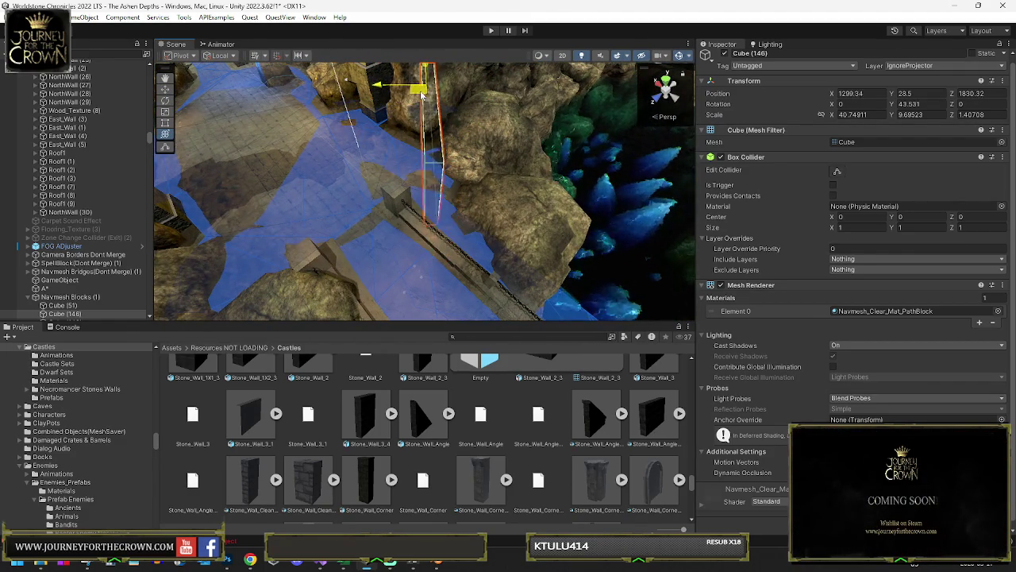
pyautogui.moveTo(416, 95)
pyautogui.mouseDown()
pyautogui.moveTo(478, 135)
pyautogui.moveTo(522, 116)
pyautogui.moveTo(532, 123)
pyautogui.moveTo(514, 128)
pyautogui.mouseUp()
pyautogui.moveTo(508, 164); pyautogui.dragTo(487, 198)
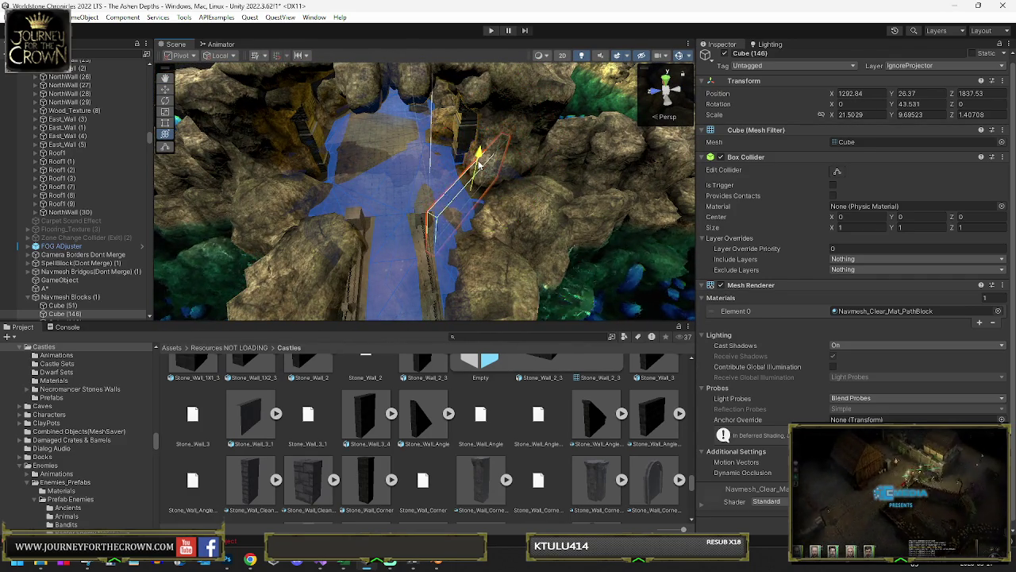
pyautogui.moveTo(485, 184); pyautogui.dragTo(425, 214)
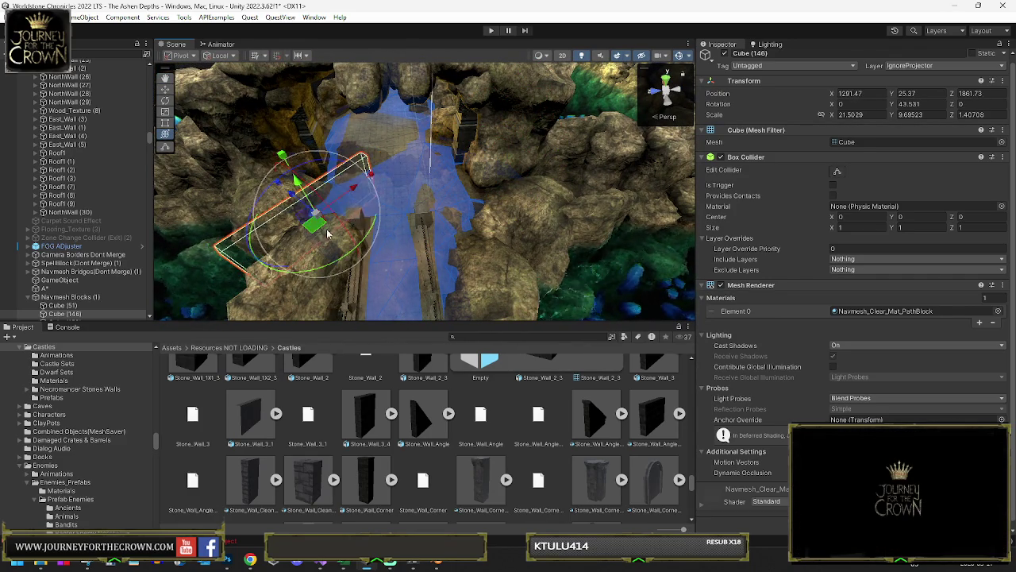
pyautogui.moveTo(105, 309); pyautogui.dragTo(102, 309)
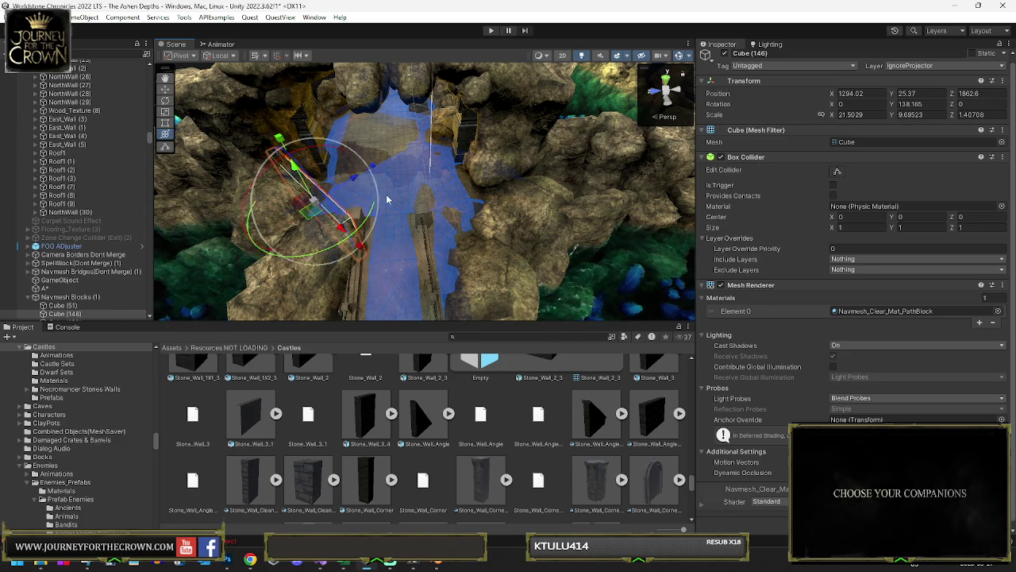
pyautogui.moveTo(413, 215)
pyautogui.mouseDown()
pyautogui.moveTo(458, 219)
pyautogui.moveTo(498, 180)
pyautogui.moveTo(469, 157)
pyautogui.mouseUp()
pyautogui.click(70, 297)
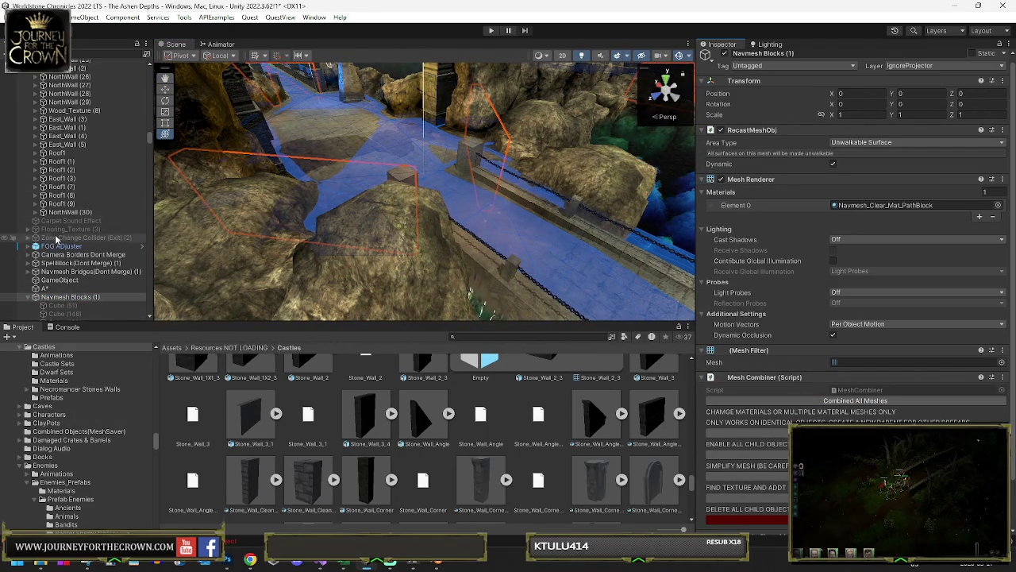
# Step: Scan the A* graphs and regenerate the startup cache to include the moved blocker
pyautogui.scroll(-5, 56, 238)
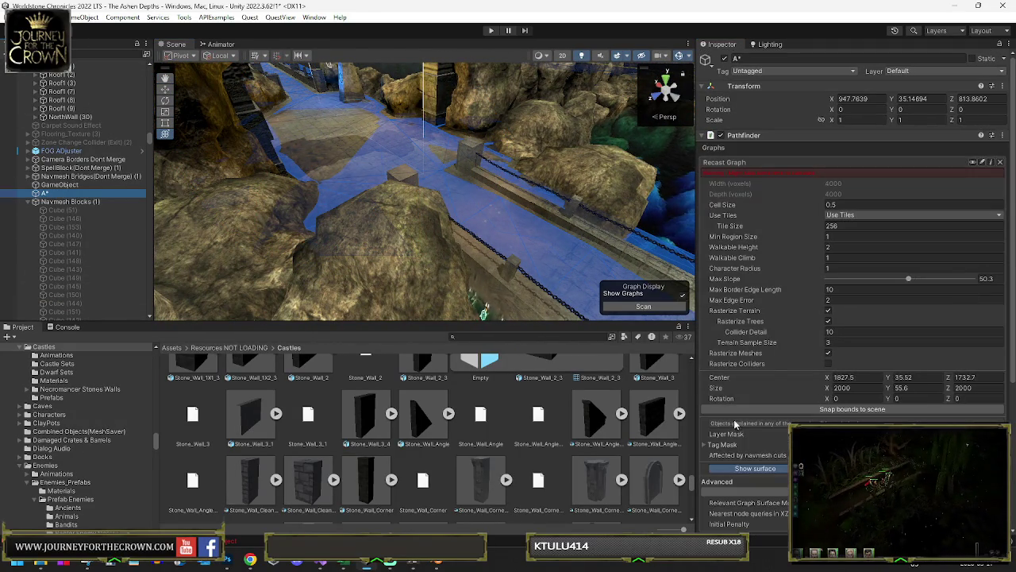
pyautogui.scroll(-3, 771, 411)
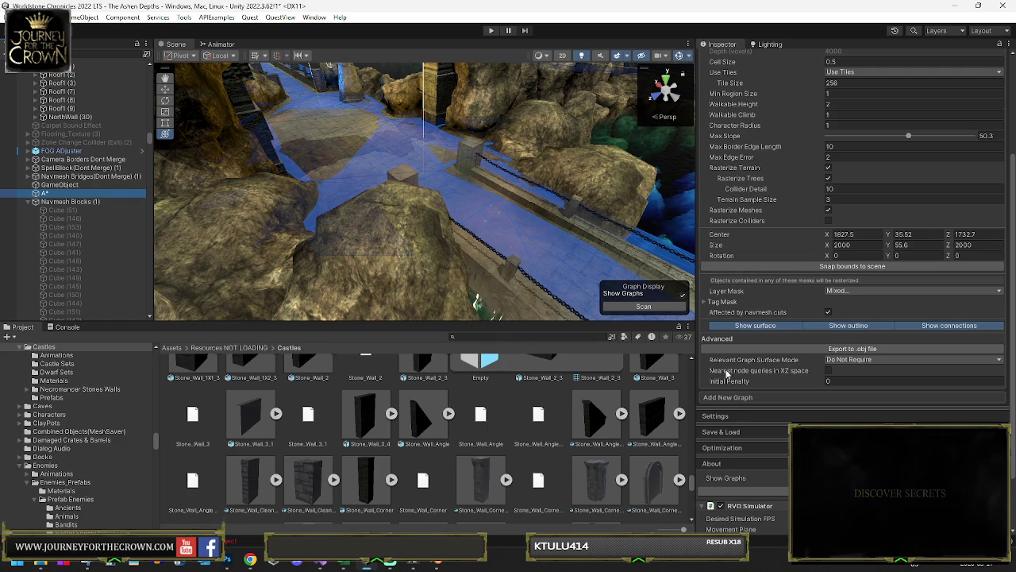
pyautogui.click(730, 433)
pyautogui.click(751, 486)
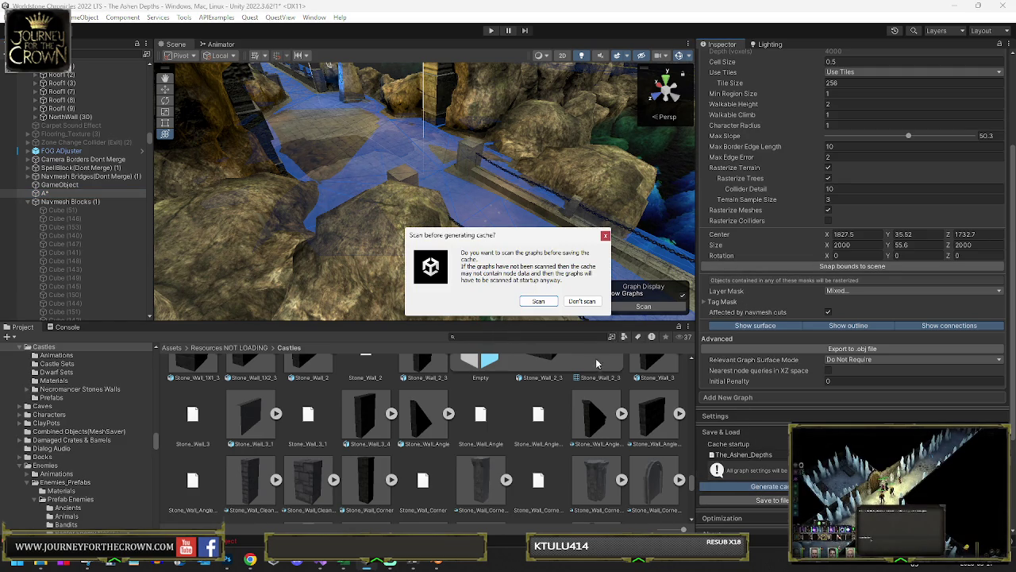
pyautogui.click(538, 301)
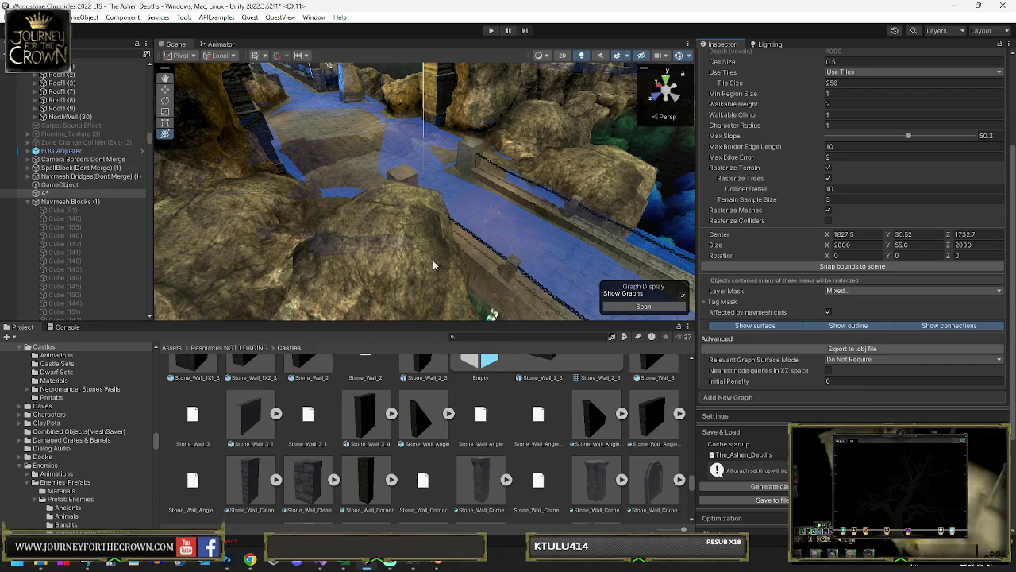
pyautogui.moveTo(434, 213)
pyautogui.mouseDown()
pyautogui.moveTo(495, 188)
pyautogui.moveTo(524, 230)
pyautogui.mouseUp()
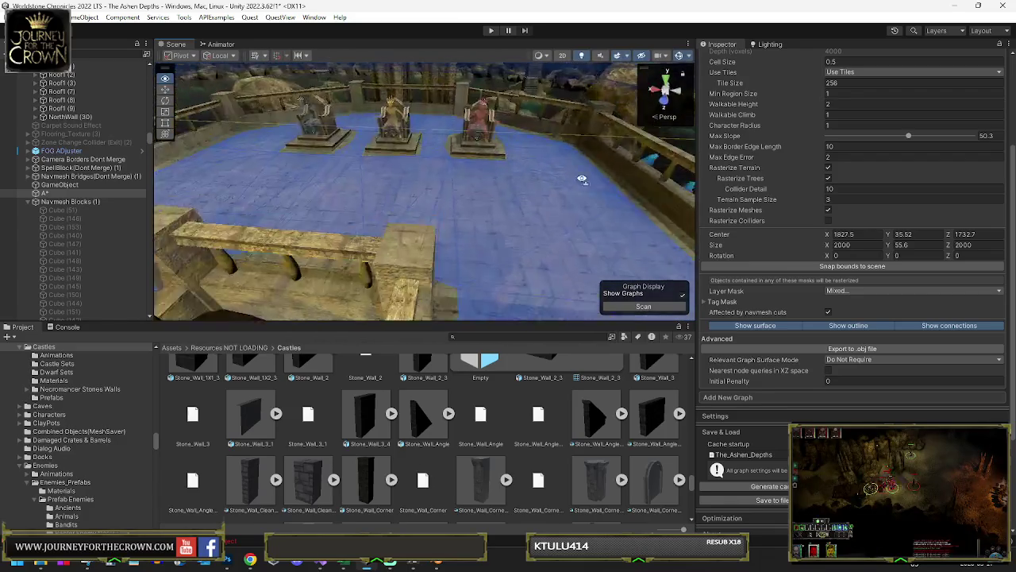
# Step: Maximize the Scene view with Shift+Space
pyautogui.hotkey('shift', 'space')
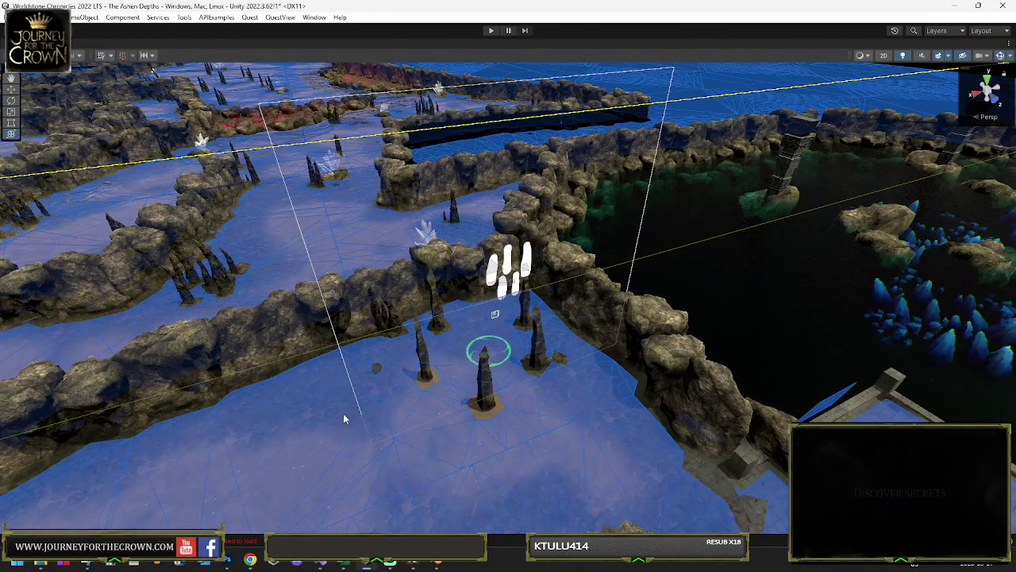
# Step: Survey the navmesh over the rock channels, then restore the normal editor layout
pyautogui.moveTo(402, 381)
pyautogui.mouseDown()
pyautogui.moveTo(750, 335)
pyautogui.moveTo(730, 340)
pyautogui.moveTo(166, 254)
pyautogui.moveTo(352, 304)
pyautogui.moveTo(527, 336)
pyautogui.moveTo(563, 317)
pyautogui.moveTo(538, 324)
pyautogui.moveTo(510, 311)
pyautogui.mouseUp()
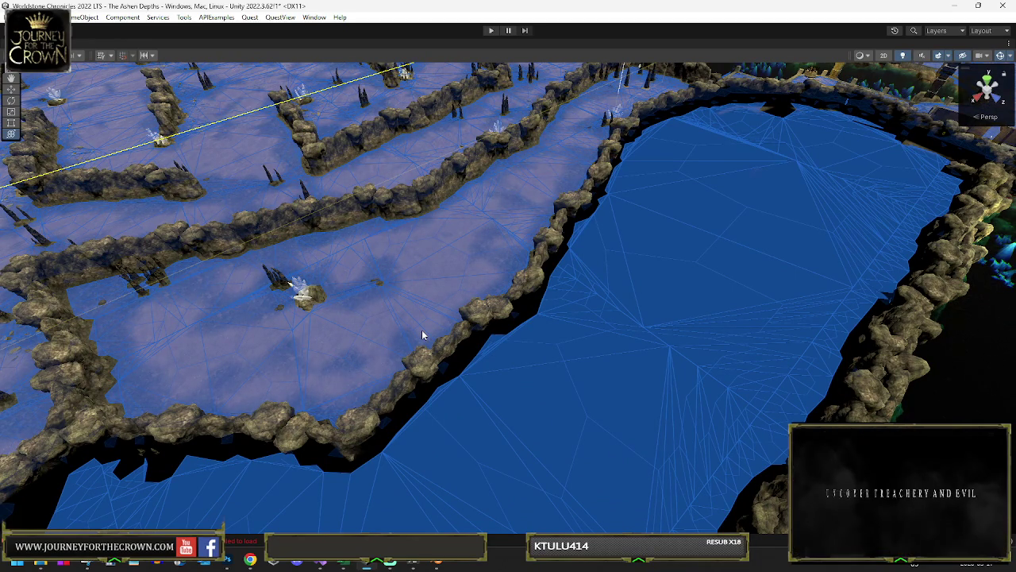
pyautogui.moveTo(422, 335)
pyautogui.mouseDown()
pyautogui.moveTo(436, 297)
pyautogui.moveTo(223, 334)
pyautogui.moveTo(811, 217)
pyautogui.moveTo(628, 243)
pyautogui.moveTo(613, 295)
pyautogui.moveTo(632, 325)
pyautogui.moveTo(628, 308)
pyautogui.moveTo(575, 298)
pyautogui.moveTo(627, 270)
pyautogui.moveTo(830, 229)
pyautogui.moveTo(565, 294)
pyautogui.moveTo(503, 283)
pyautogui.moveTo(546, 272)
pyautogui.mouseUp()
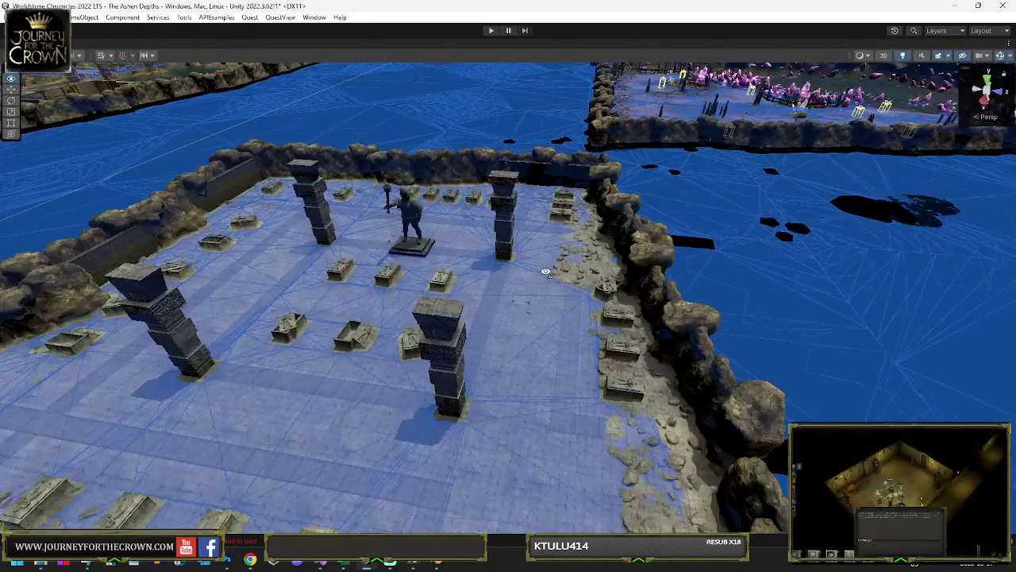
pyautogui.hotkey('shift', 'space')
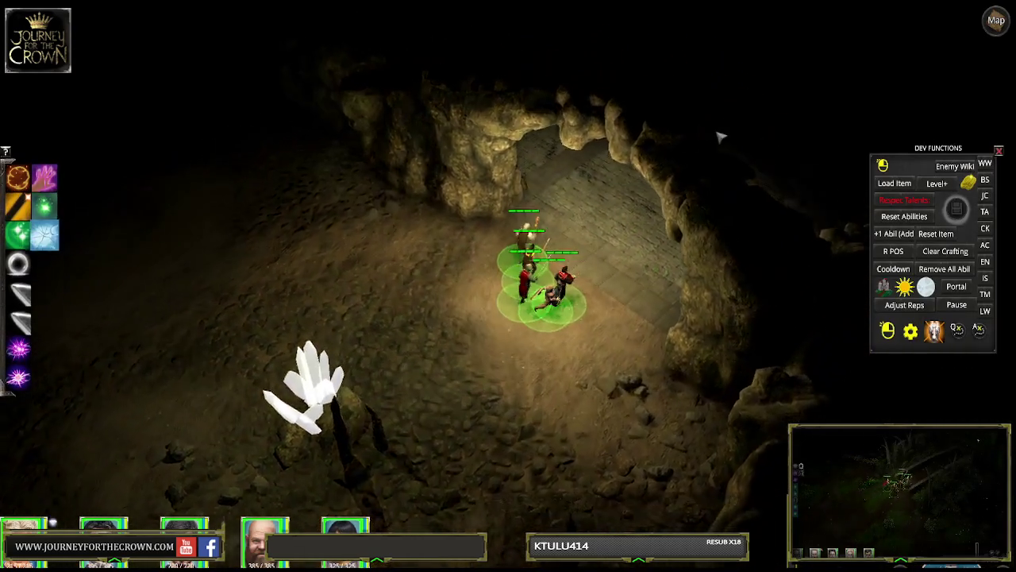
# Step: Walk the party up through the pillared crypt, past the tomb pillar and the statue
pyautogui.click(681, 173)
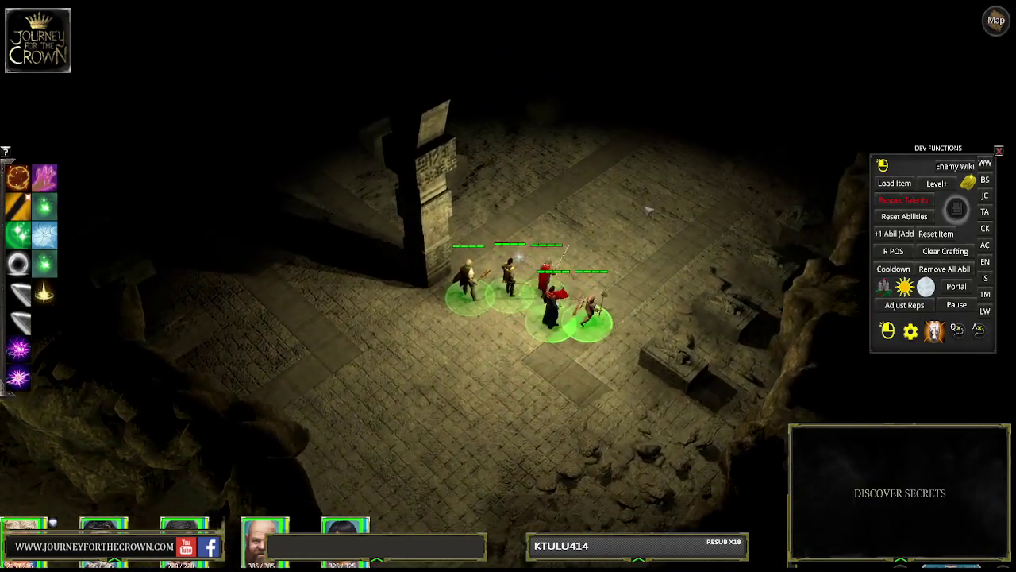
pyautogui.click(648, 207)
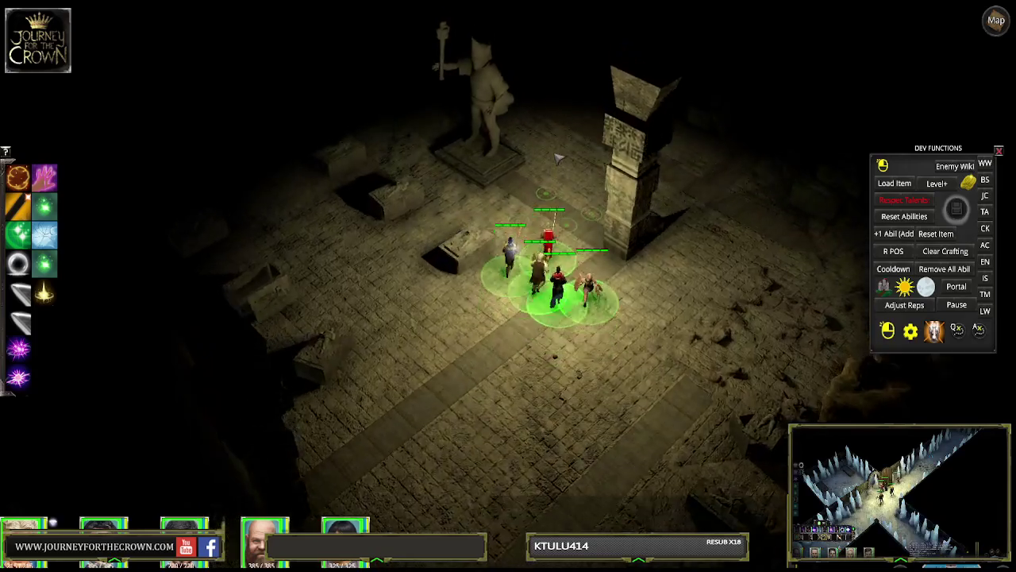
pyautogui.click(639, 147)
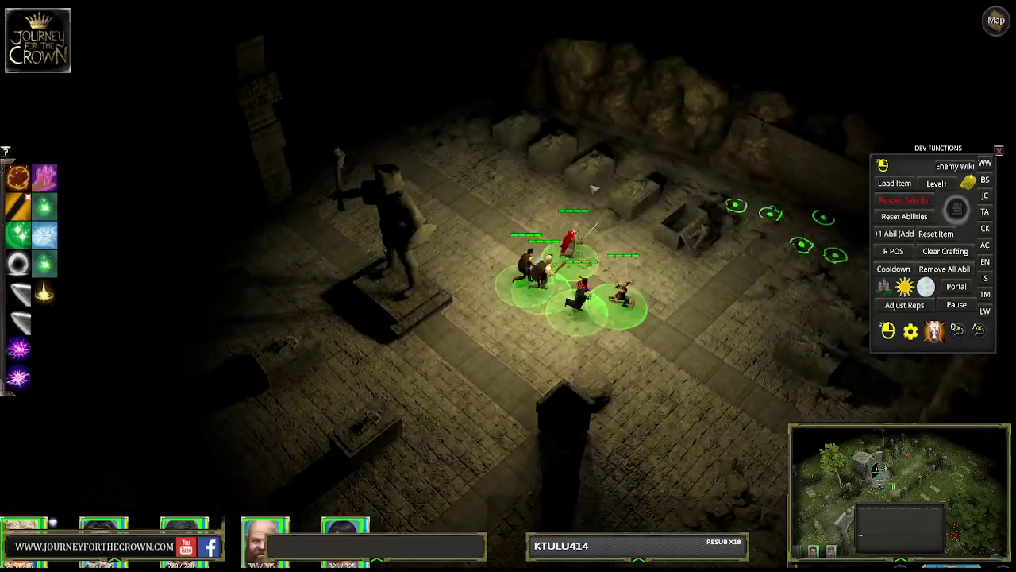
pyautogui.click(445, 181)
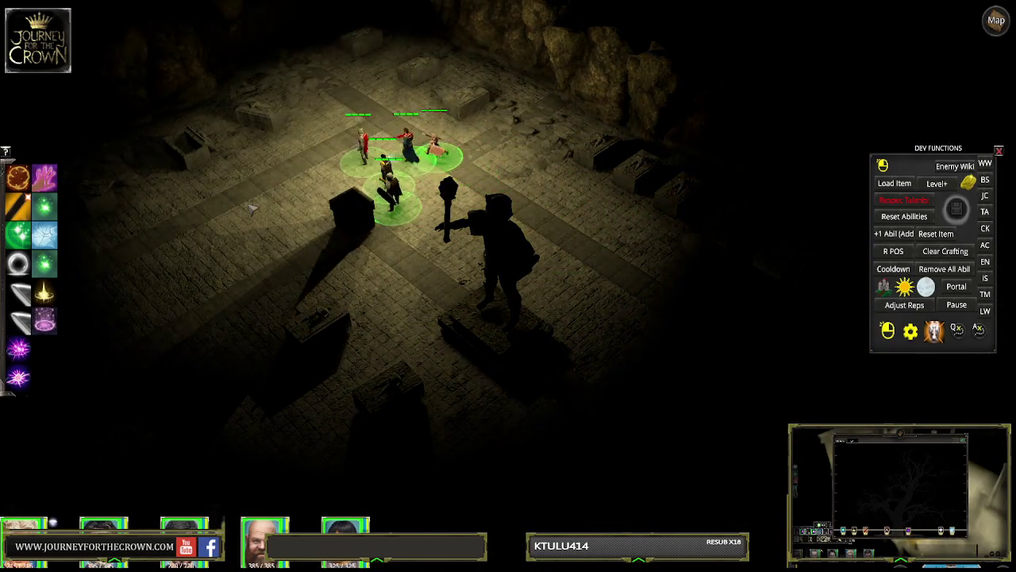
pyautogui.click(327, 196)
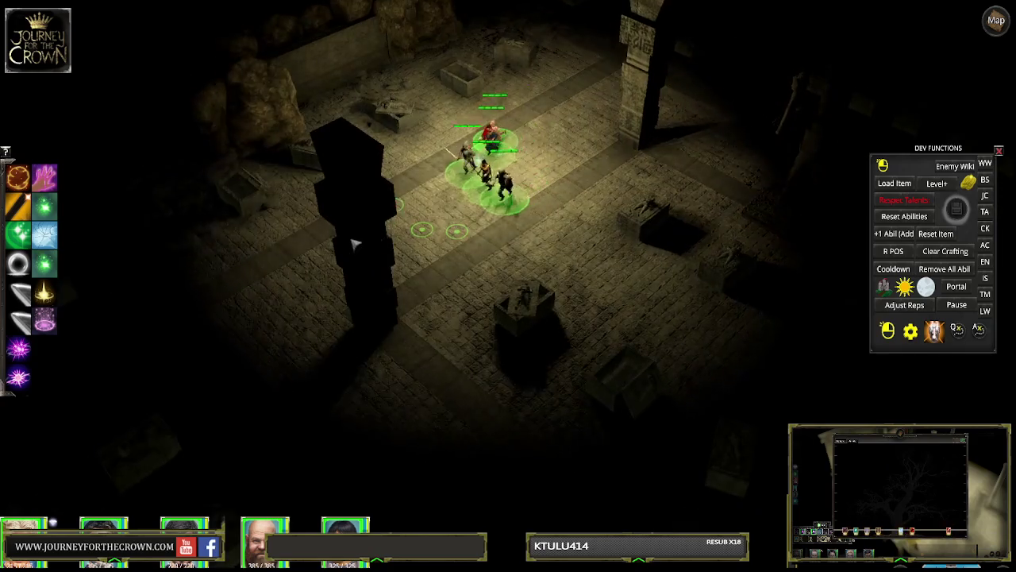
pyautogui.click(350, 246)
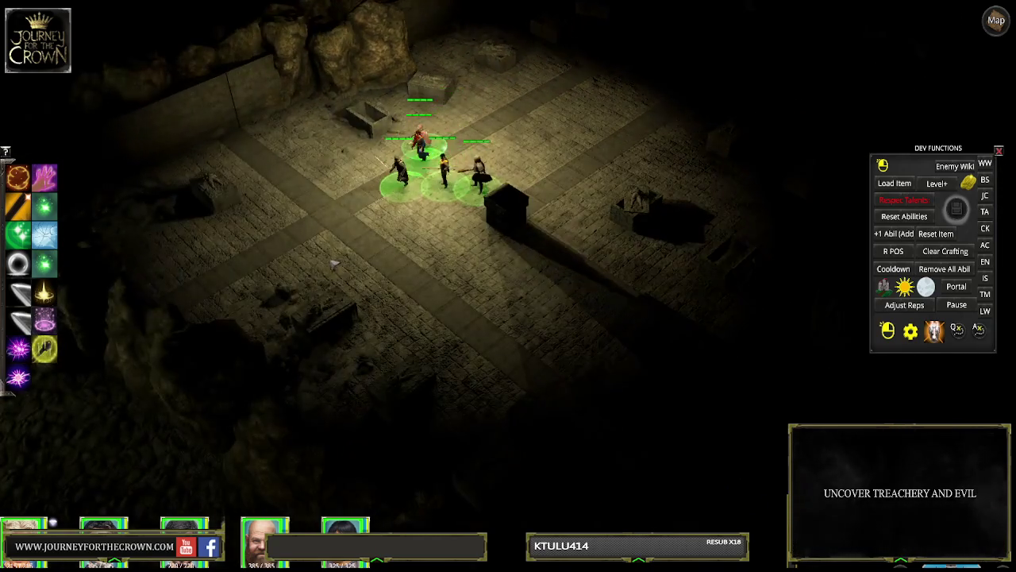
pyautogui.click(302, 274)
pyautogui.click(458, 292)
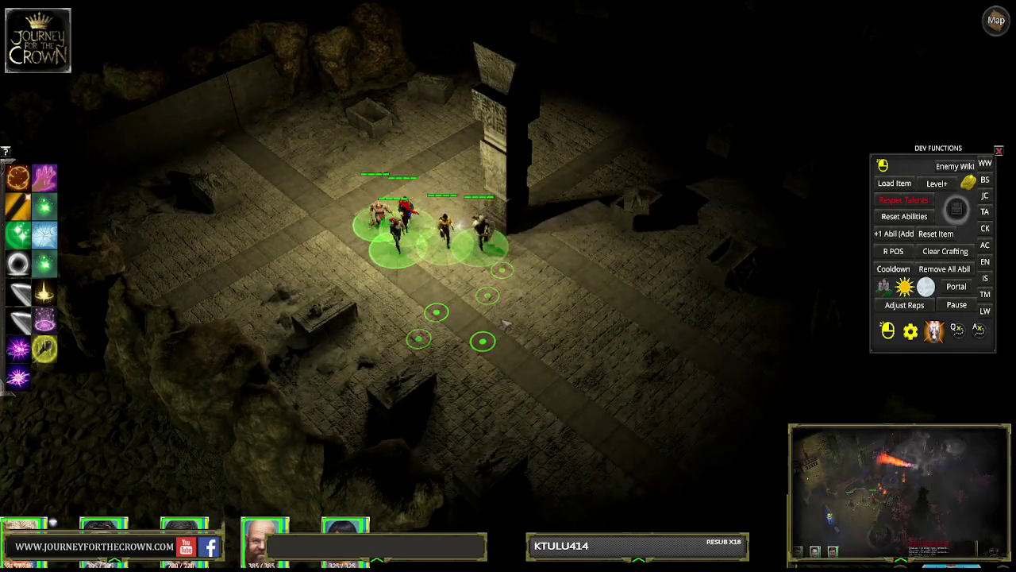
pyautogui.click(634, 359)
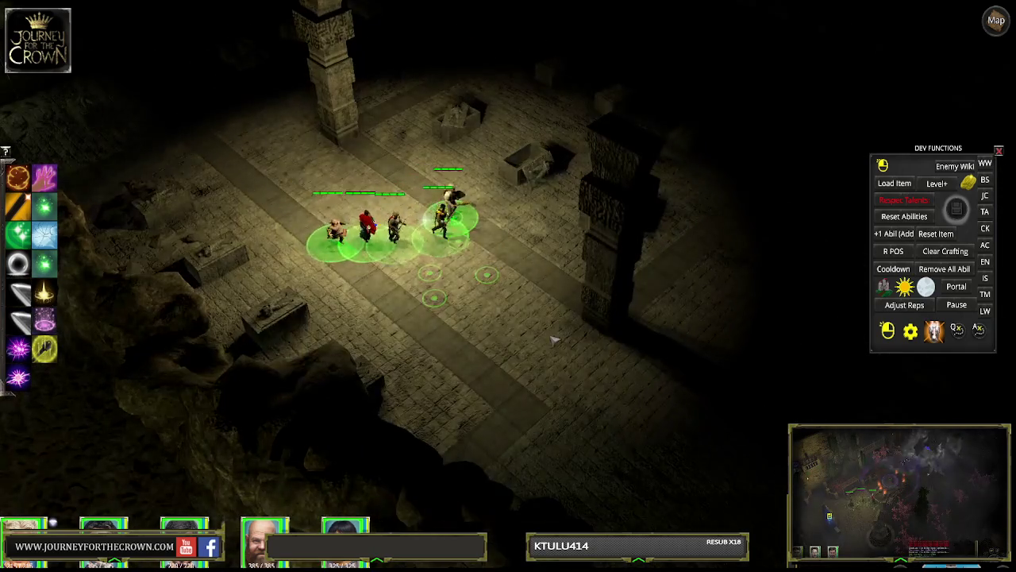
pyautogui.click(681, 274)
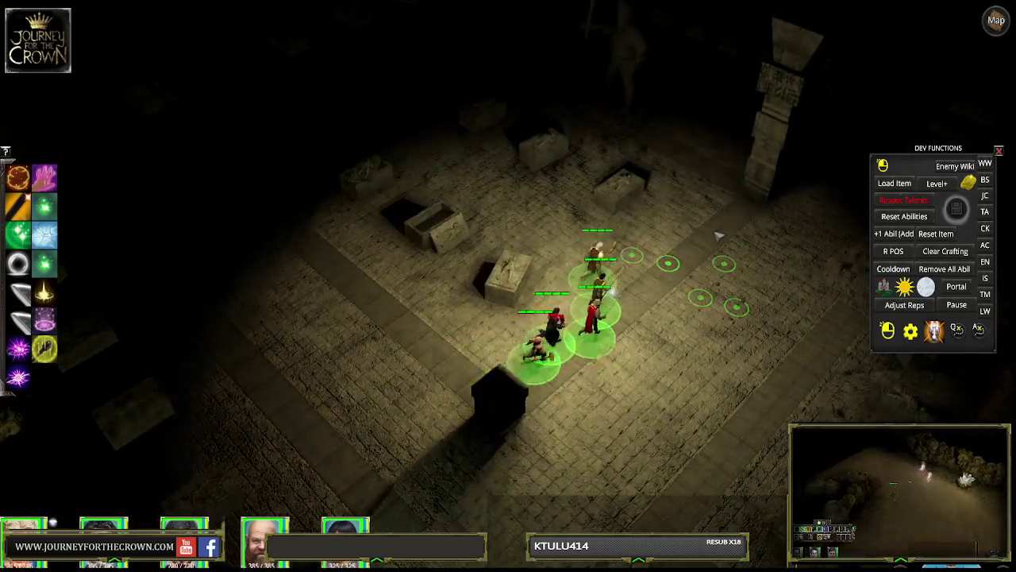
pyautogui.click(718, 236)
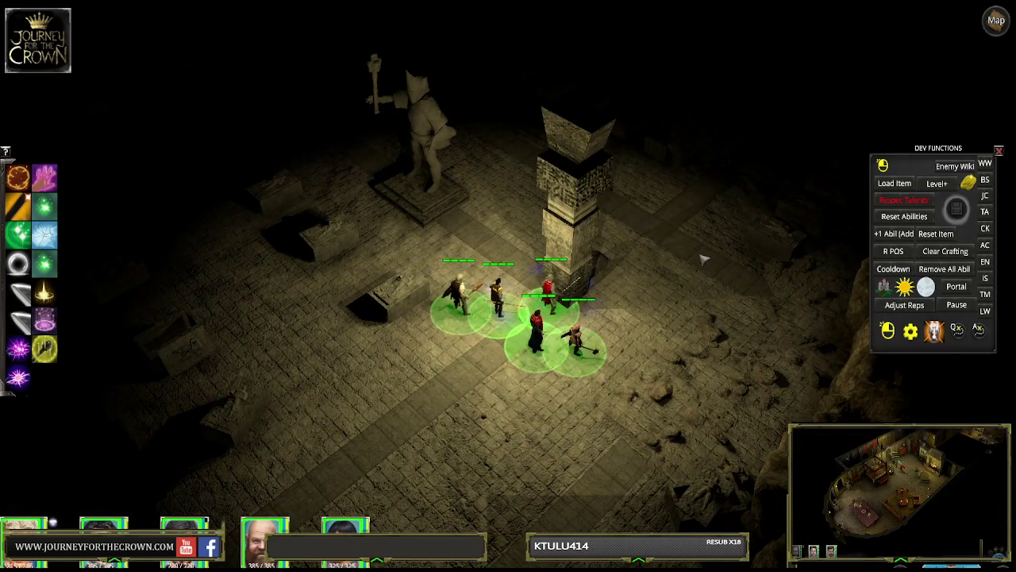
pyautogui.click(703, 259)
pyautogui.click(547, 179)
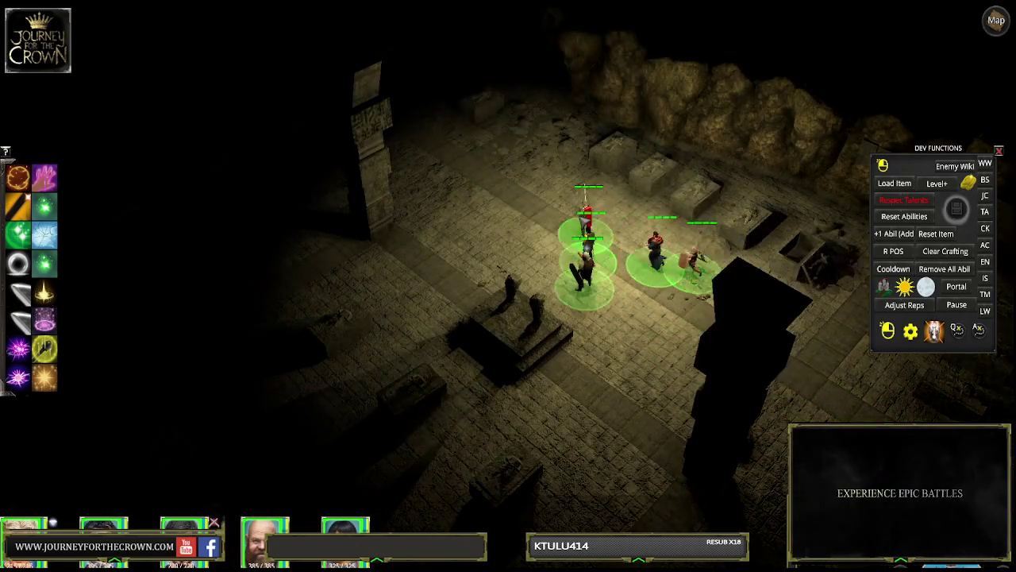
pyautogui.click(607, 203)
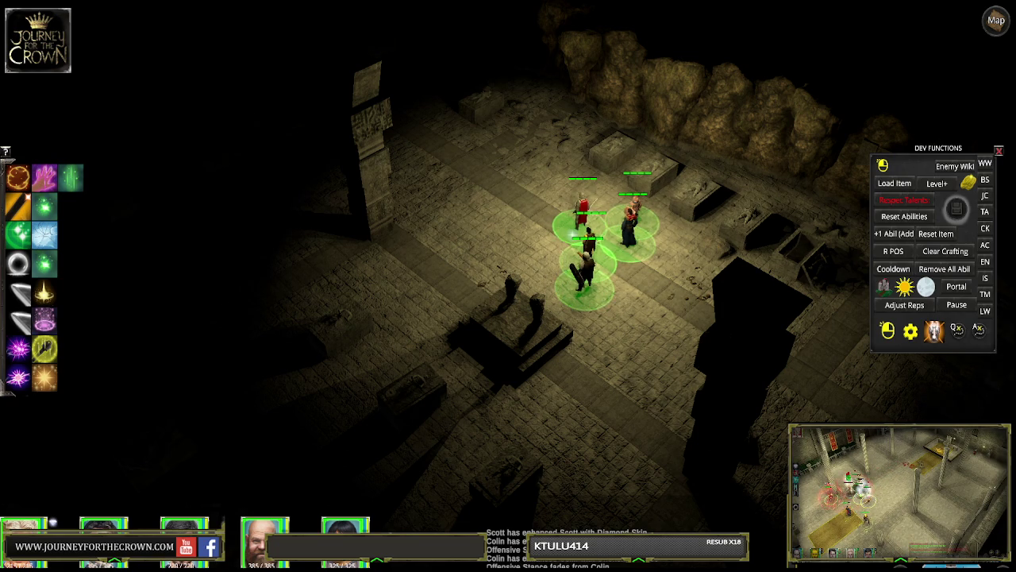
# Step: Select the whole party and walk them past the statue to the sarcophagi
pyautogui.moveTo(545, 239); pyautogui.dragTo(719, 374)
pyautogui.moveTo(642, 177); pyautogui.dragTo(545, 295)
pyautogui.click(451, 280)
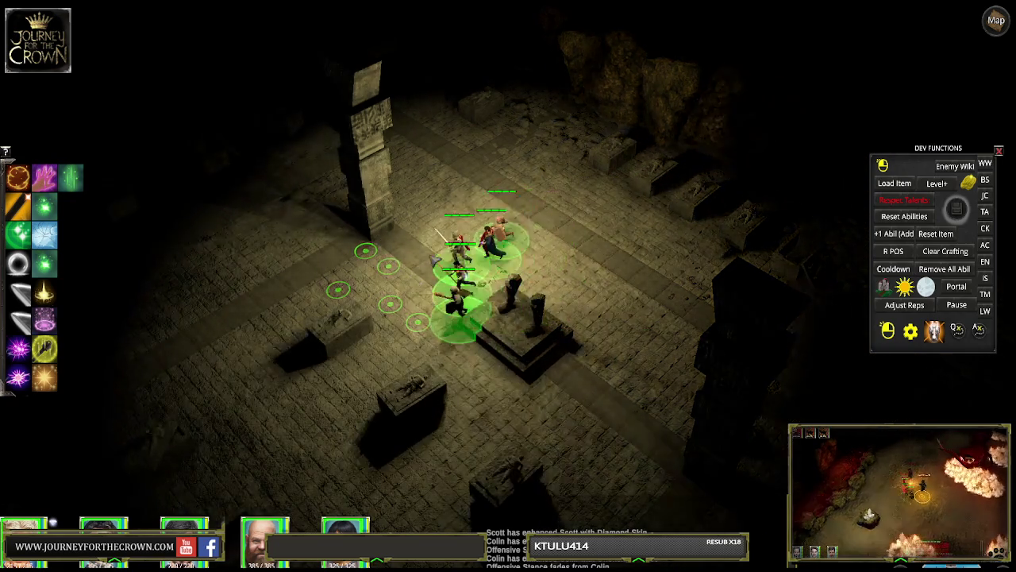
pyautogui.click(215, 274)
pyautogui.click(407, 167)
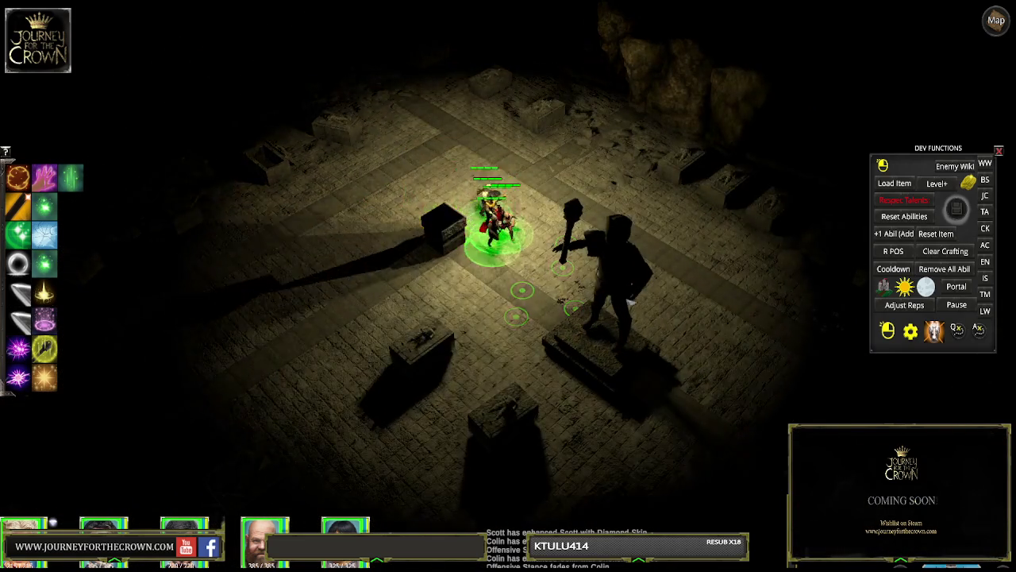
pyautogui.click(727, 334)
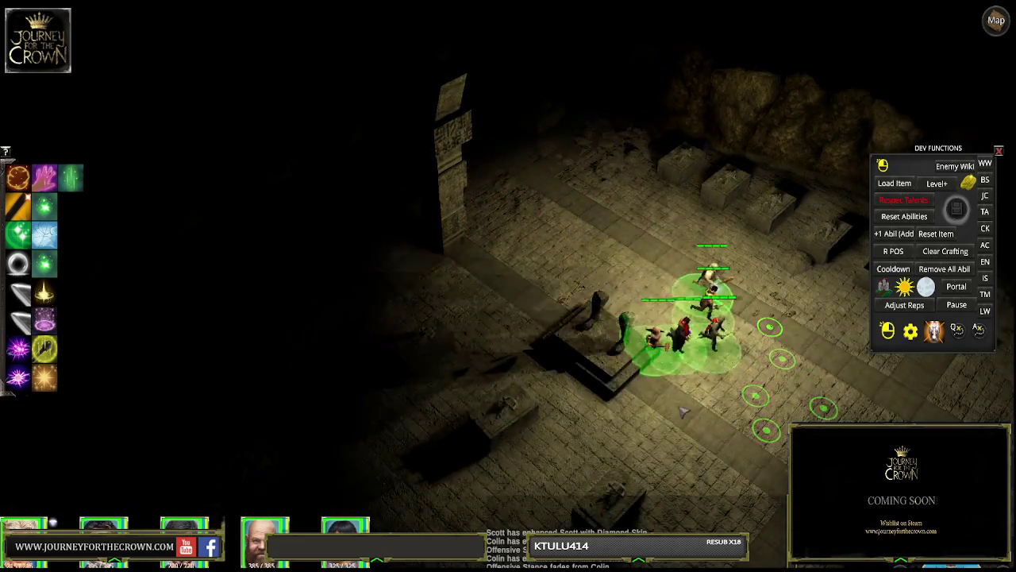
pyautogui.click(518, 230)
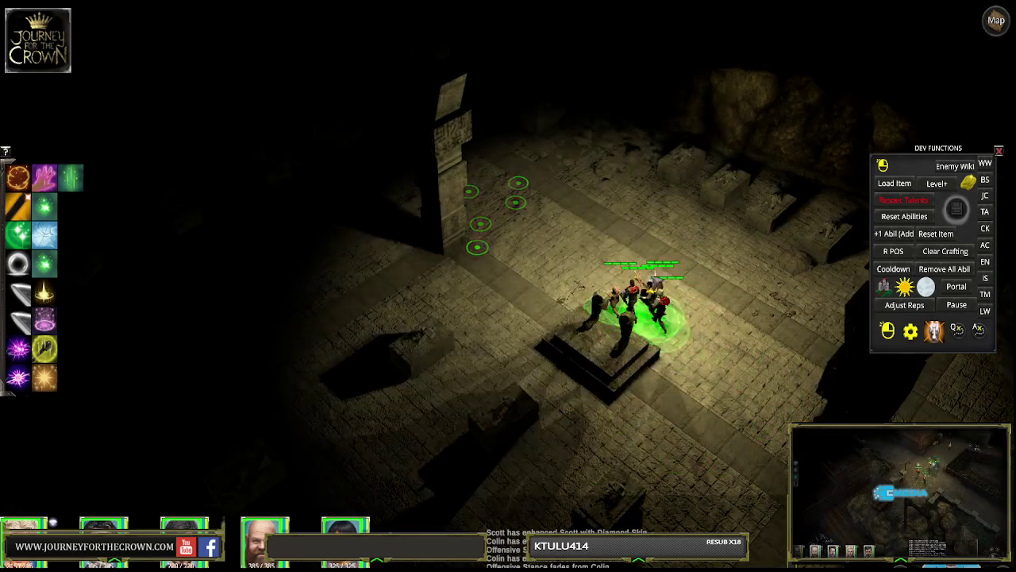
pyautogui.click(735, 321)
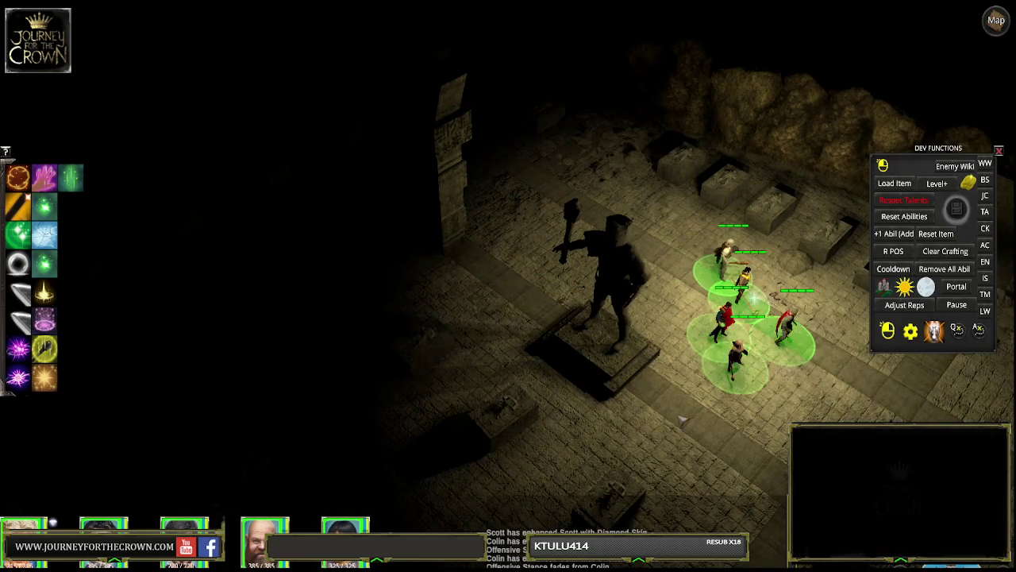
pyautogui.click(691, 433)
pyautogui.click(695, 385)
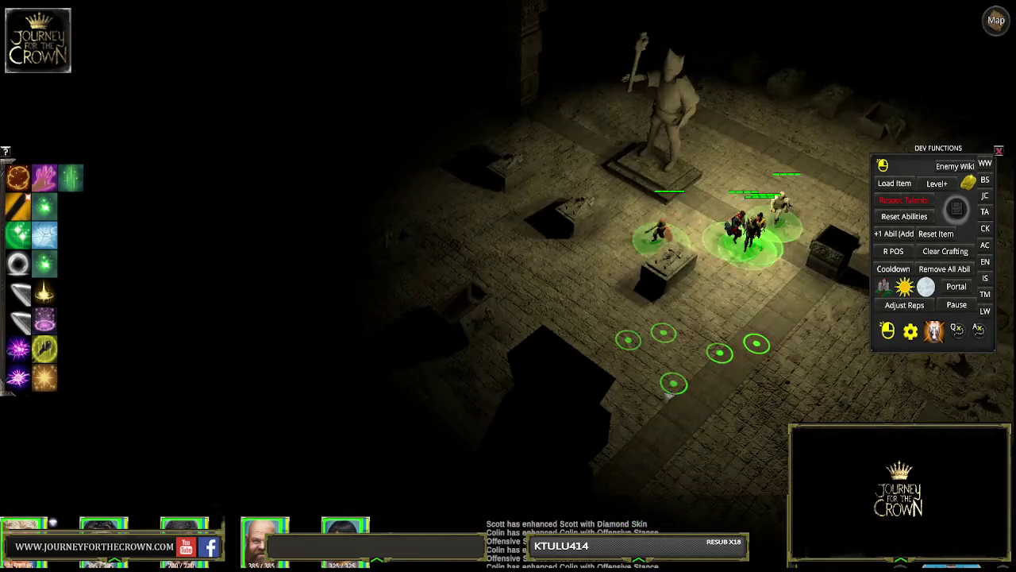
pyautogui.click(508, 349)
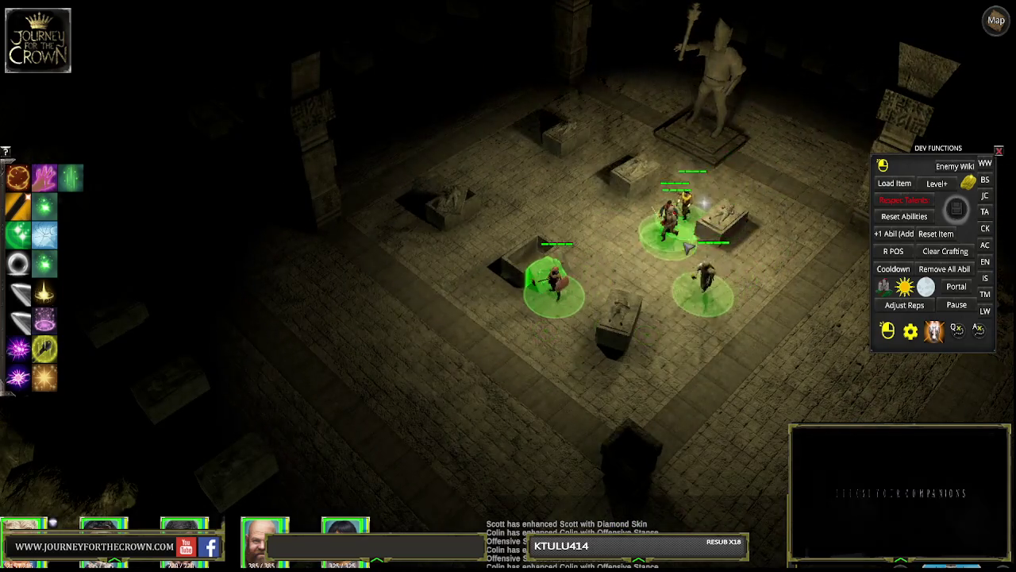
# Step: Loot Tome: Blessed Strength, Dwarven Plate Leggings and Lumberjack Boots, then open Lorna's character sheet
pyautogui.click(726, 241)
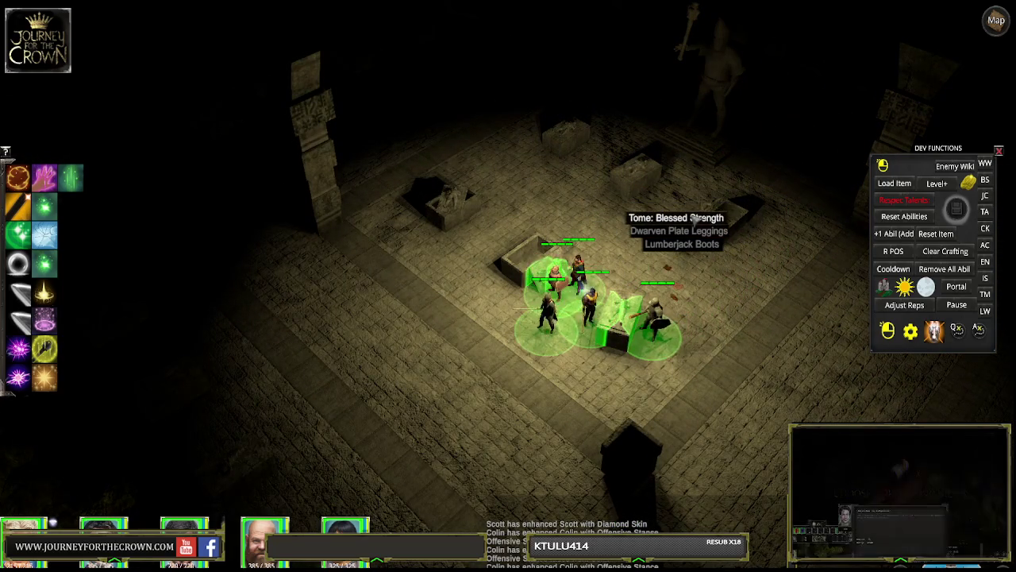
pyautogui.click(693, 216)
pyautogui.click(696, 232)
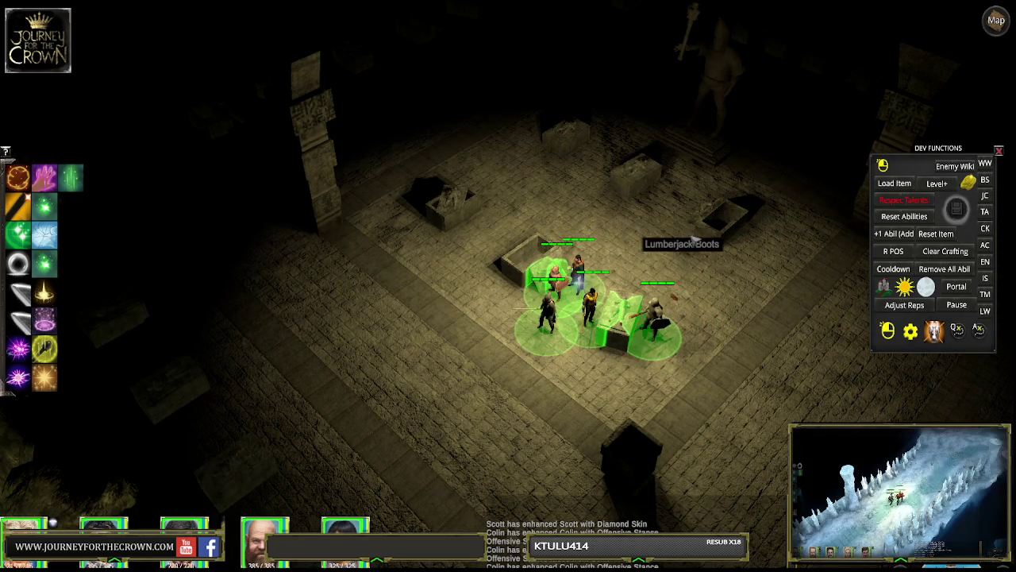
pyautogui.click(688, 246)
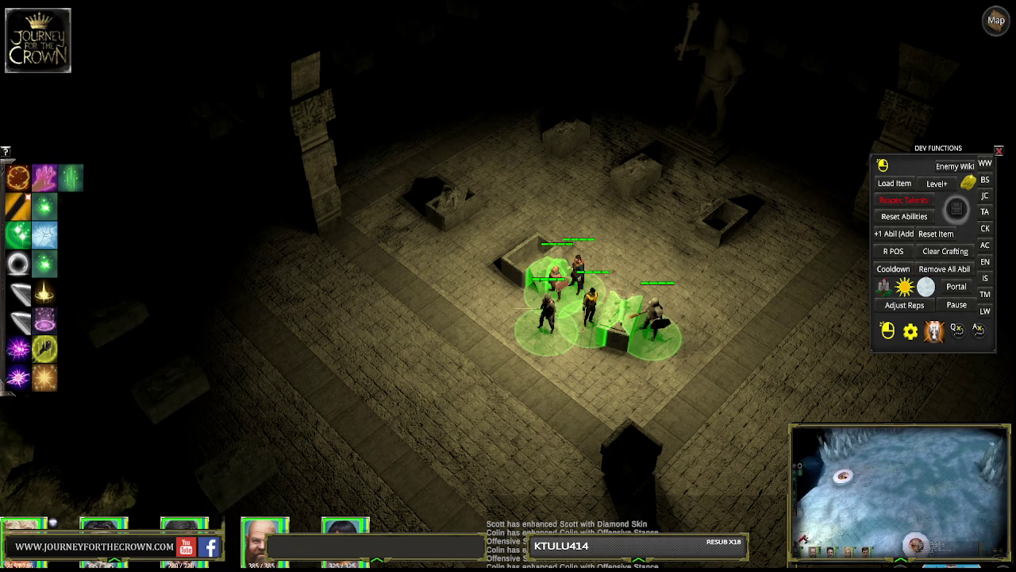
pyautogui.press('i')
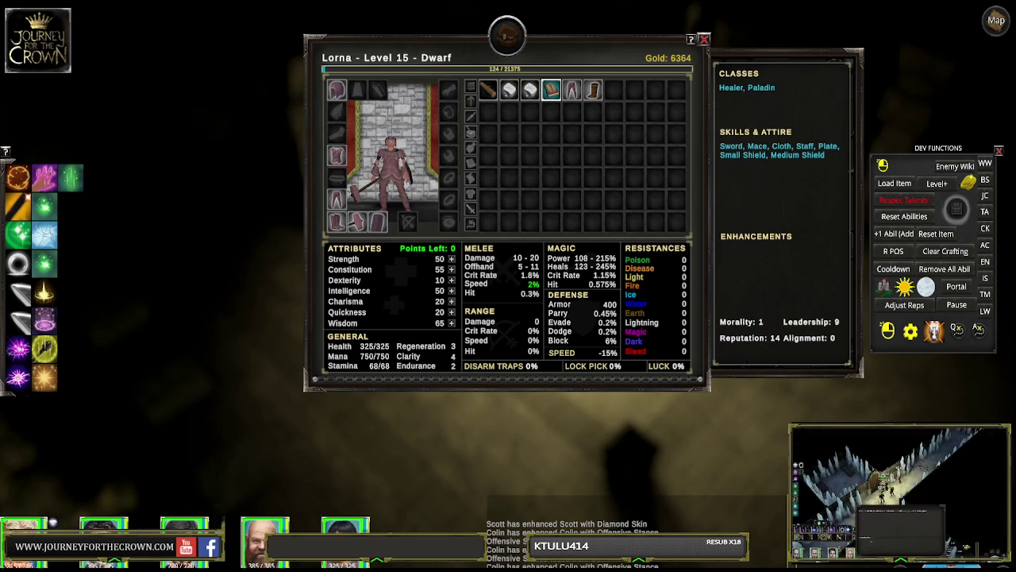
# Step: Choose Friar as Lorna's subclass in the talent window
pyautogui.press('t')
pyautogui.click(290, 66)
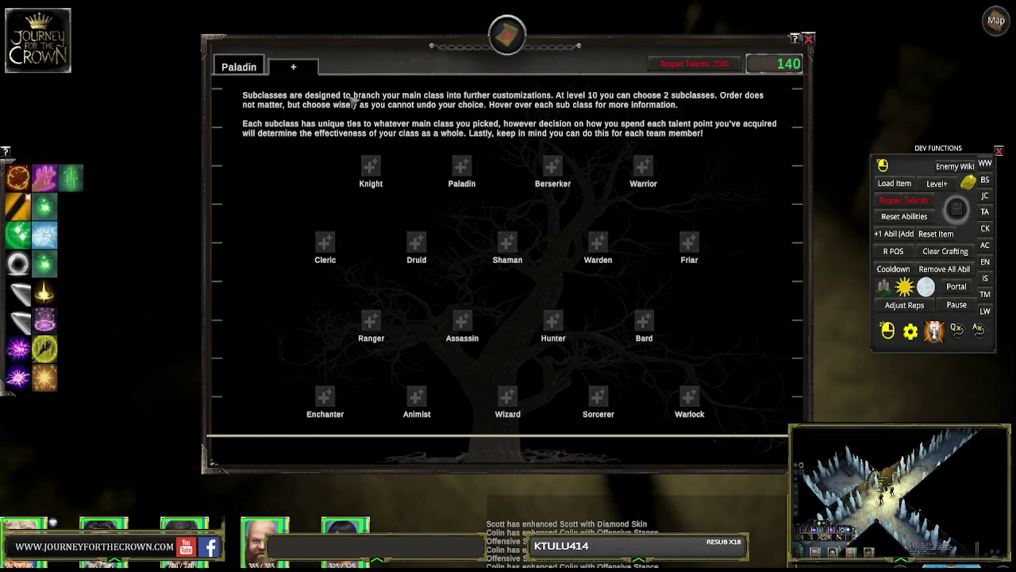
pyautogui.click(689, 242)
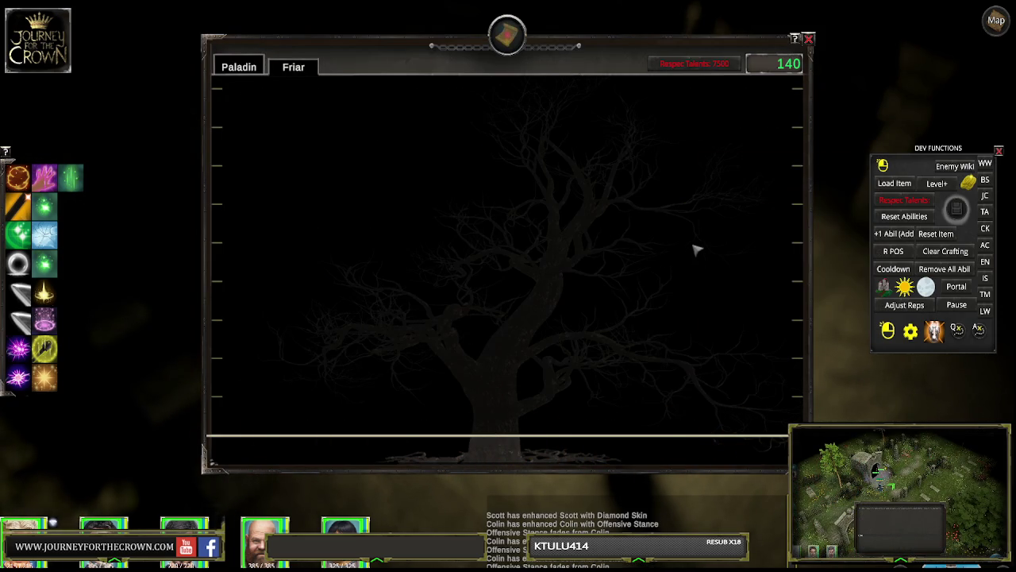
pyautogui.click(808, 39)
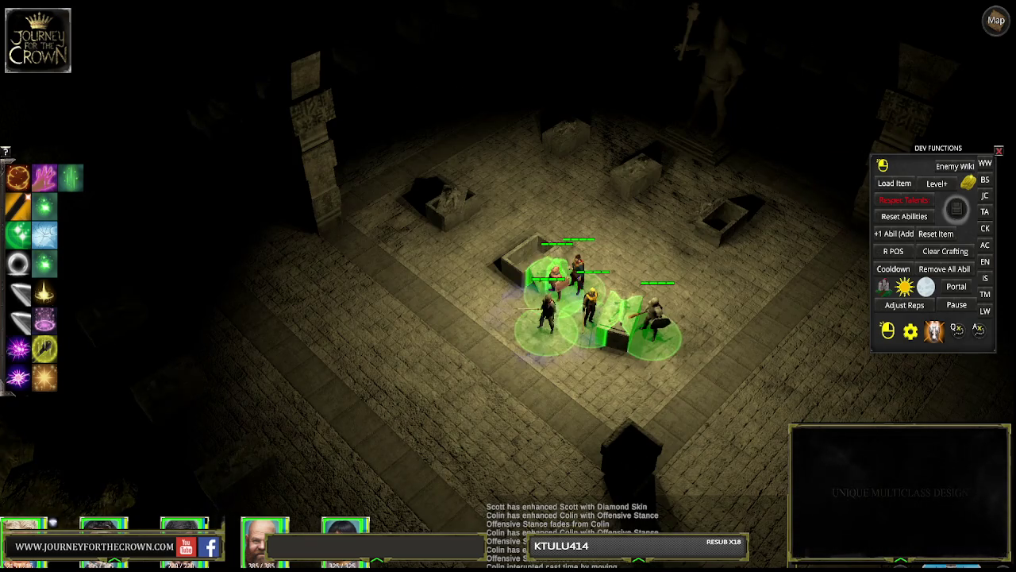
# Step: Put the Friar's Blessed Strength ability from the spellbook onto hotbar slot 9
pyautogui.press('c')
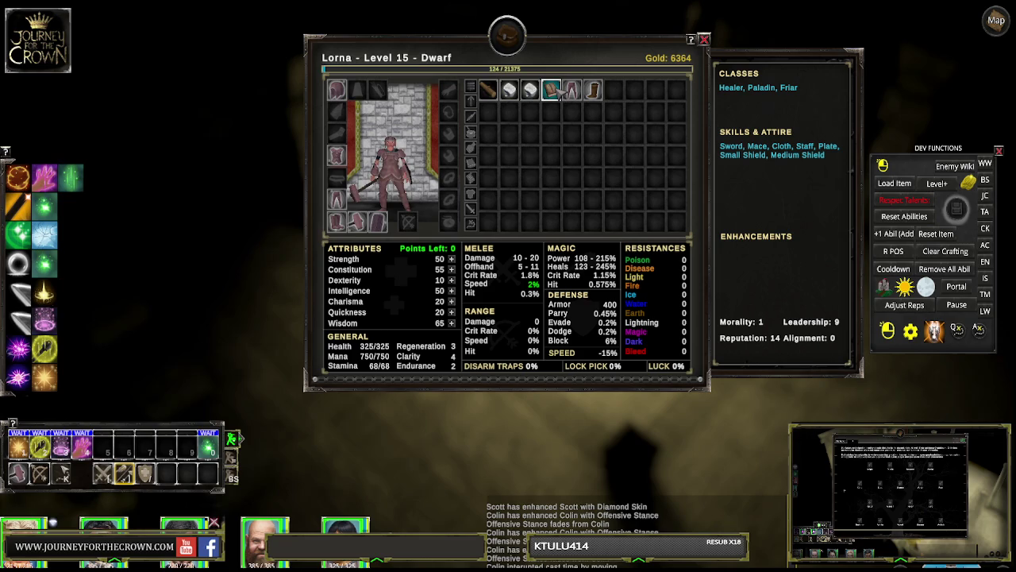
pyautogui.press('b')
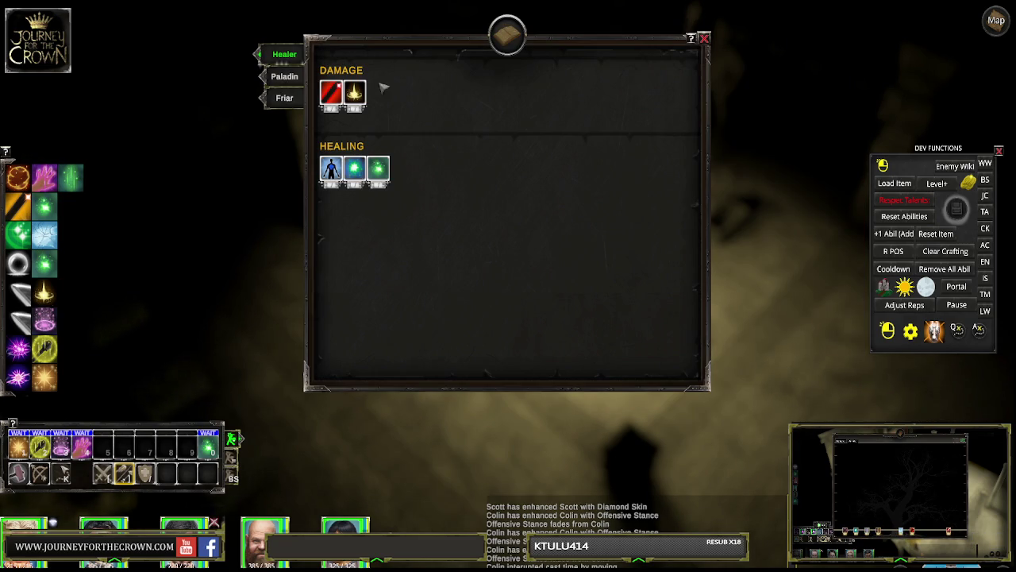
pyautogui.click(289, 100)
pyautogui.moveTo(333, 93)
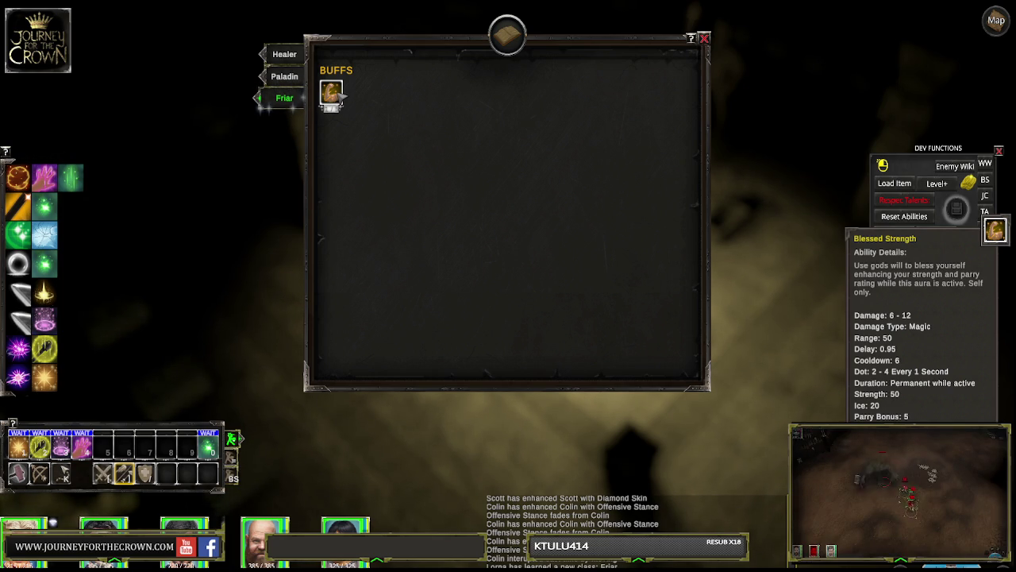
pyautogui.moveTo(334, 94)
pyautogui.mouseDown()
pyautogui.moveTo(234, 368)
pyautogui.moveTo(186, 447)
pyautogui.mouseUp()
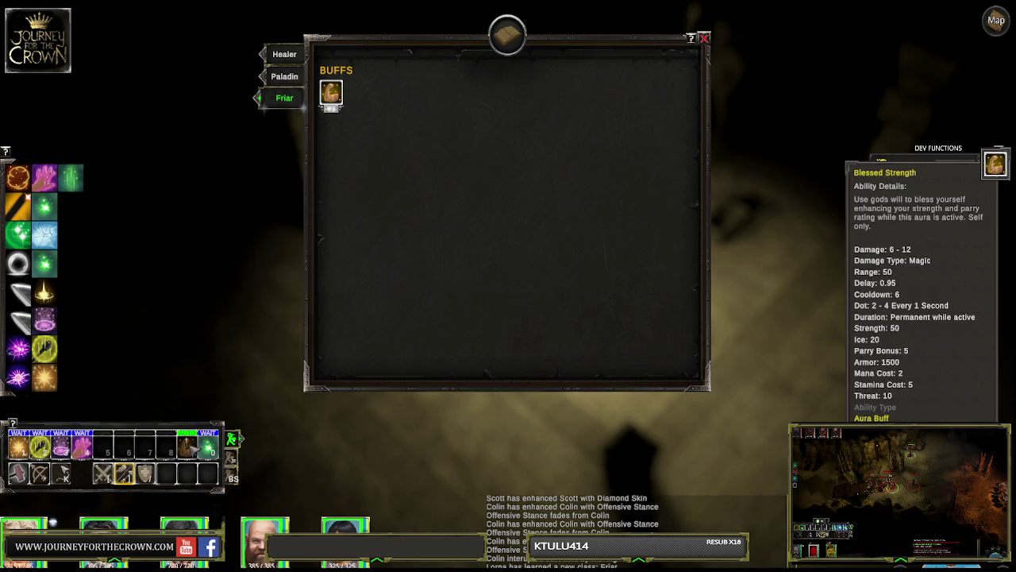
pyautogui.click(704, 38)
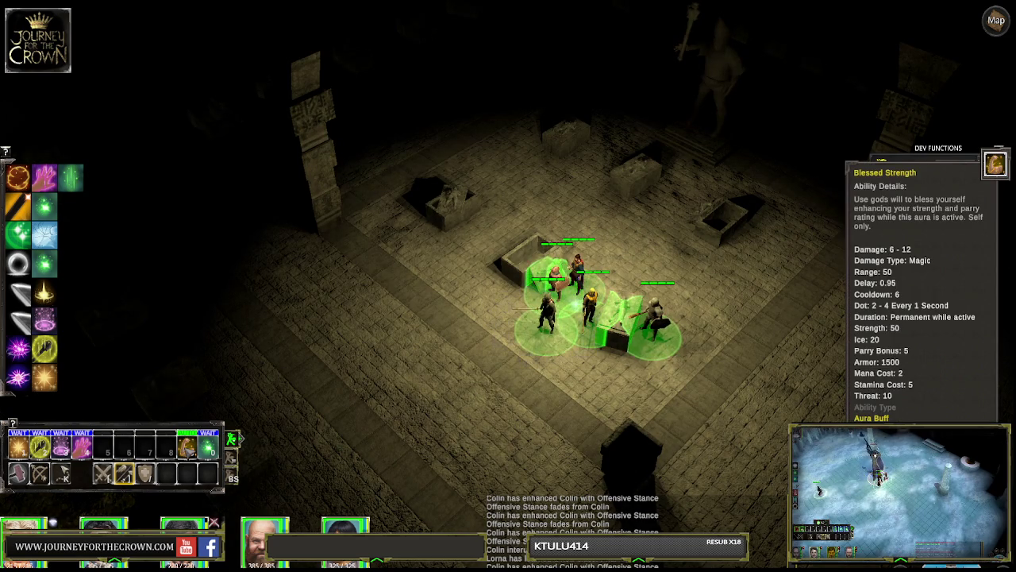
# Step: Walk the party left across the tomb and open Lorna's sheet showing Strength 100, Armor 1900
pyautogui.click(403, 335)
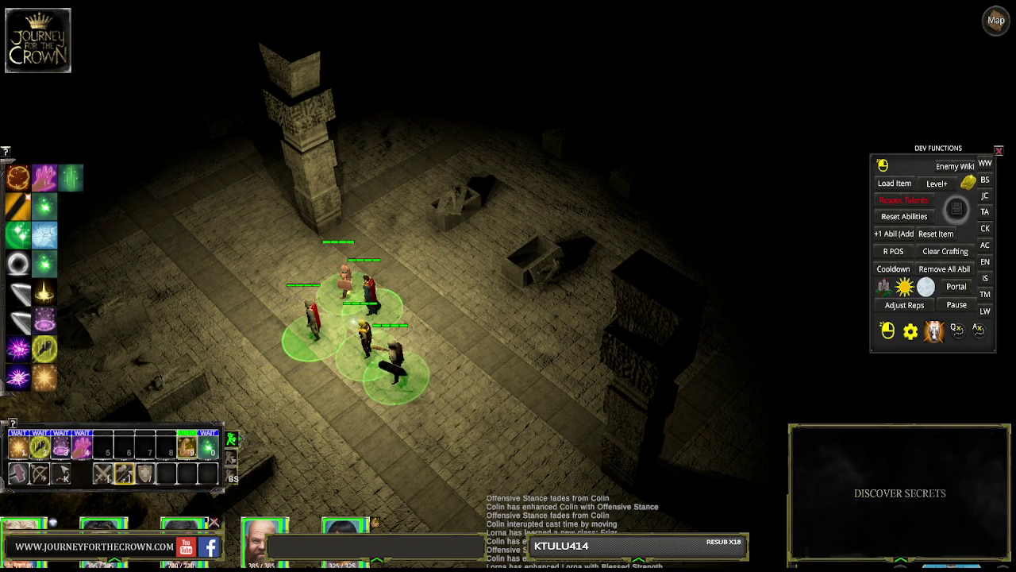
pyautogui.press('c')
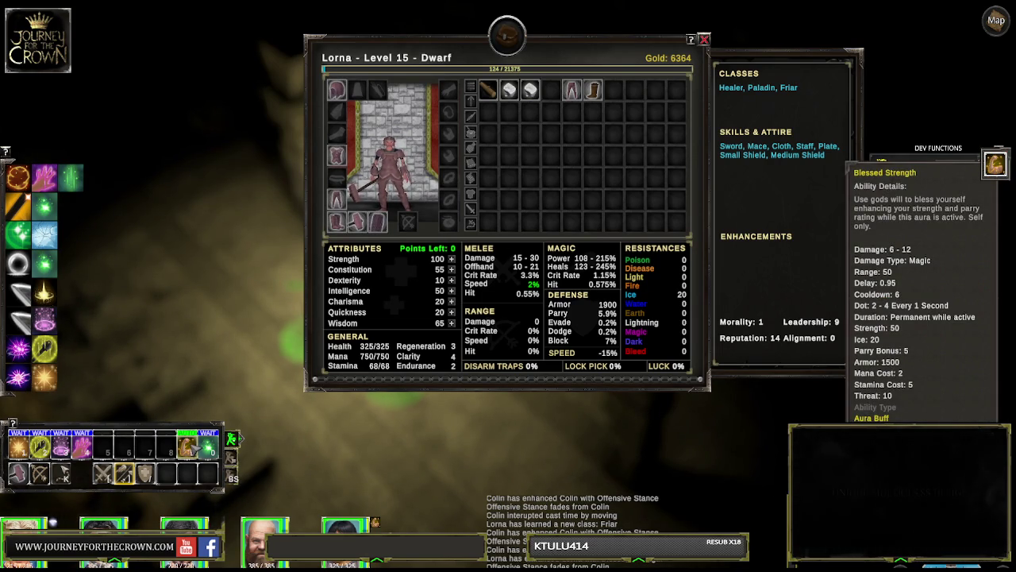
# Step: Switch off Lorna's Blessed Strength aura, then recast it from the hotbar slot
pyautogui.moveTo(195, 449)
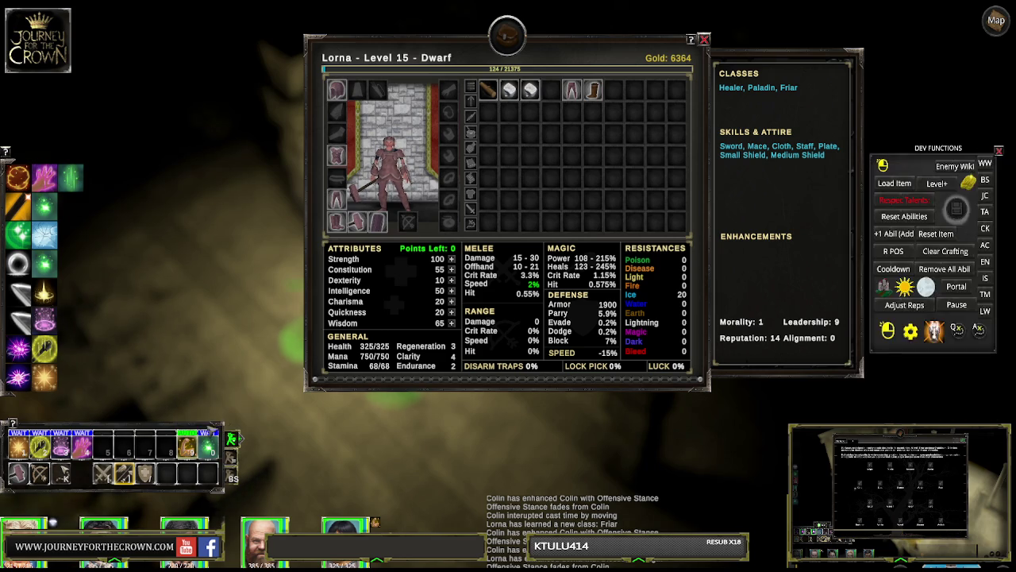
pyautogui.click(189, 412)
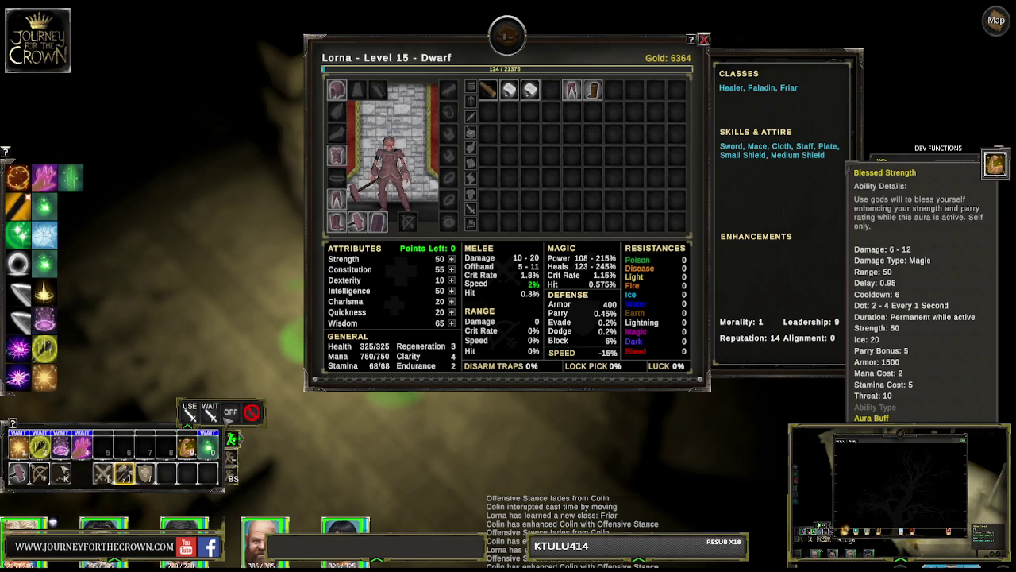
pyautogui.moveTo(186, 447)
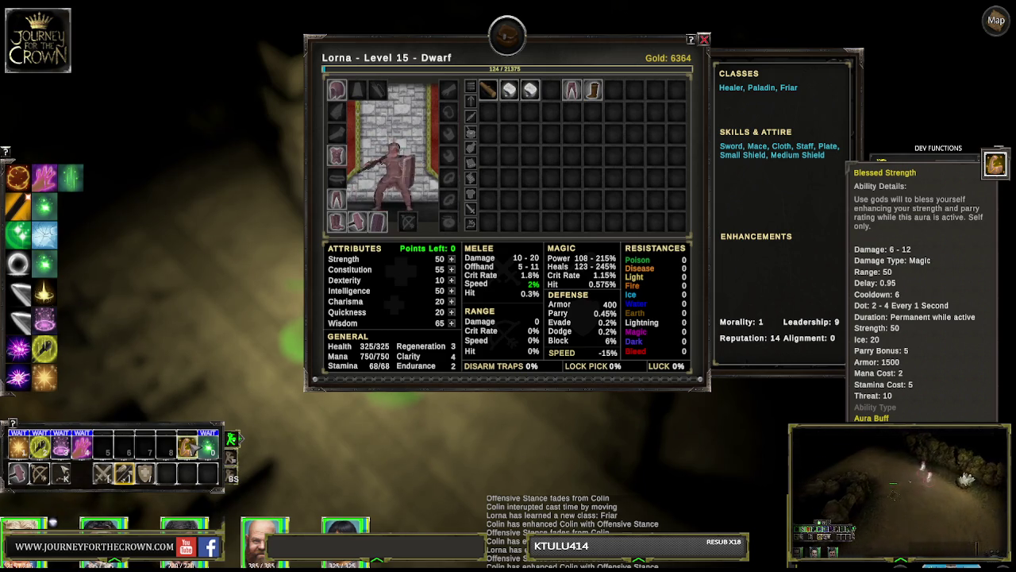
pyautogui.click(187, 448)
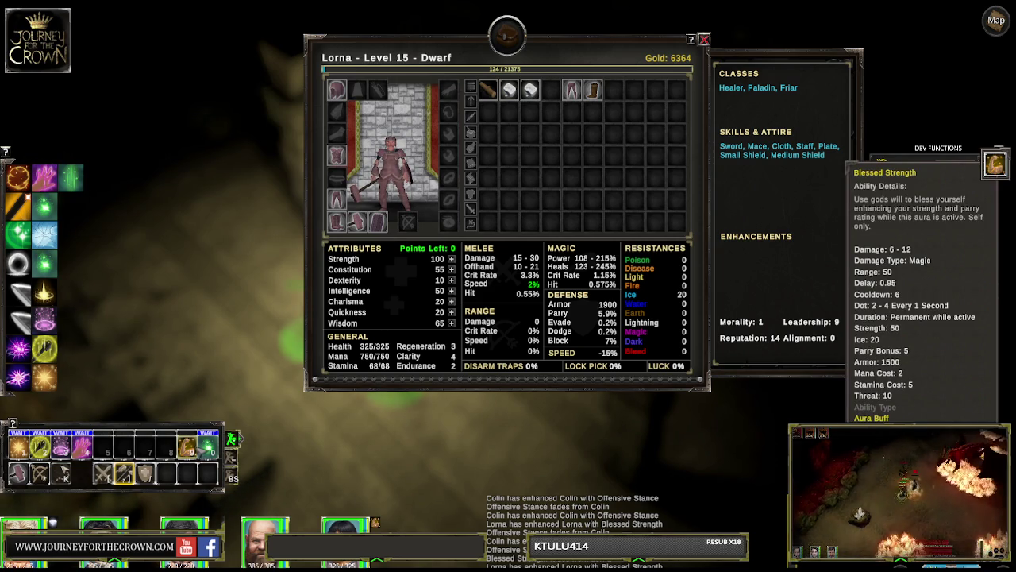
# Step: Set the aura's auto-use option to OFF and reapply Blessed Strength
pyautogui.click(237, 438)
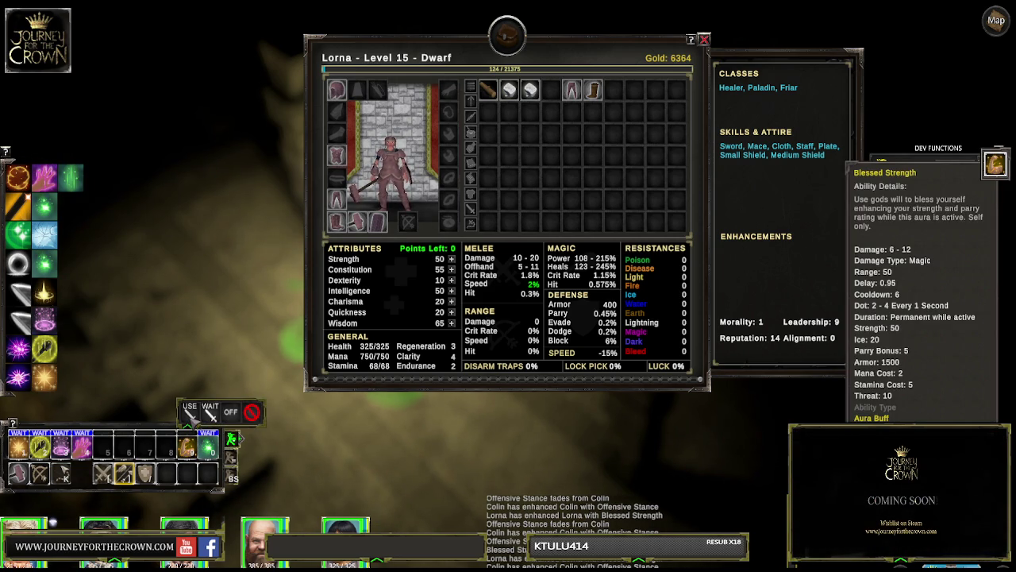
pyautogui.click(230, 412)
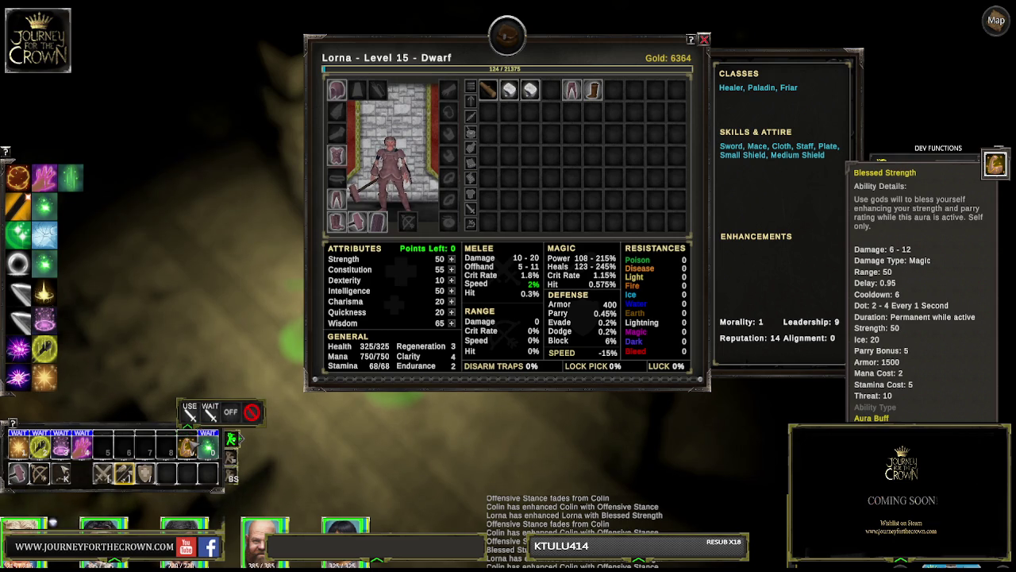
pyautogui.click(190, 408)
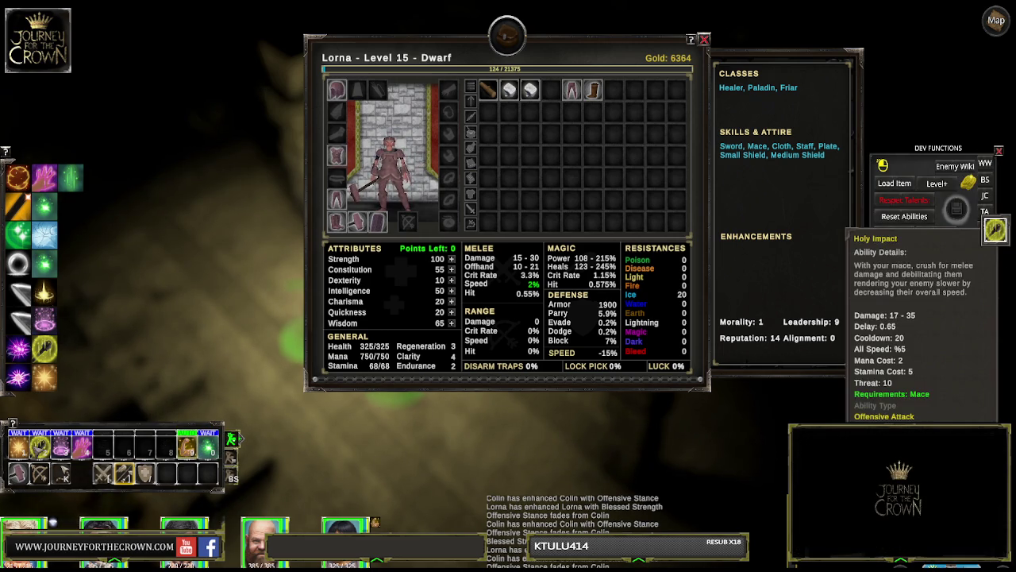
# Step: Cast Holy Armor on Lorna to raise her armor
pyautogui.click(996, 230)
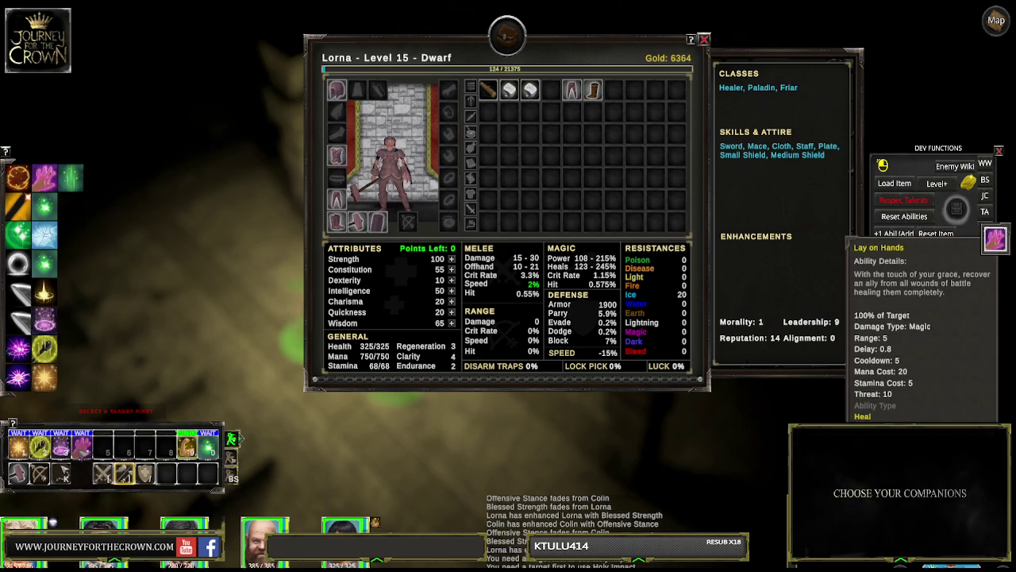
pyautogui.click(996, 216)
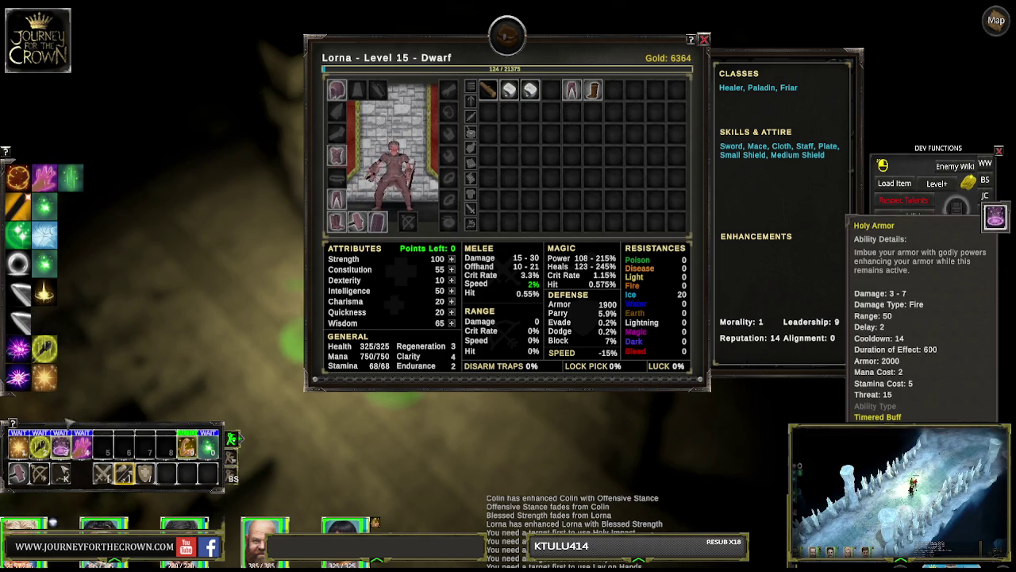
pyautogui.click(996, 216)
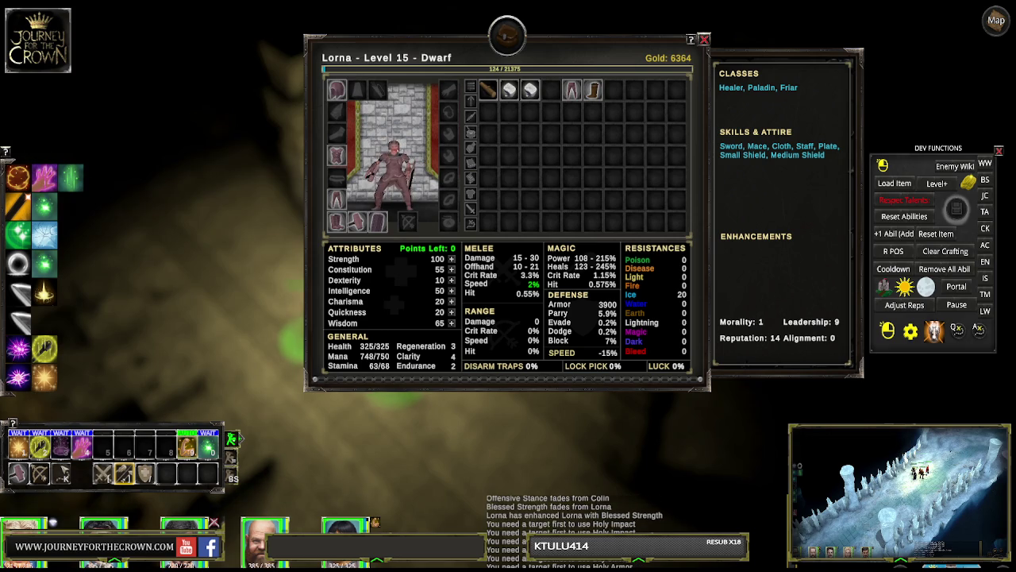
# Step: Place Holy Armor into an empty slot on Lorna's ability bar
pyautogui.press('4')
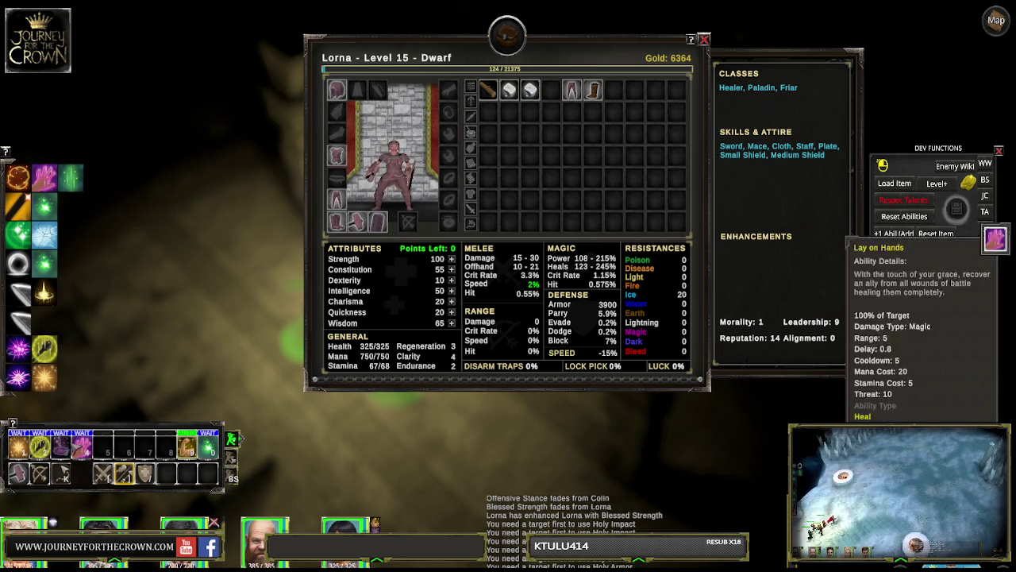
pyautogui.press('3')
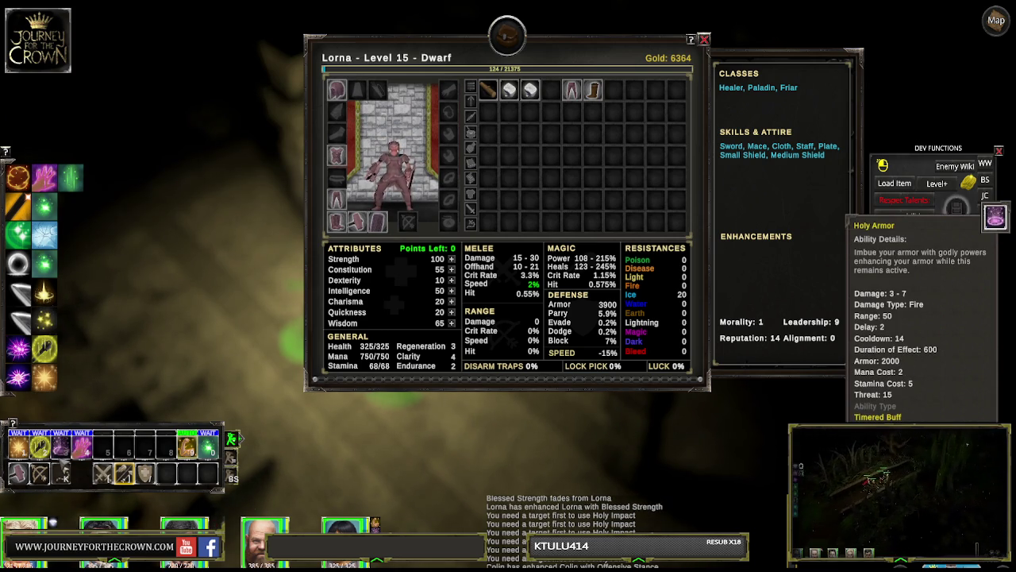
pyautogui.press('Escape')
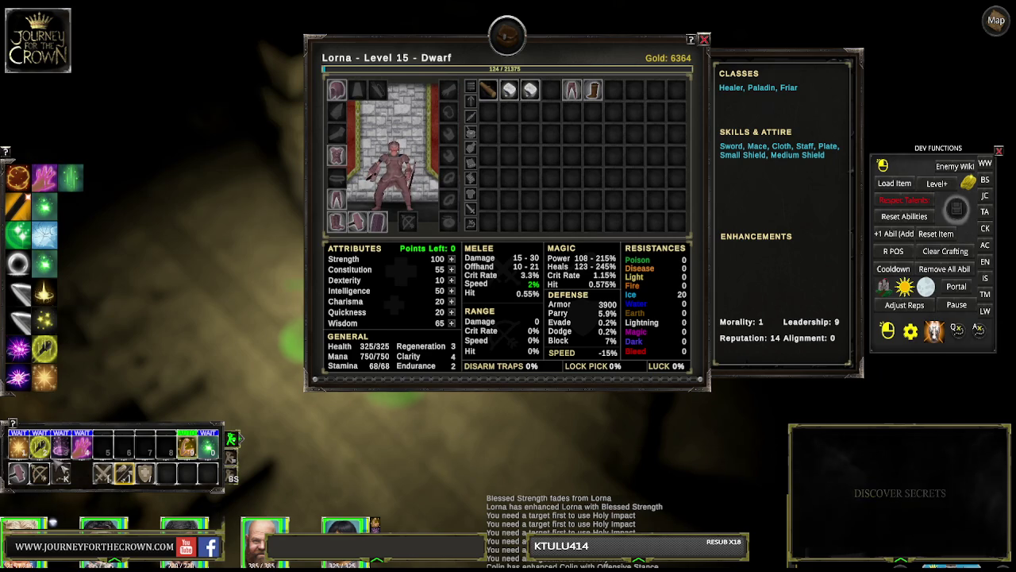
pyautogui.press('3')
pyautogui.press('4')
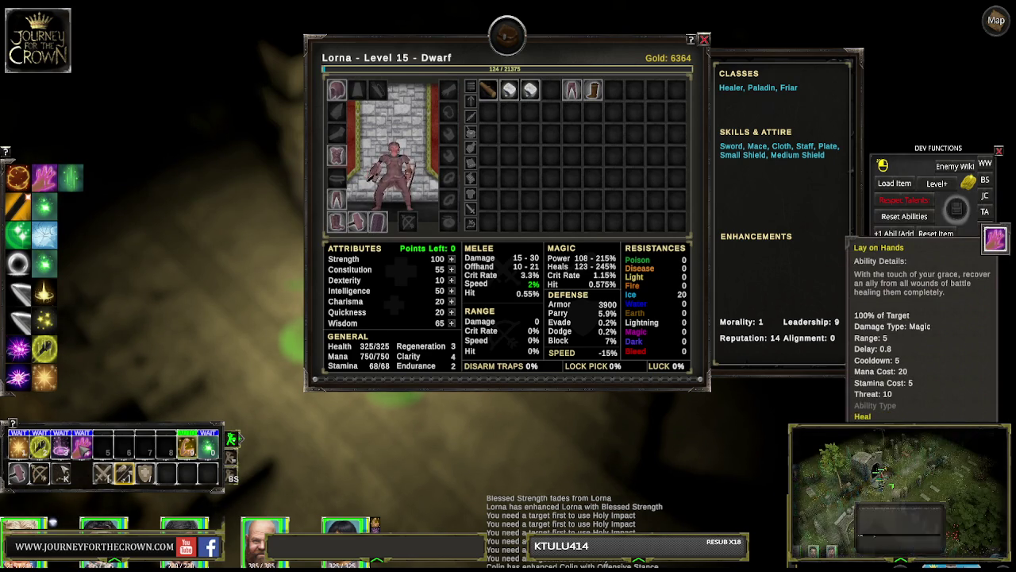
pyautogui.press('3')
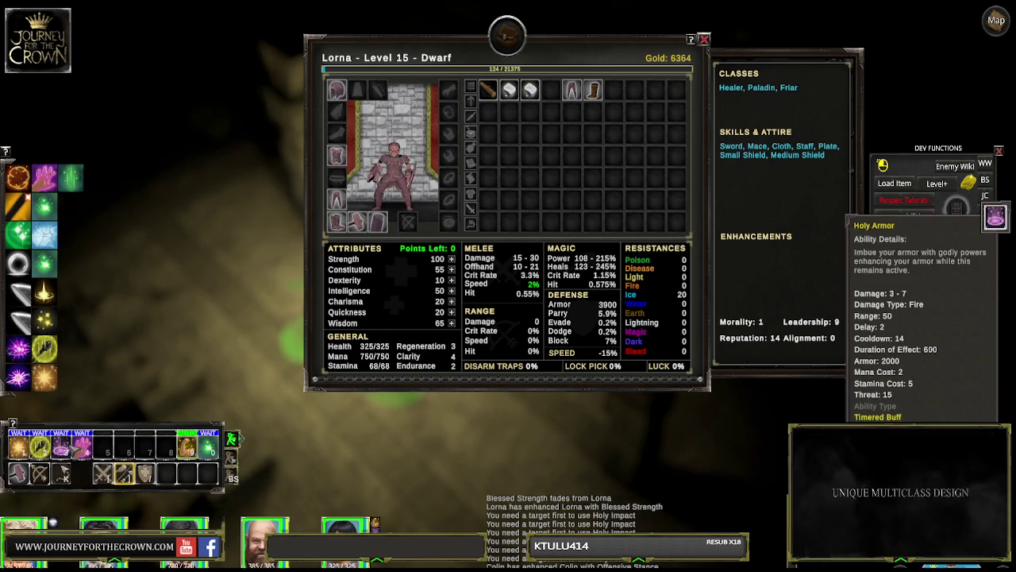
pyautogui.click(70, 205)
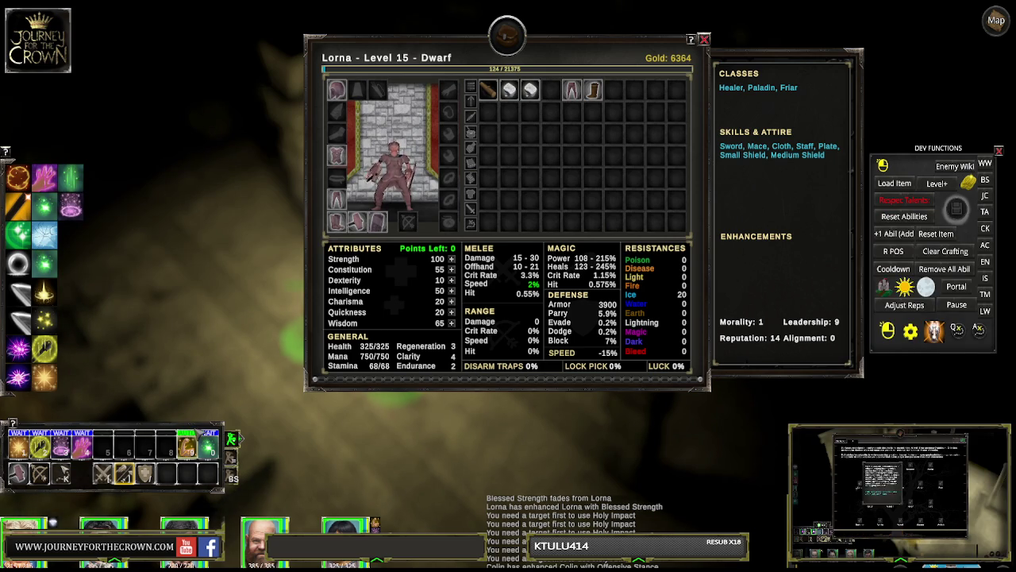
# Step: Turn off the Blessed Strength aura and close the dwarf's character sheet
pyautogui.press('9')
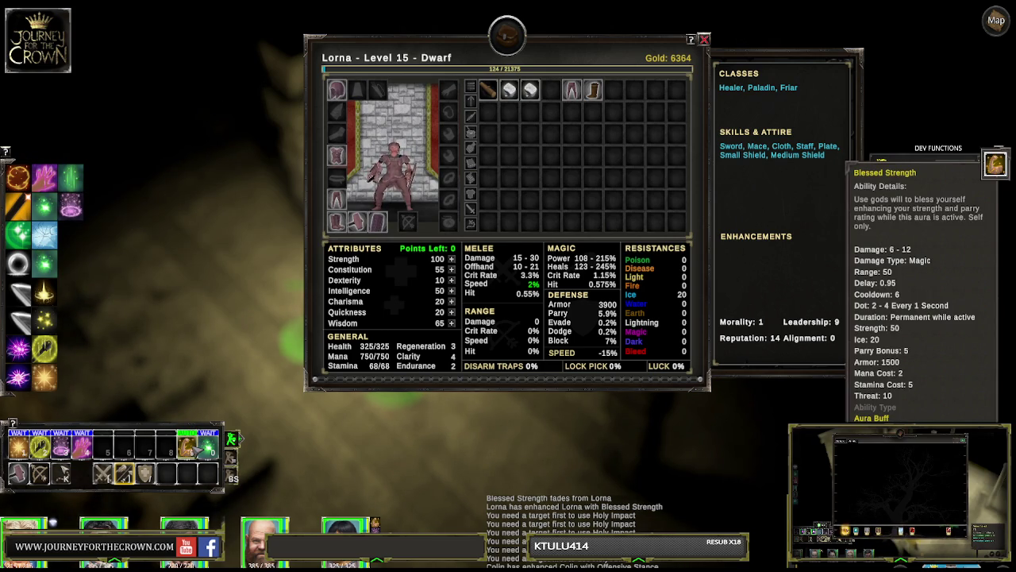
pyautogui.click(196, 450)
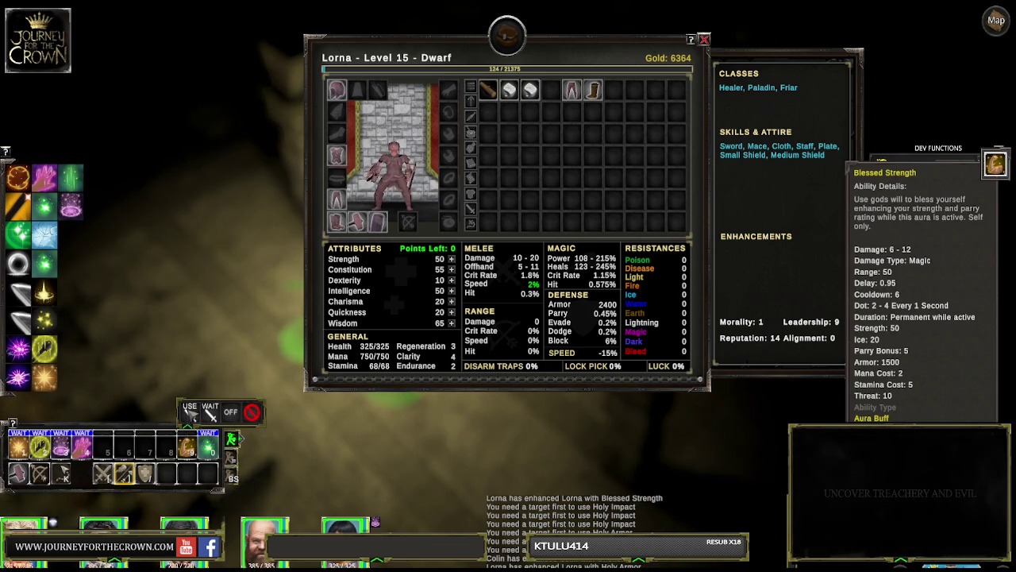
pyautogui.click(705, 39)
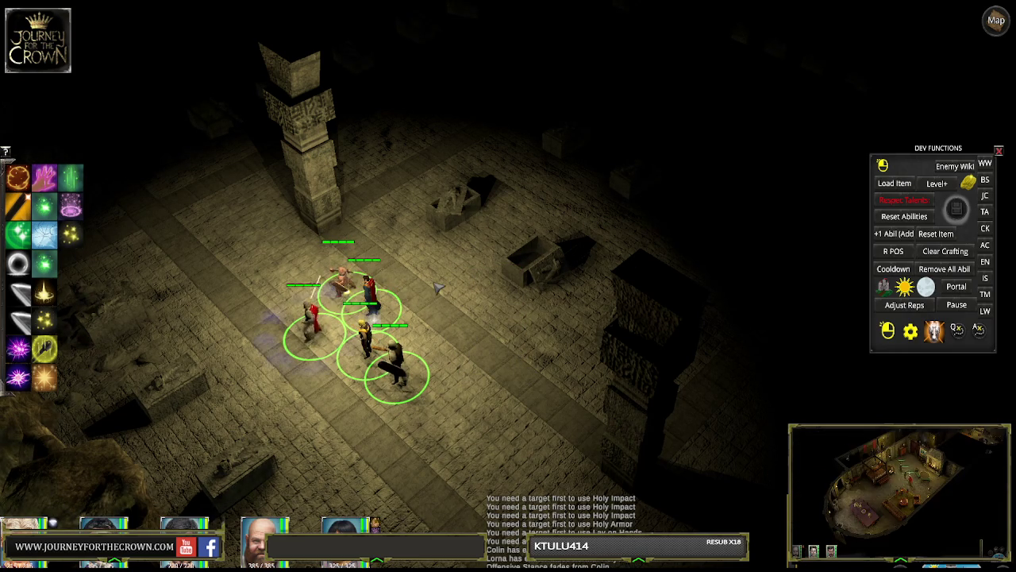
# Step: Scout one character past the stone coffins up to the statue base and back
pyautogui.click(447, 283)
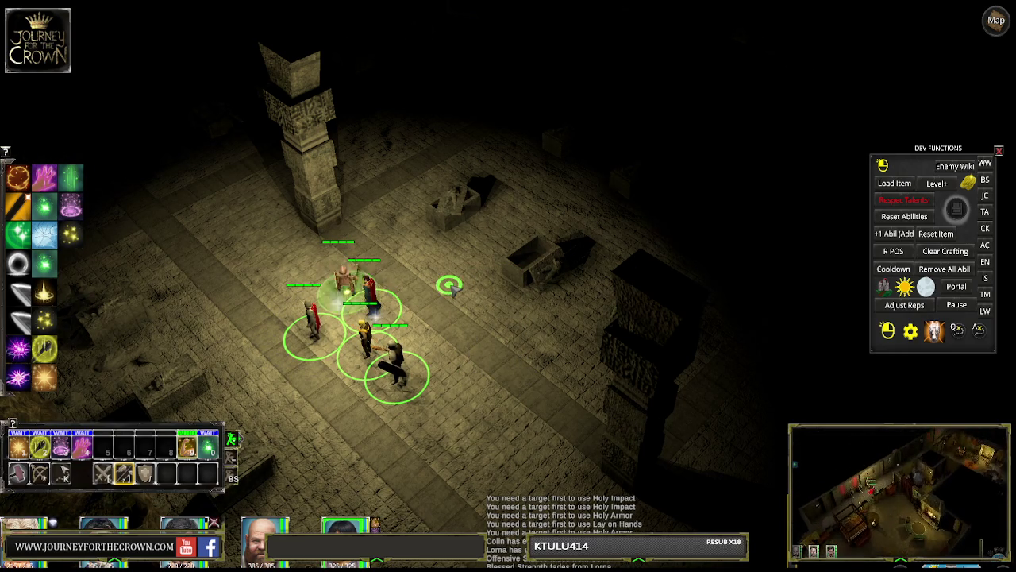
pyautogui.click(532, 219)
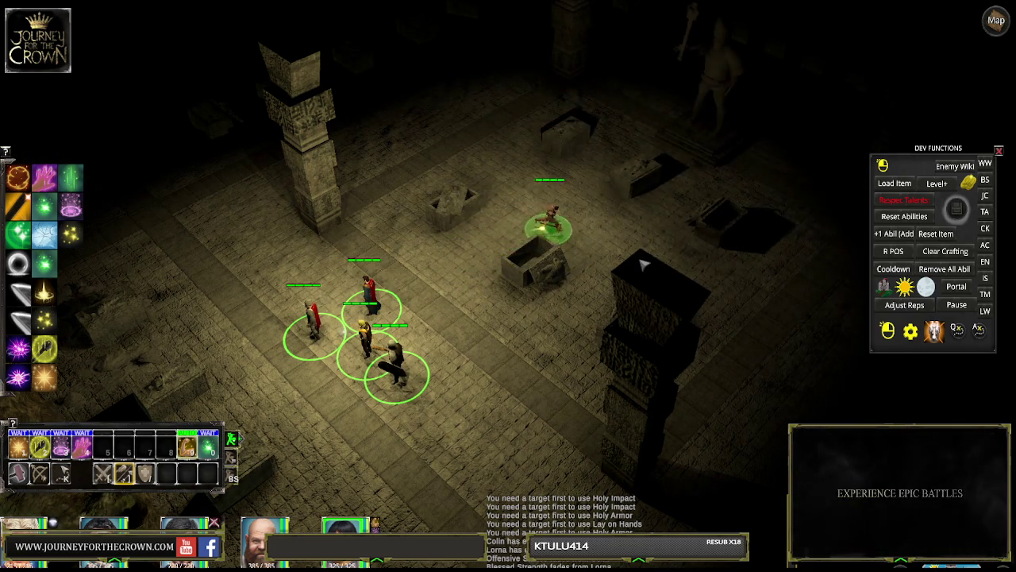
pyautogui.click(603, 213)
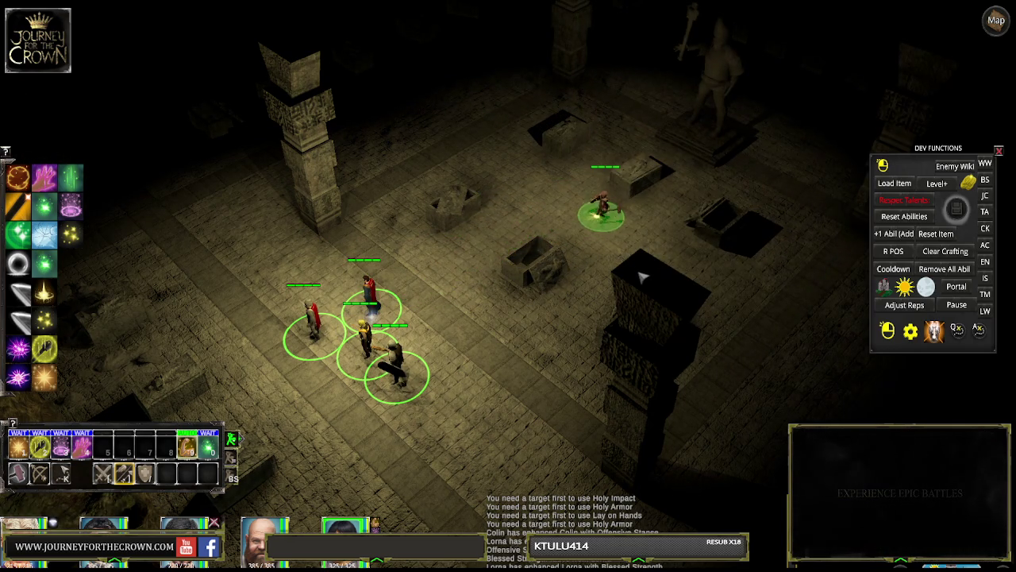
pyautogui.click(671, 195)
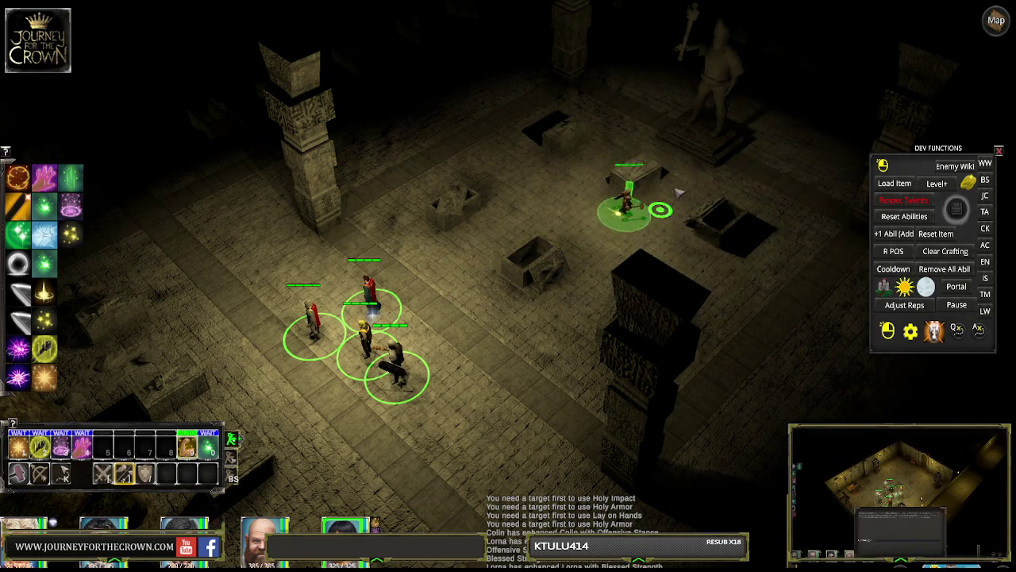
pyautogui.click(650, 139)
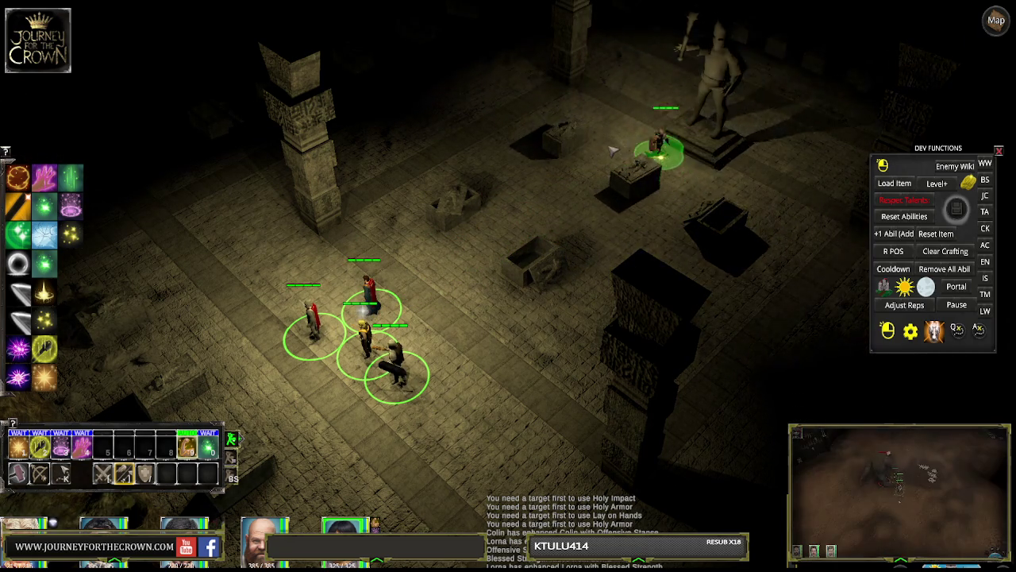
pyautogui.click(558, 209)
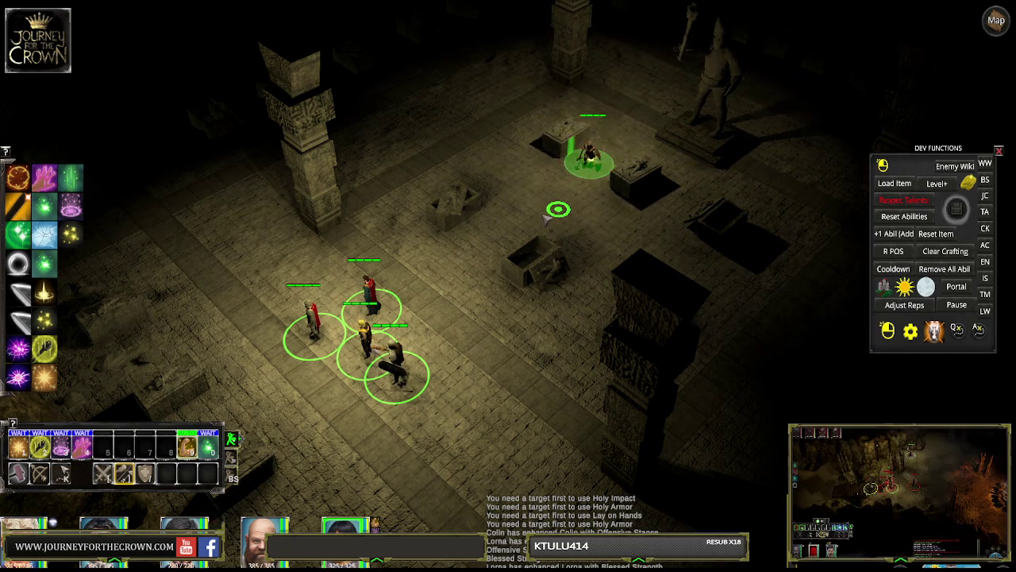
pyautogui.click(478, 247)
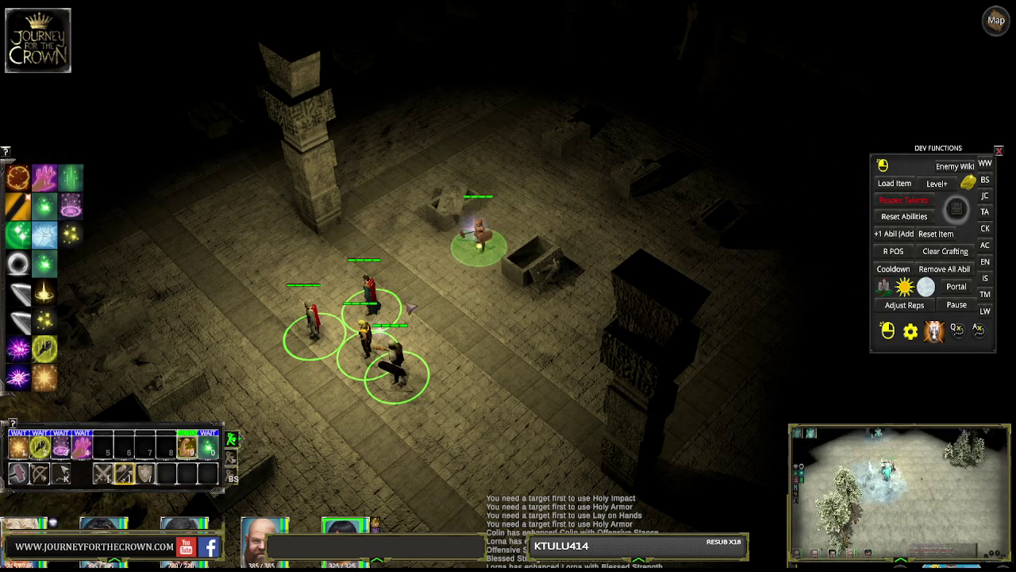
# Step: Switch to the red-robed character with F2 and walk it past the coffins toward the statue
pyautogui.press('F2')
pyautogui.click(384, 213)
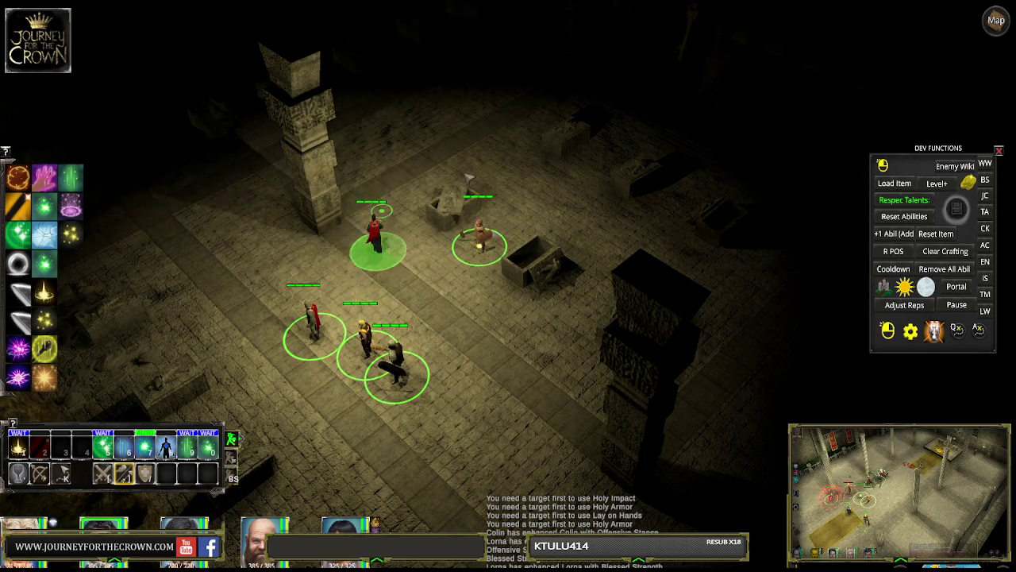
pyautogui.click(470, 161)
pyautogui.click(548, 169)
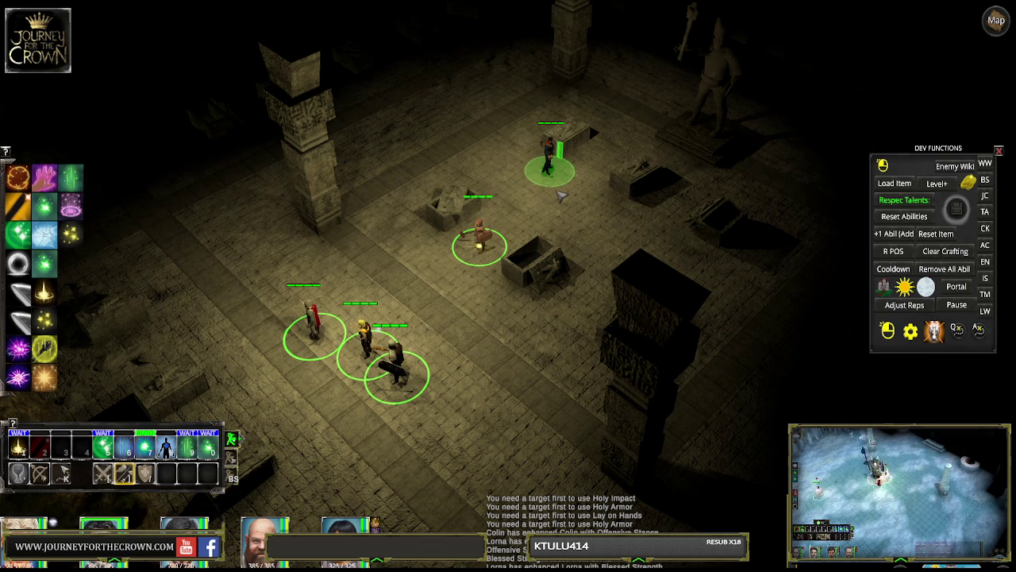
# Step: Box-select the whole party and lead it further up the tomb
pyautogui.moveTo(273, 109); pyautogui.dragTo(681, 453)
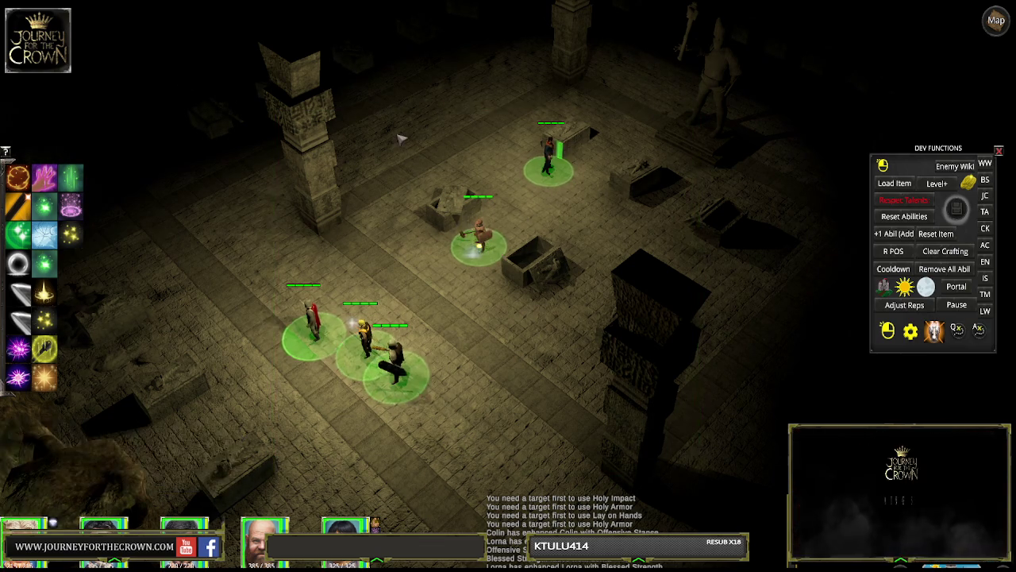
pyautogui.click(401, 138)
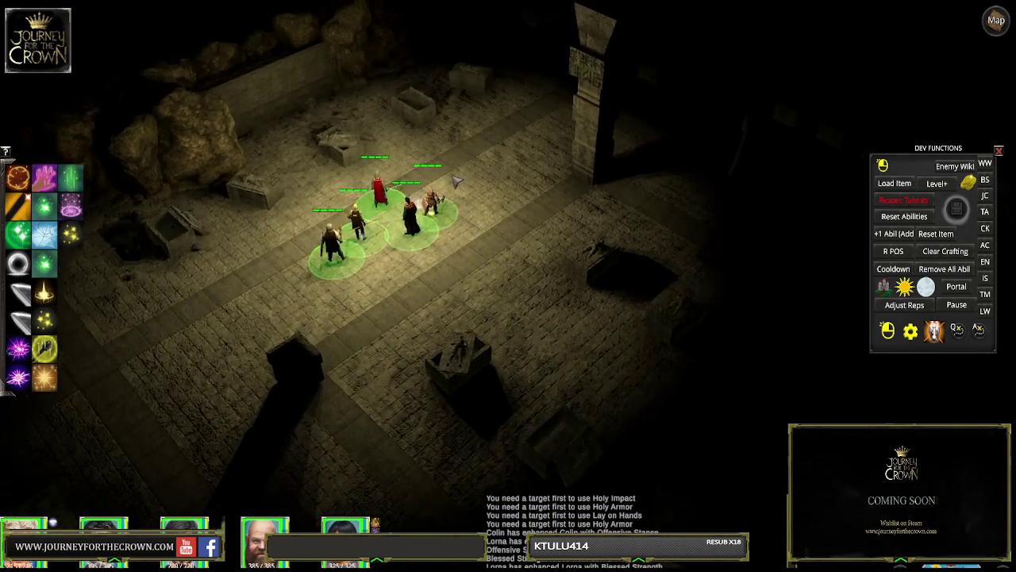
pyautogui.click(389, 218)
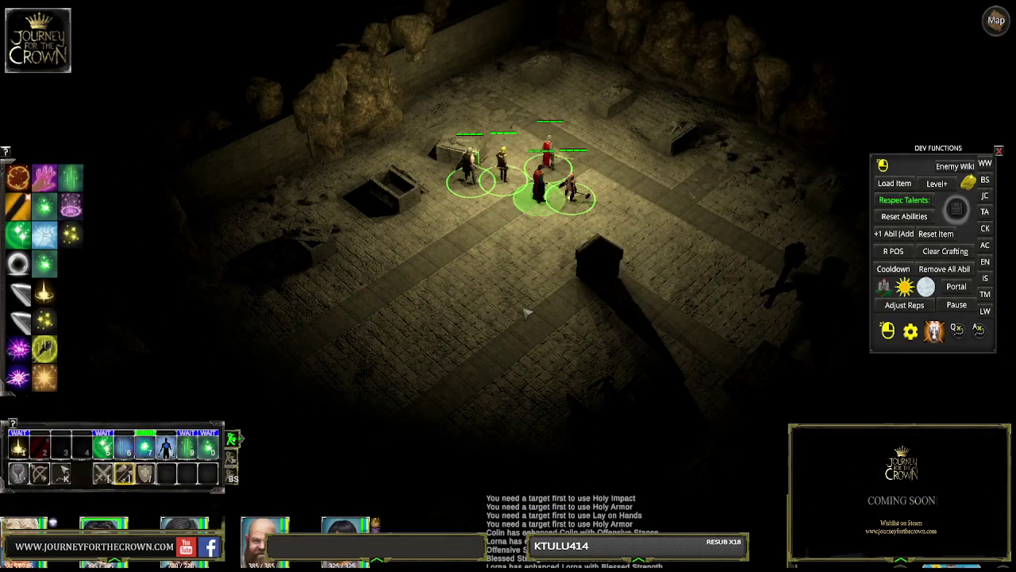
# Step: Send one character down onto the stone block, across the hall, and back up to the party
pyautogui.click(525, 312)
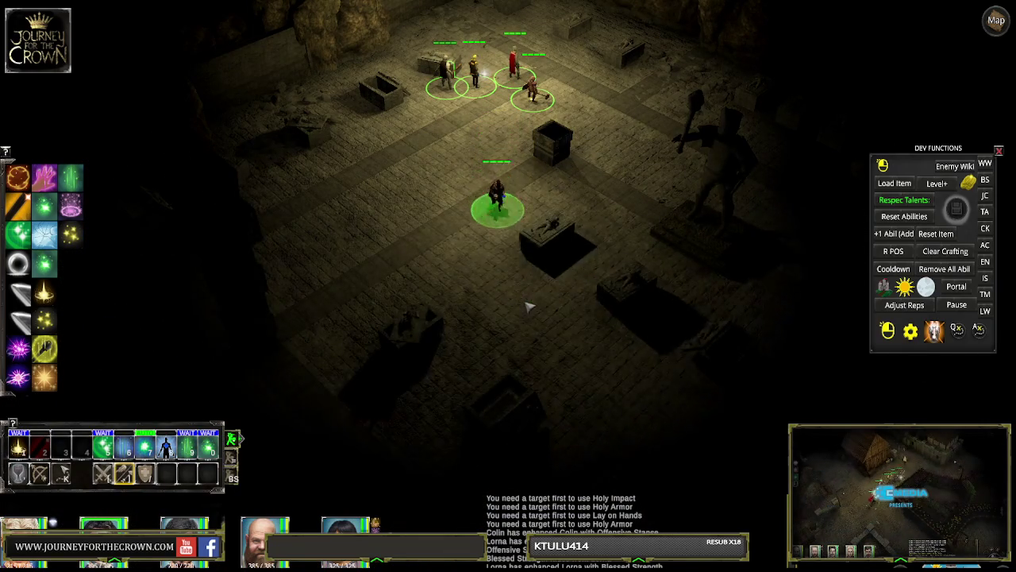
pyautogui.click(577, 331)
pyautogui.click(628, 345)
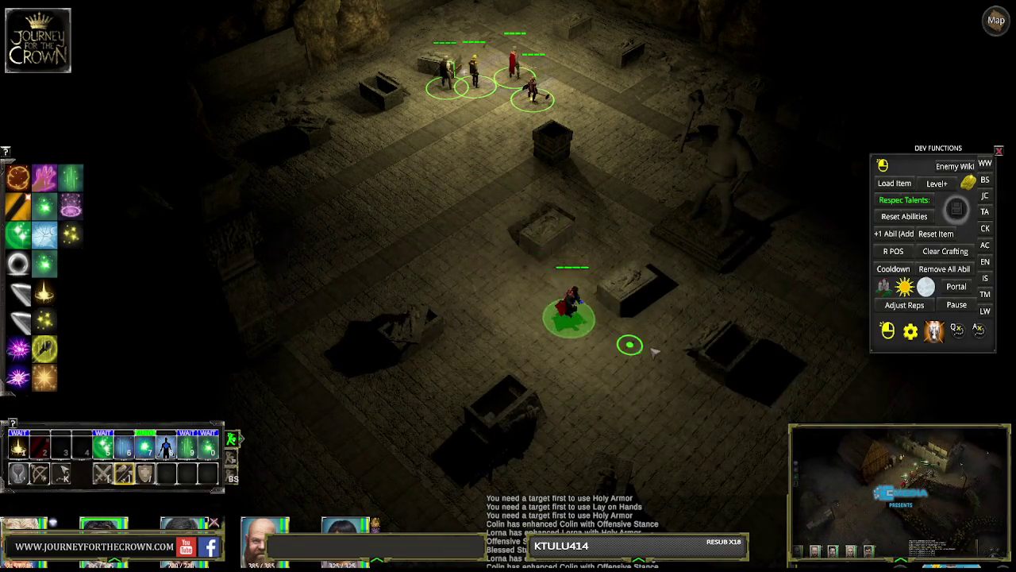
pyautogui.click(698, 309)
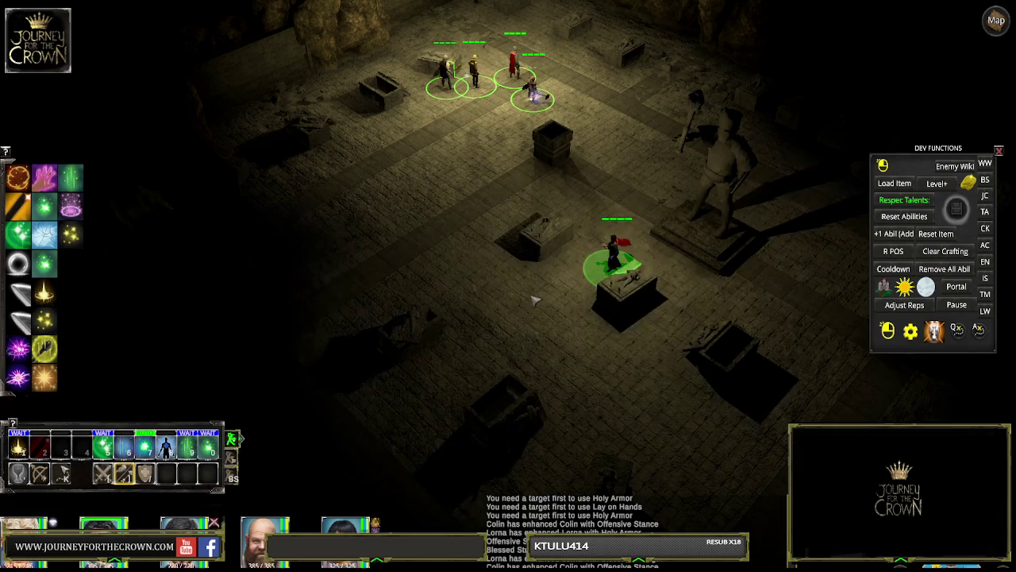
pyautogui.click(447, 235)
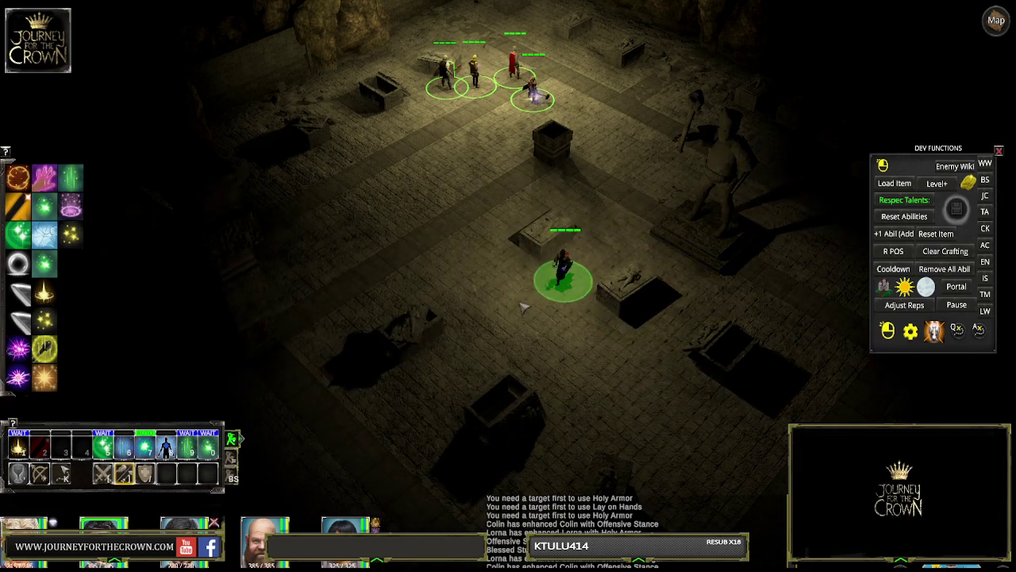
pyautogui.click(389, 200)
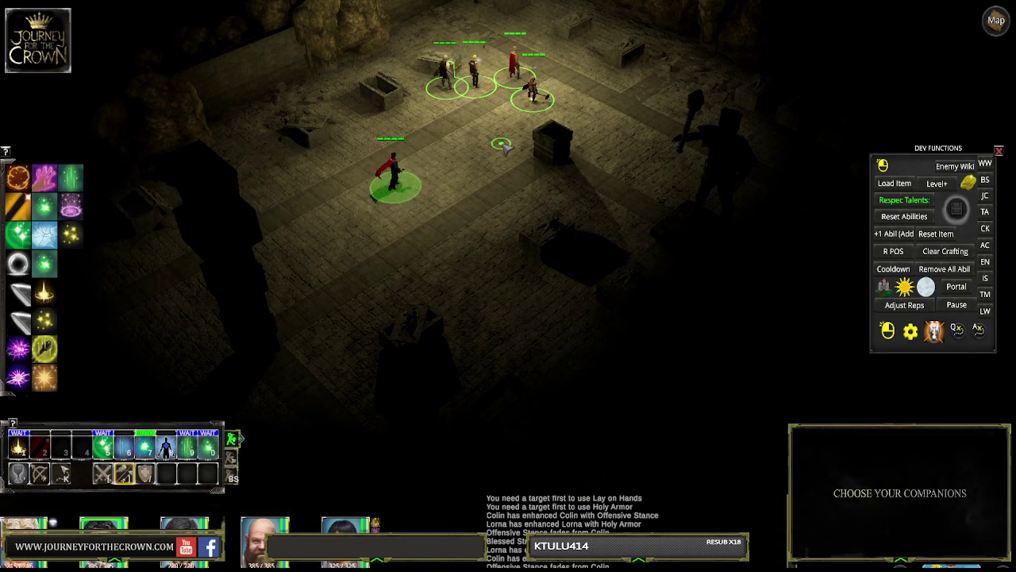
pyautogui.click(502, 73)
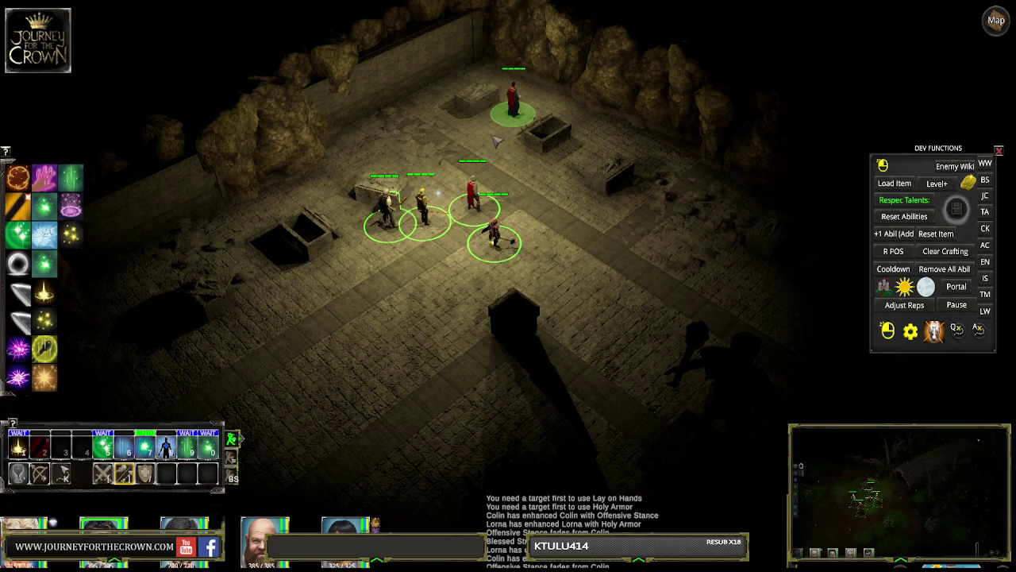
# Step: Equip Aldus with the Royal Blue Robe in place of the Breast Plate
pyautogui.press('i')
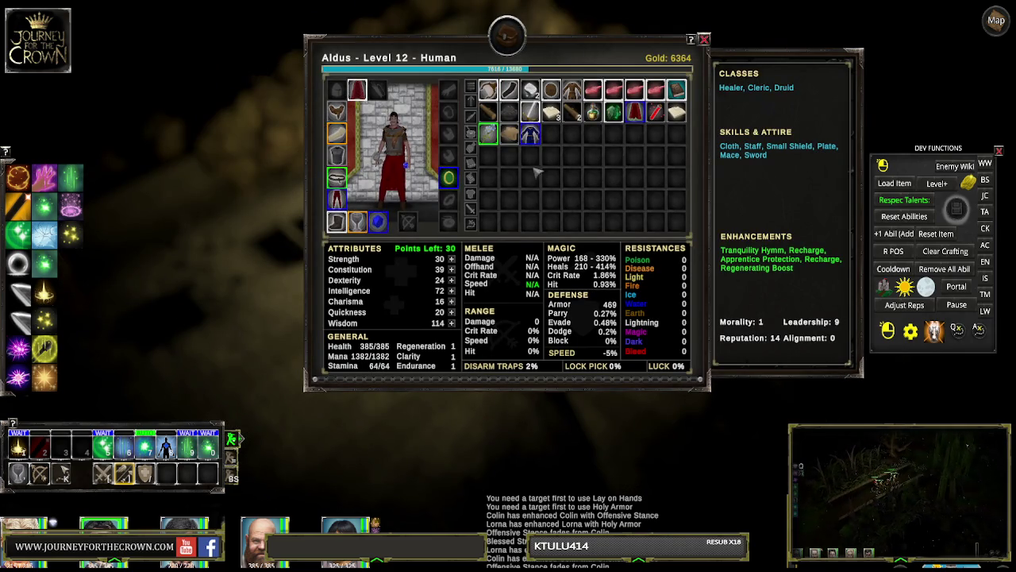
pyautogui.moveTo(537, 145)
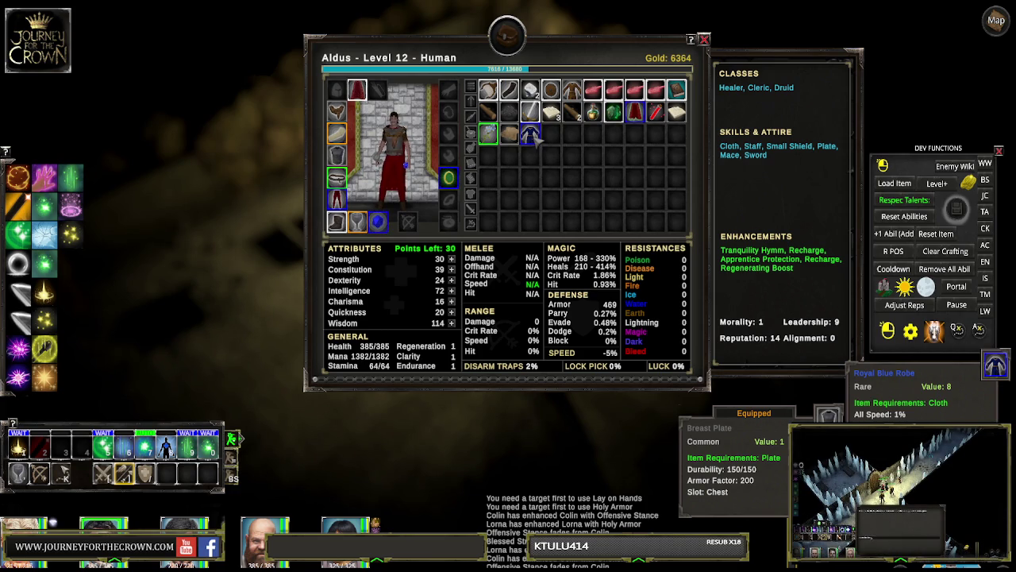
pyautogui.rightClick(536, 138)
pyautogui.moveTo(537, 137)
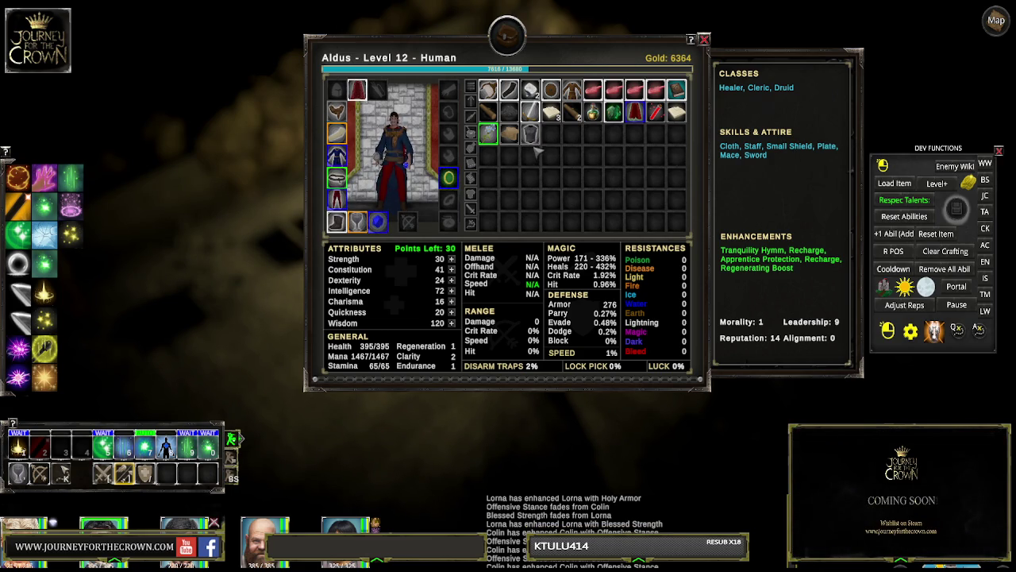
# Step: Put the heavier chest armor back on Aldus and close his character sheet
pyautogui.moveTo(540, 139)
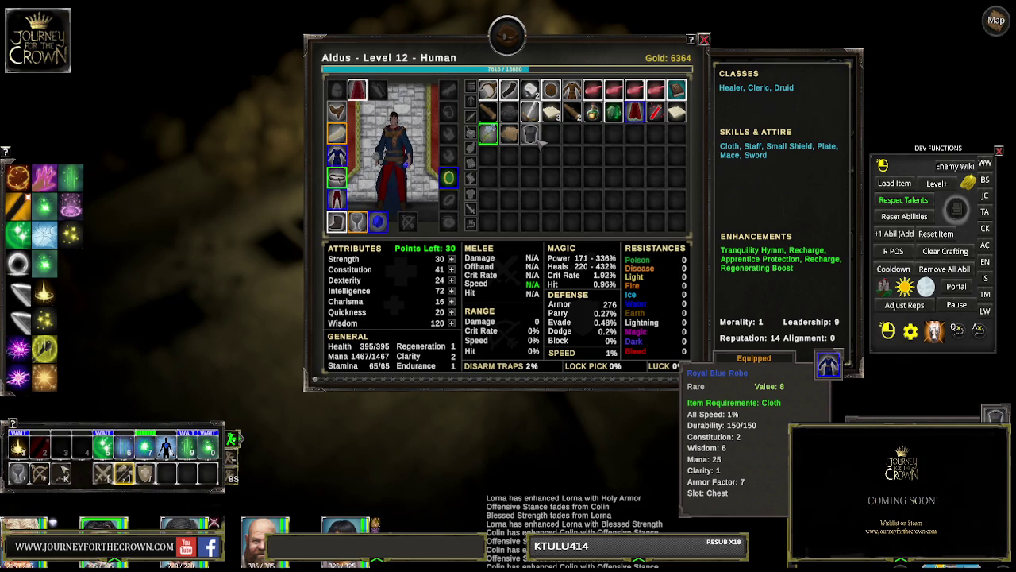
pyautogui.rightClick(528, 134)
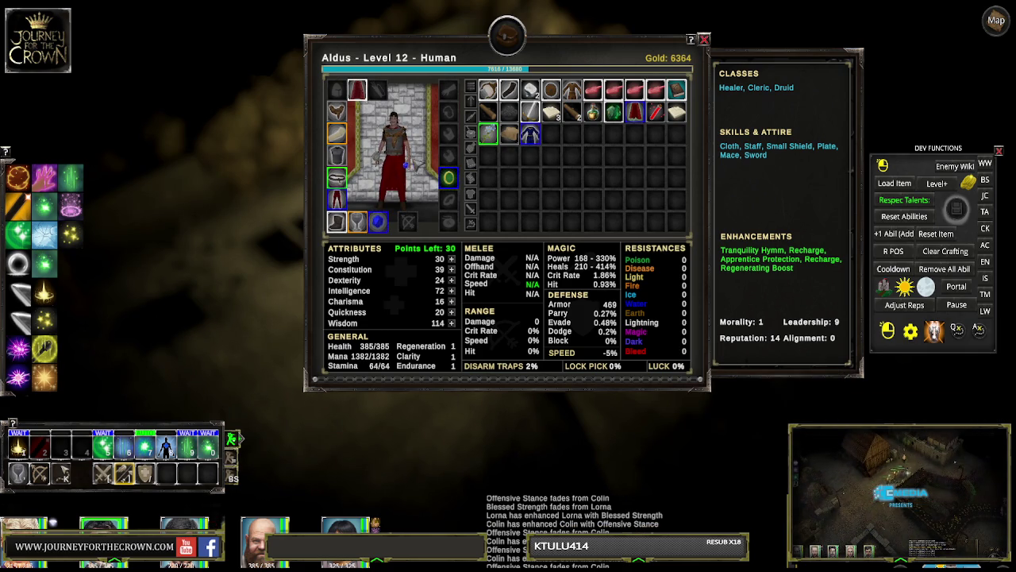
pyautogui.press('Escape')
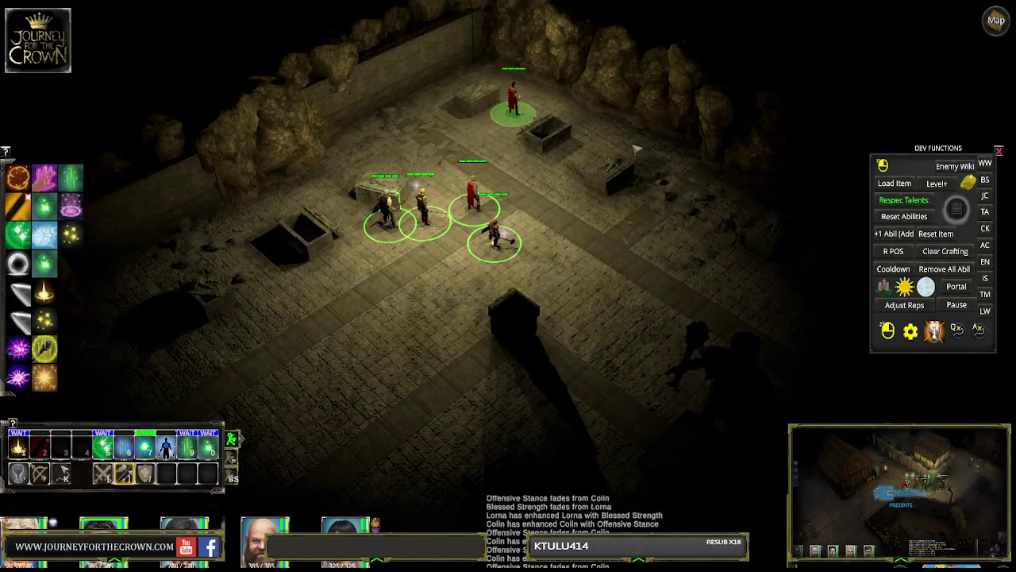
# Step: Move Aldus's Weak Sapphire Shard from its equipment slot into his pack
pyautogui.click(591, 185)
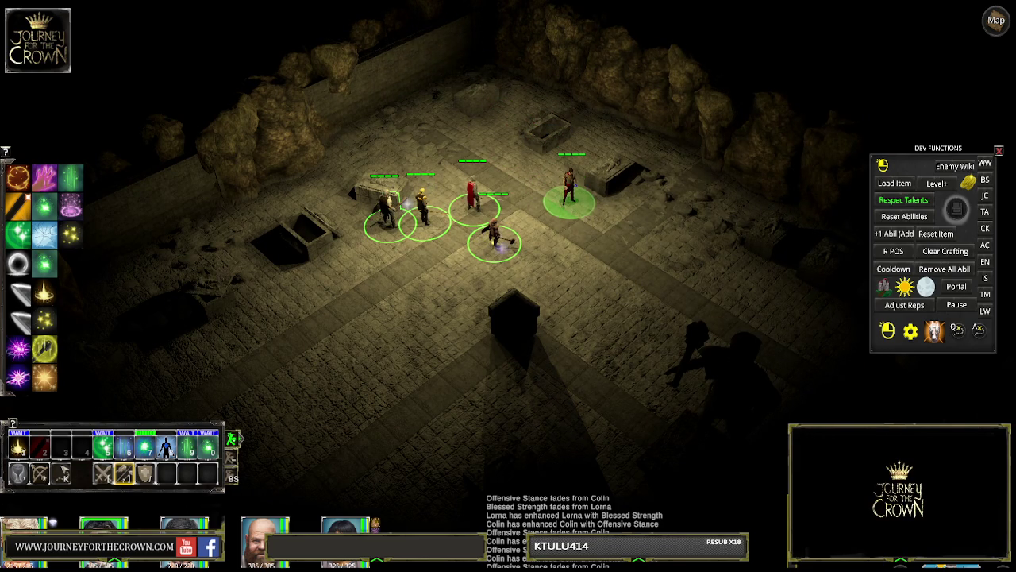
pyautogui.press('i')
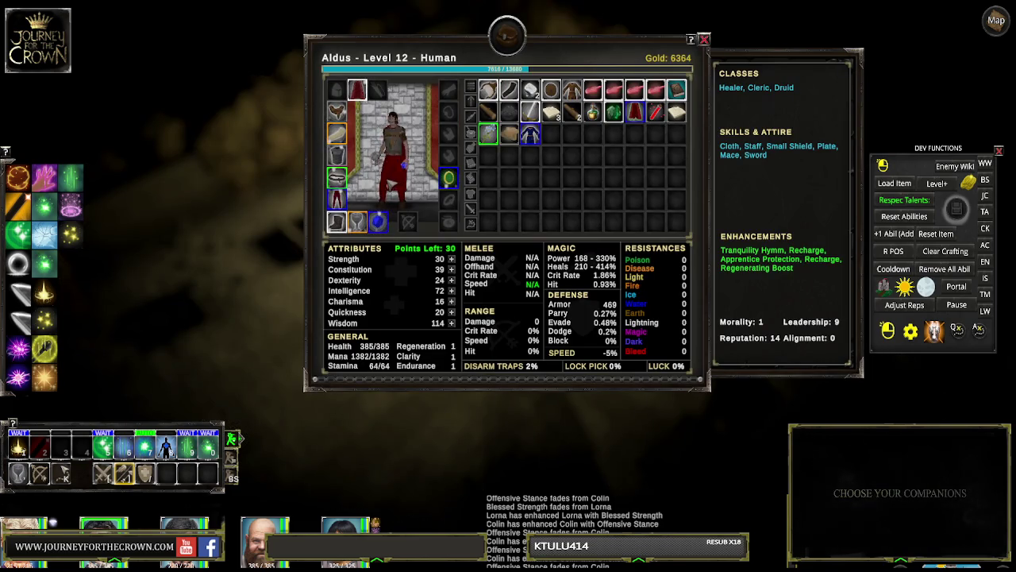
pyautogui.click(378, 221)
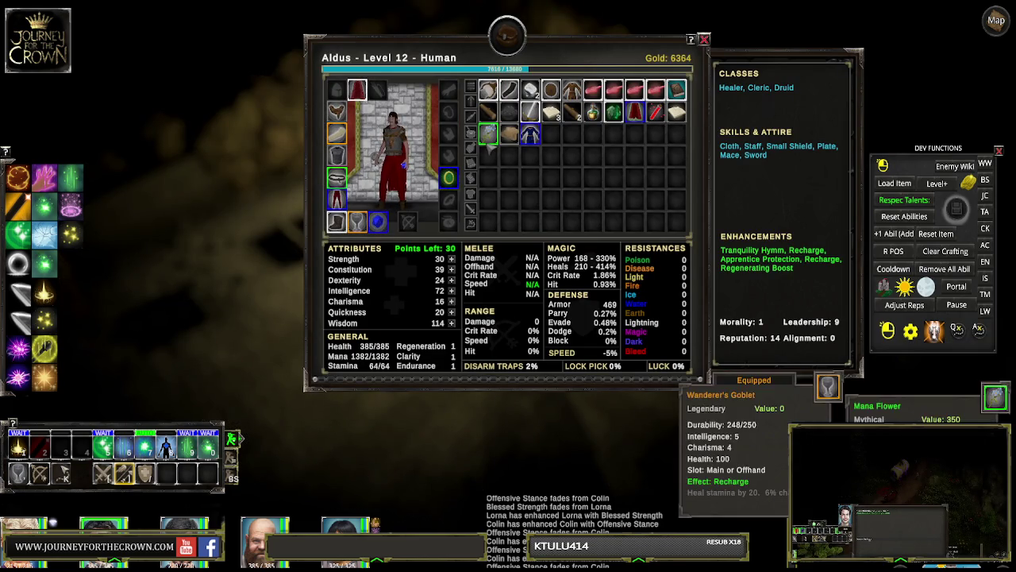
pyautogui.rightClick(380, 223)
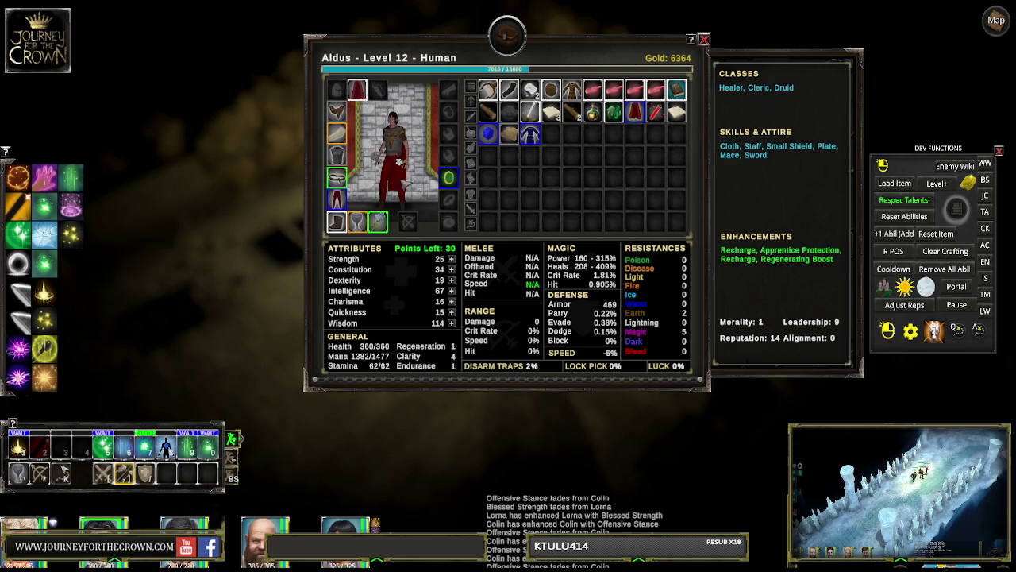
pyautogui.click(705, 39)
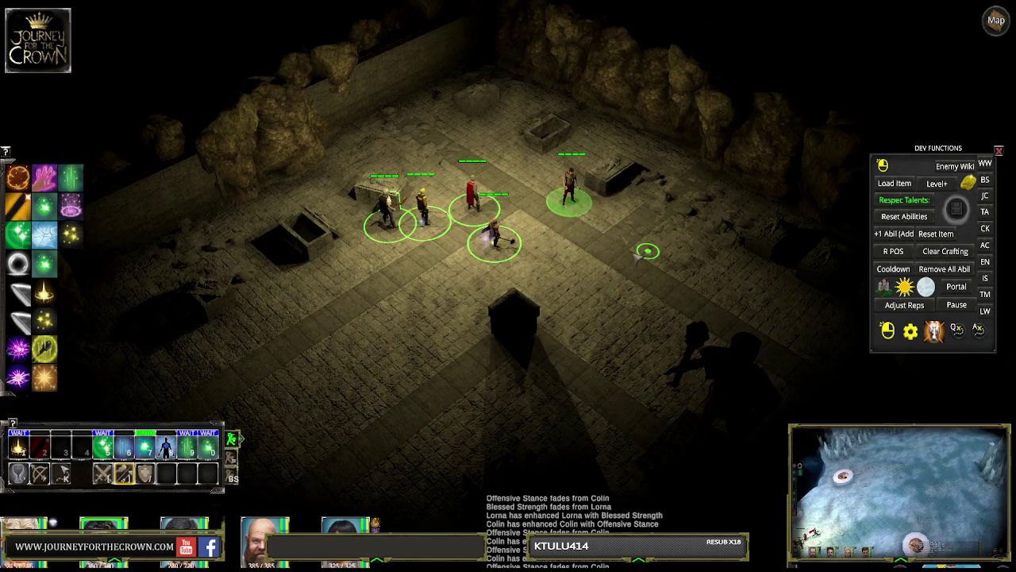
# Step: Walk the red character around the tomb room, then stop the play test with Ctrl+P
pyautogui.click(381, 297)
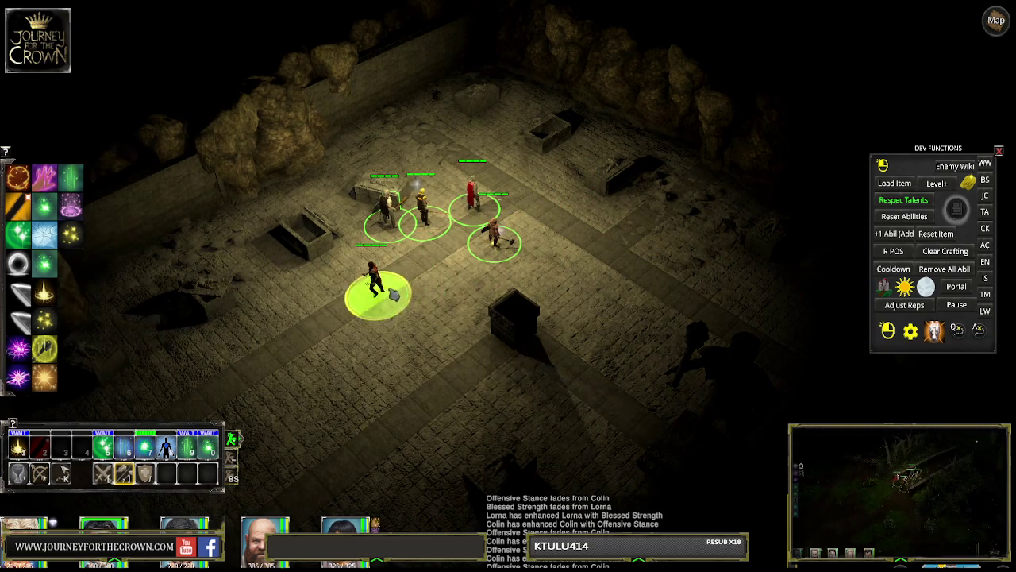
pyautogui.click(524, 279)
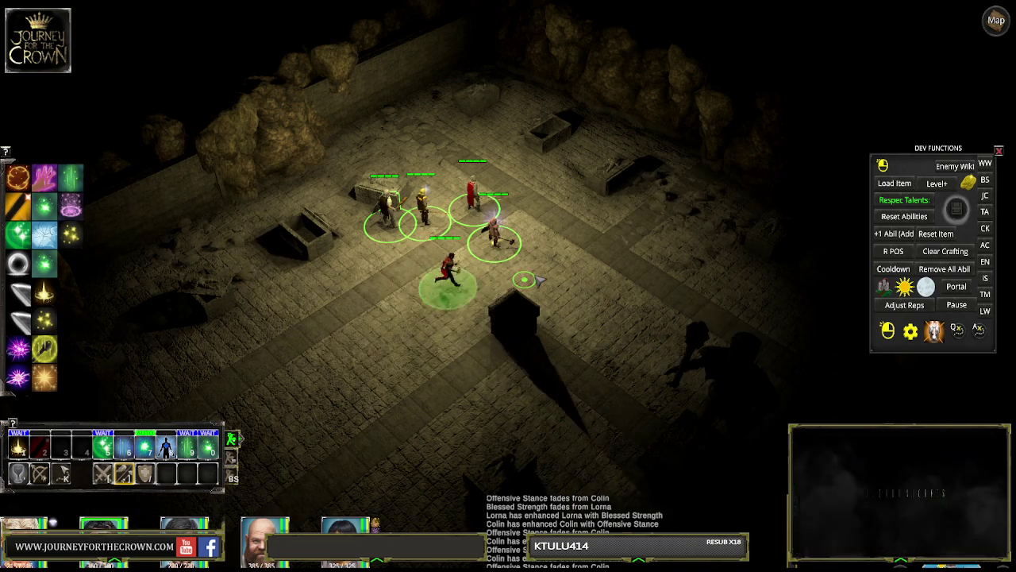
pyautogui.click(556, 200)
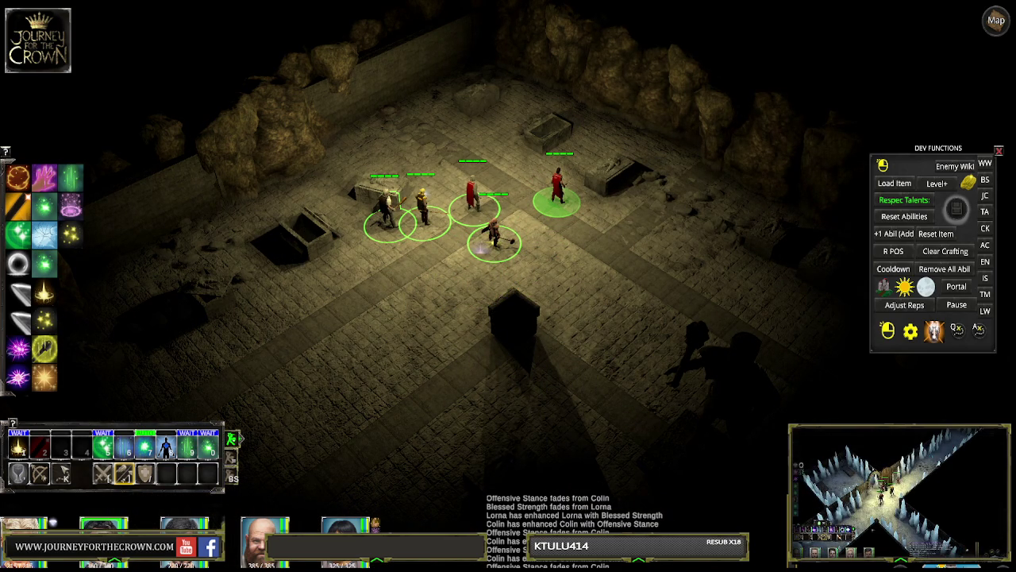
pyautogui.hotkey('ctrl', 'p')
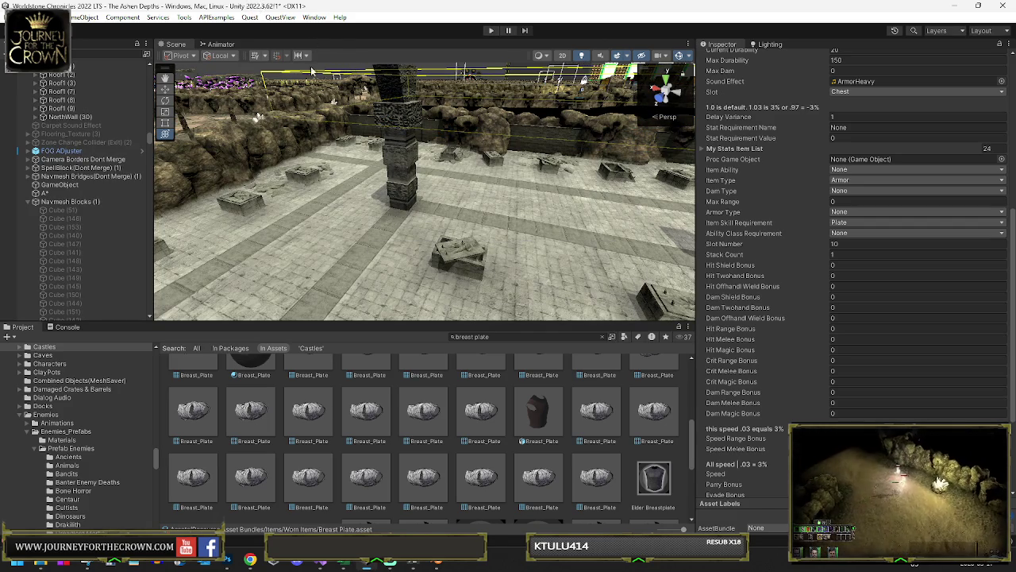
# Step: Orbit the scene camera down over the dirt paths toward the crystal pit and maximize the Scene view
pyautogui.moveTo(341, 191)
pyautogui.mouseDown()
pyautogui.moveTo(321, 199)
pyautogui.moveTo(450, 259)
pyautogui.moveTo(750, 252)
pyautogui.moveTo(520, 198)
pyautogui.moveTo(512, 211)
pyautogui.moveTo(185, 164)
pyautogui.mouseUp()
pyautogui.moveTo(328, 170)
pyautogui.mouseDown()
pyautogui.moveTo(395, 139)
pyautogui.moveTo(227, 212)
pyautogui.moveTo(509, 137)
pyautogui.mouseUp()
pyautogui.hotkey('shift', 'space')
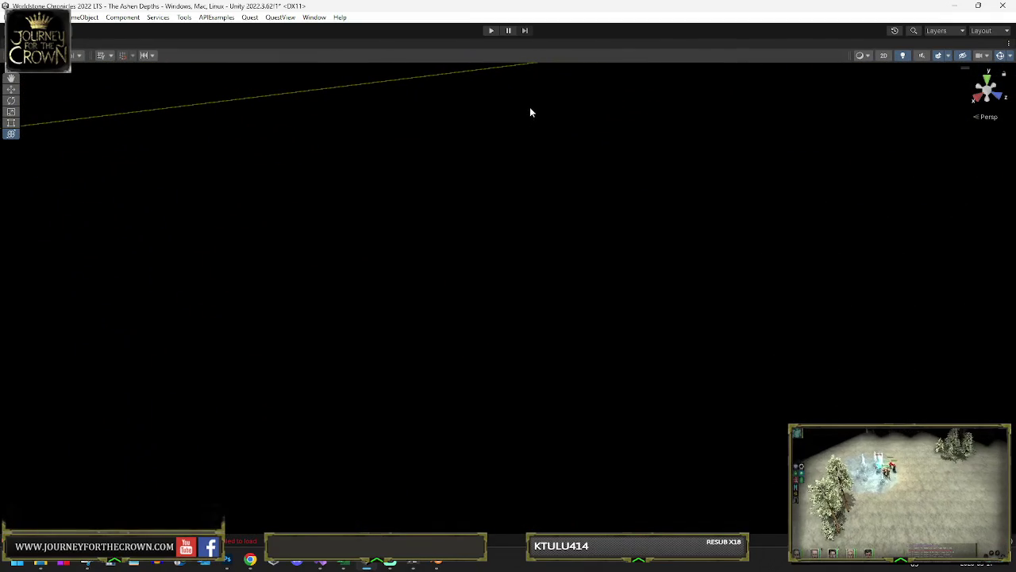
# Step: Delete the rock cluster by the pit edge from the maze, then restore the normal editor layout
pyautogui.moveTo(510, 90)
pyautogui.mouseDown()
pyautogui.moveTo(482, 97)
pyautogui.moveTo(499, 110)
pyautogui.moveTo(406, 182)
pyautogui.moveTo(434, 220)
pyautogui.moveTo(473, 231)
pyautogui.mouseUp()
pyautogui.click(416, 183)
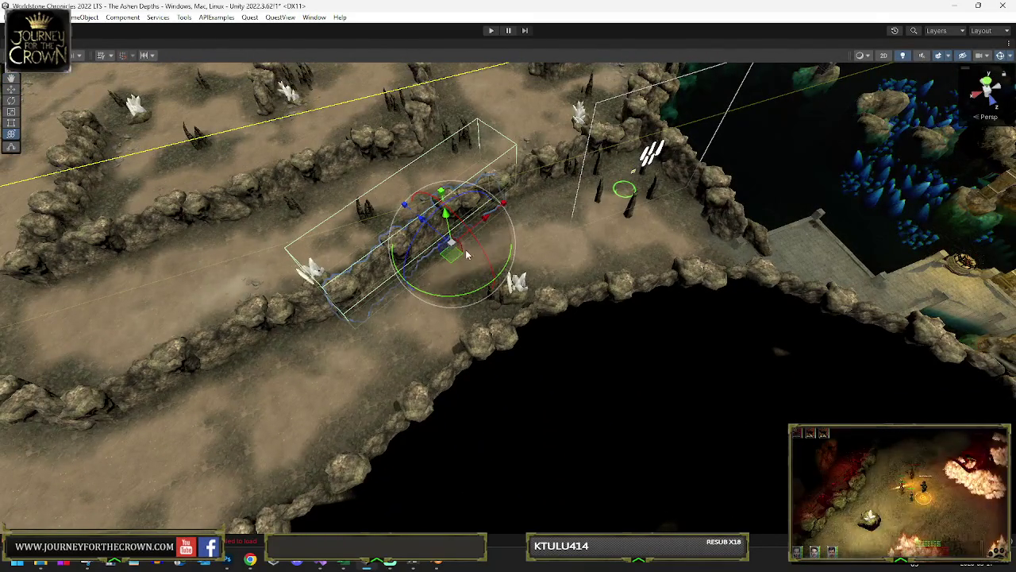
pyautogui.click(699, 175)
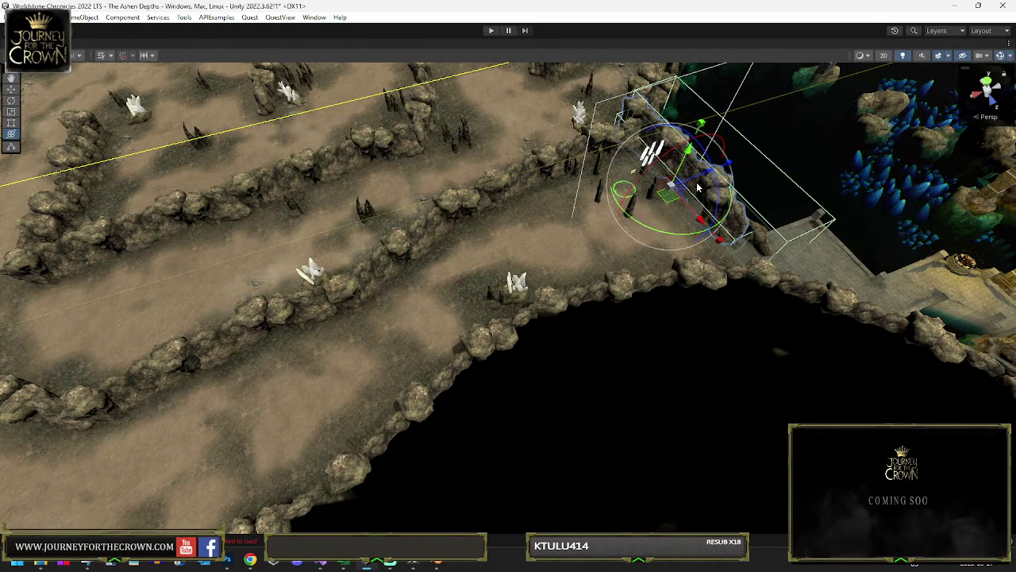
pyautogui.moveTo(671, 205)
pyautogui.mouseDown()
pyautogui.moveTo(321, 377)
pyautogui.moveTo(286, 427)
pyautogui.moveTo(208, 477)
pyautogui.moveTo(95, 334)
pyautogui.moveTo(140, 349)
pyautogui.mouseUp()
pyautogui.press('e')
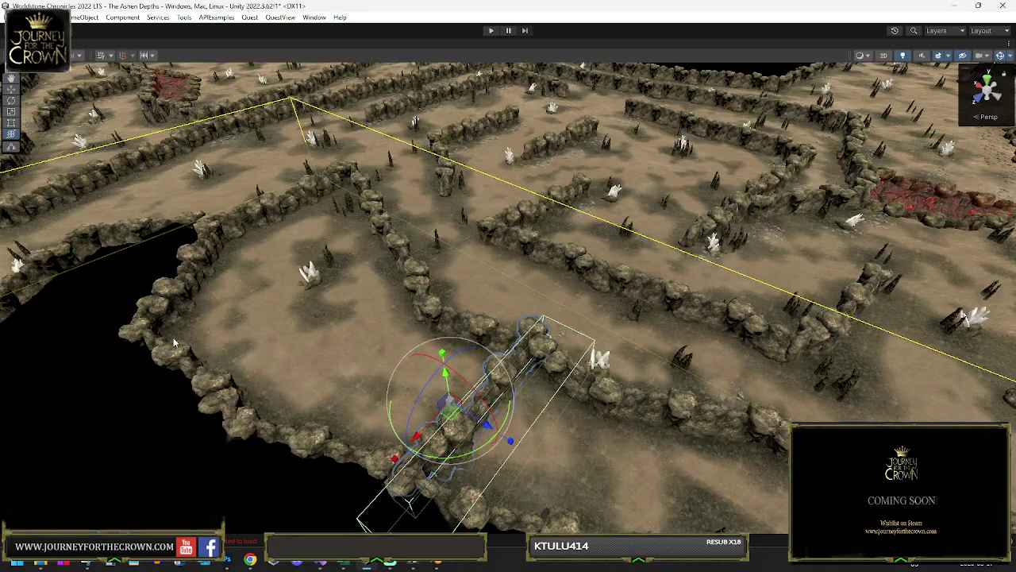
pyautogui.press('w')
pyautogui.moveTo(429, 393)
pyautogui.mouseDown()
pyautogui.moveTo(397, 390)
pyautogui.moveTo(420, 404)
pyautogui.mouseUp()
pyautogui.press('e')
pyautogui.press('Delete')
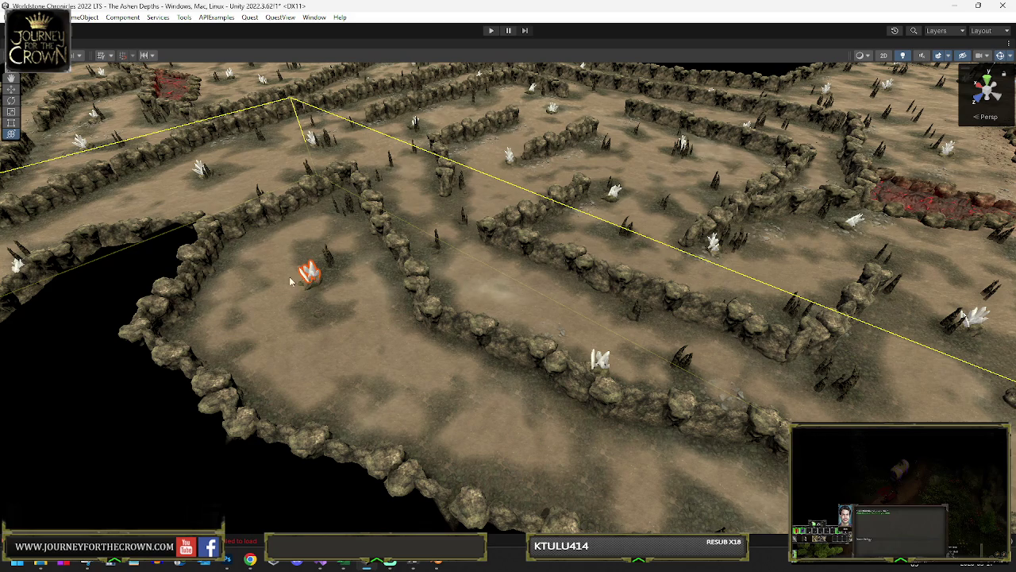
pyautogui.hotkey('shift', 'space')
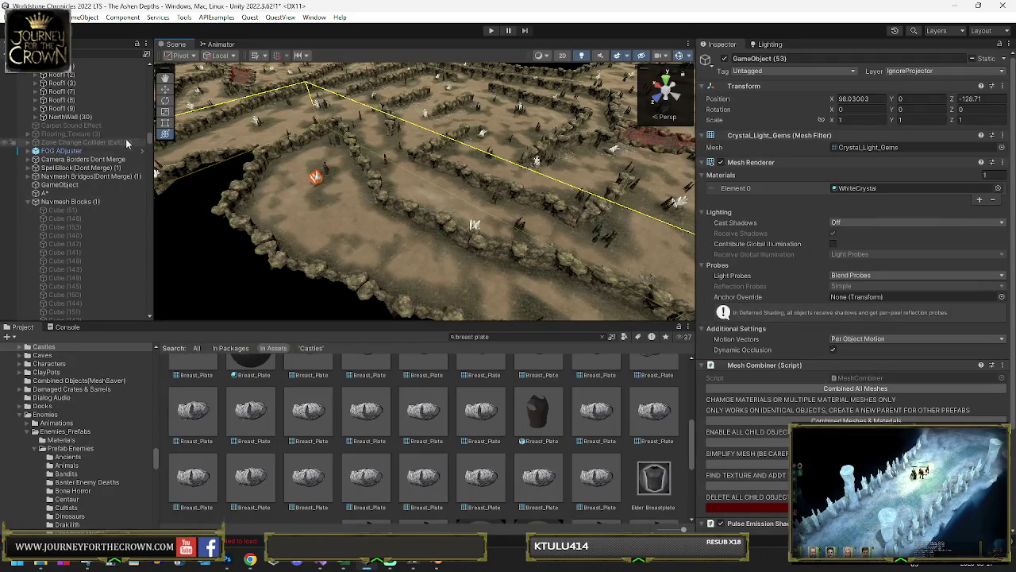
# Step: Delete Crystal_Light (82) and its crystal from the scene
pyautogui.press('f')
pyautogui.click(74, 307)
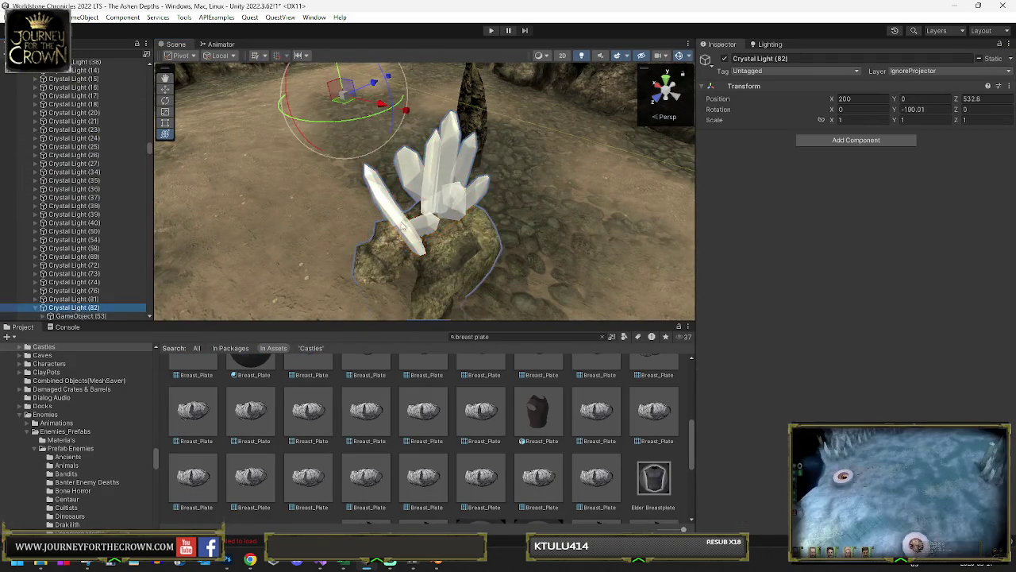
pyautogui.press('Delete')
# Step: Move the Rocks_Static (114) pillars with a centre pivot to 292, -682.8, 6.103516e-05
pyautogui.click(451, 180)
pyautogui.moveTo(451, 179)
pyautogui.mouseDown()
pyautogui.moveTo(555, 114)
pyautogui.moveTo(471, 231)
pyautogui.moveTo(434, 233)
pyautogui.mouseUp()
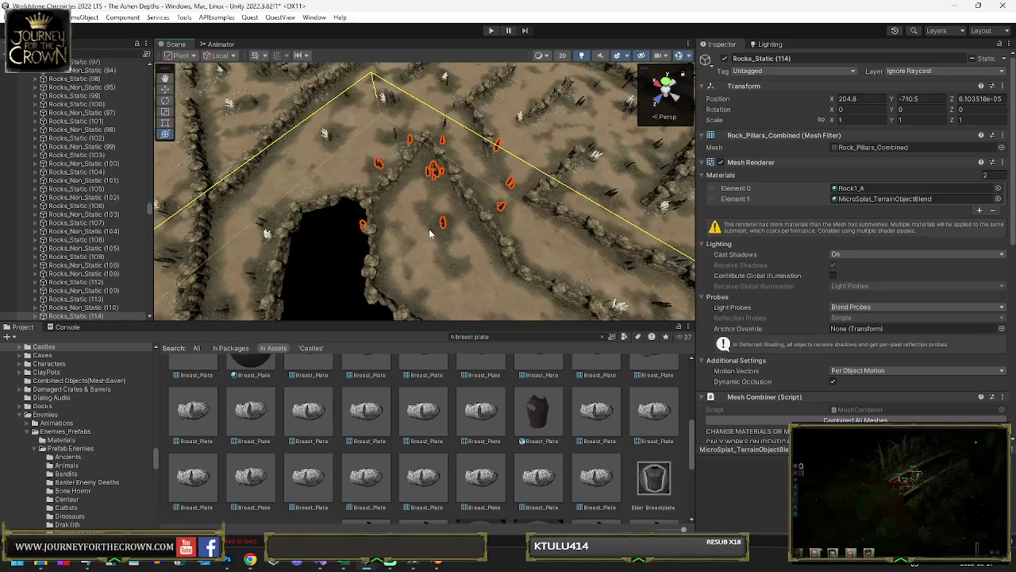
pyautogui.click(191, 68)
pyautogui.moveTo(435, 184)
pyautogui.mouseDown()
pyautogui.moveTo(356, 143)
pyautogui.moveTo(334, 155)
pyautogui.mouseUp()
pyautogui.press('e')
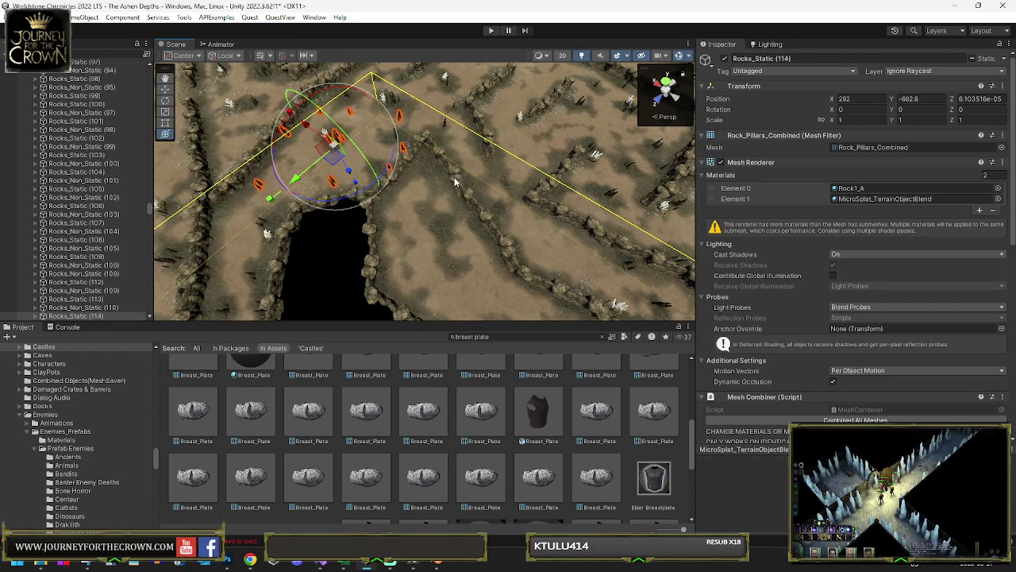
pyautogui.click(456, 183)
pyautogui.moveTo(380, 238)
pyautogui.mouseDown()
pyautogui.moveTo(537, 245)
pyautogui.moveTo(532, 259)
pyautogui.mouseUp()
pyautogui.click(459, 305)
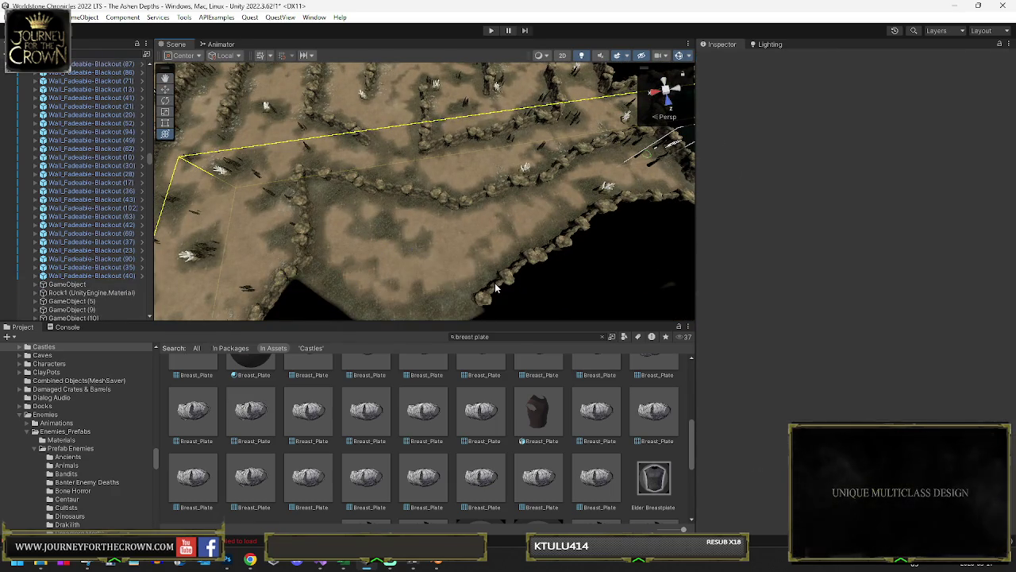
# Step: Rotate Wall_Fadeable-Blackout (100) to X 168.543 and slide it along the cliff edge
pyautogui.click(572, 242)
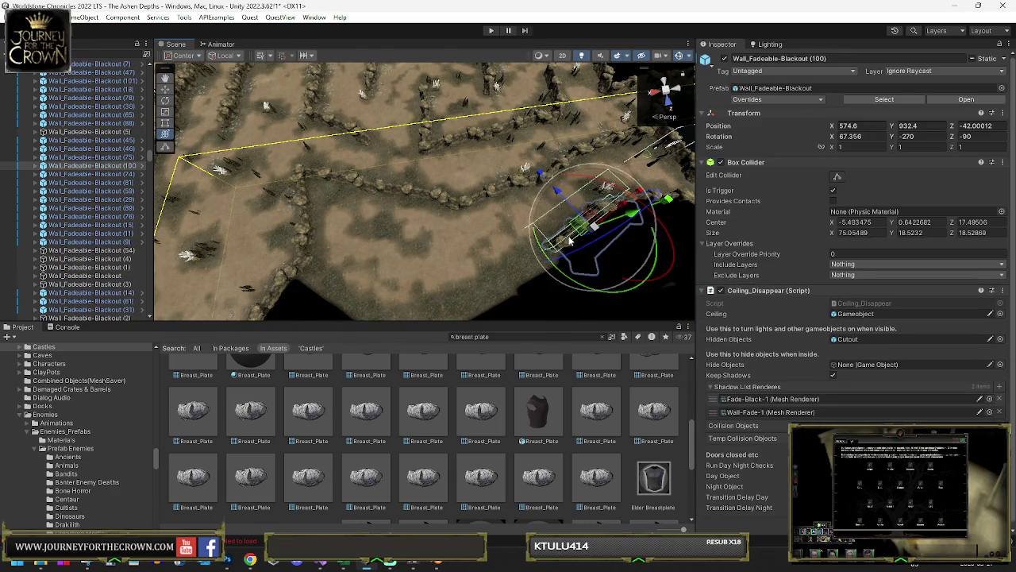
pyautogui.moveTo(571, 280)
pyautogui.mouseDown()
pyautogui.moveTo(498, 299)
pyautogui.moveTo(478, 230)
pyautogui.moveTo(494, 239)
pyautogui.moveTo(487, 231)
pyautogui.mouseUp()
pyautogui.press('w')
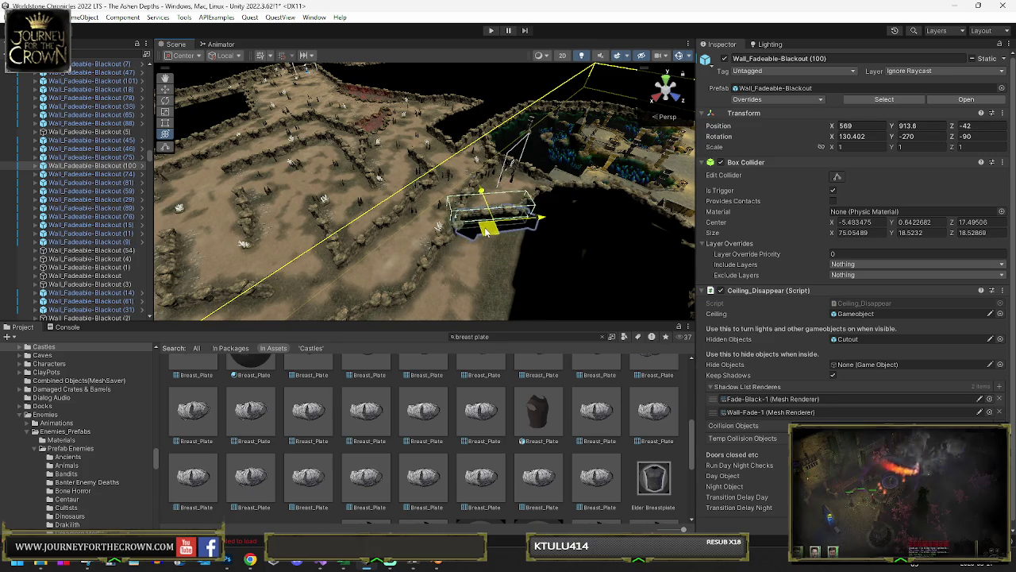
pyautogui.press('f')
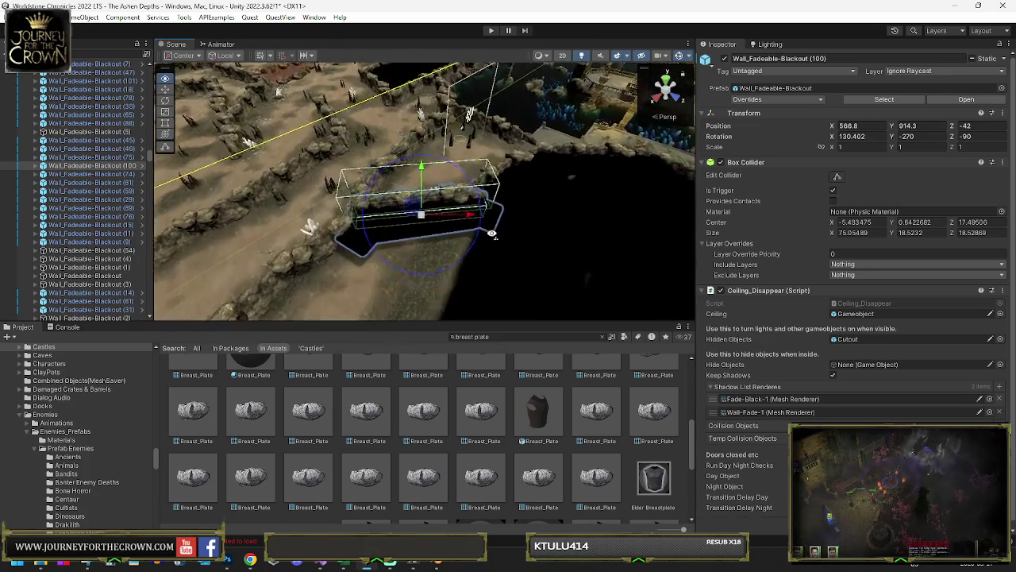
pyautogui.moveTo(418, 297); pyautogui.dragTo(324, 299)
pyautogui.press('w')
pyautogui.moveTo(431, 230)
pyautogui.mouseDown()
pyautogui.moveTo(420, 229)
pyautogui.moveTo(442, 210)
pyautogui.moveTo(450, 220)
pyautogui.moveTo(564, 188)
pyautogui.moveTo(508, 206)
pyautogui.mouseUp()
# Step: Check Wall_Fadeable-Blackout (87) and the Portal Zone, then reselect (100) and centre its collider
pyautogui.click(442, 231)
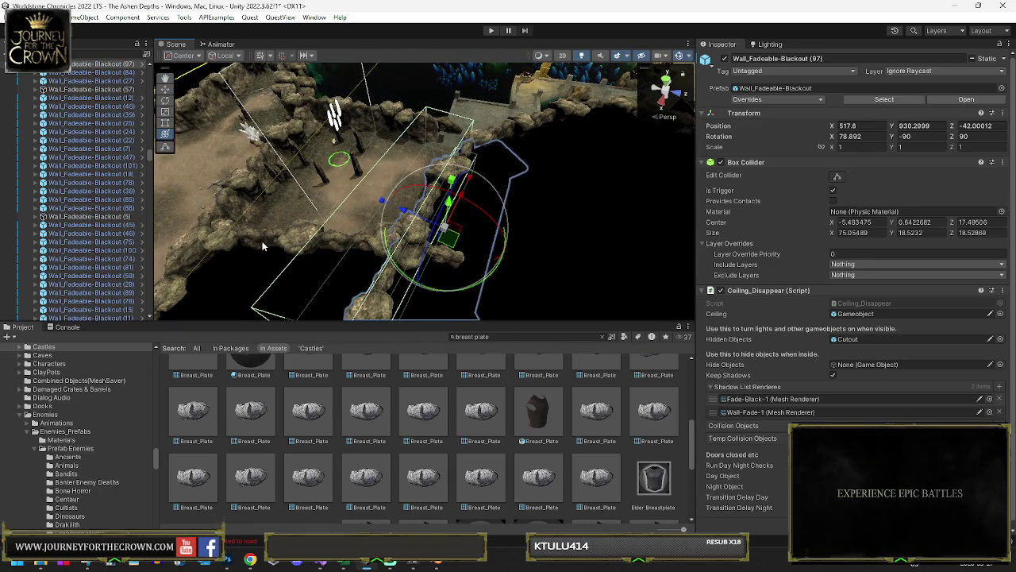
pyautogui.click(299, 246)
pyautogui.click(302, 242)
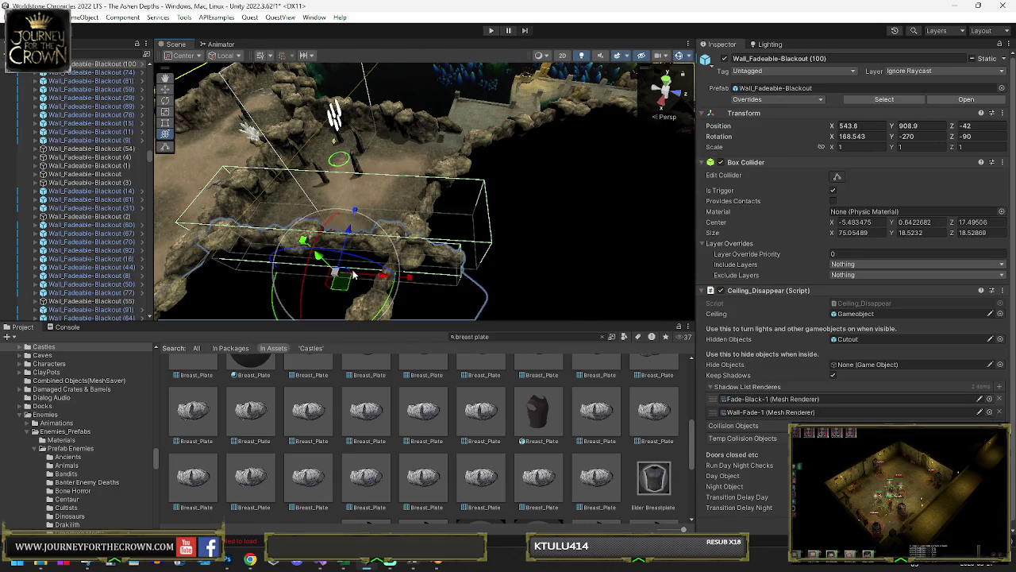
pyautogui.moveTo(318, 263)
pyautogui.mouseDown()
pyautogui.moveTo(333, 273)
pyautogui.moveTo(324, 267)
pyautogui.moveTo(408, 254)
pyautogui.moveTo(429, 266)
pyautogui.mouseUp()
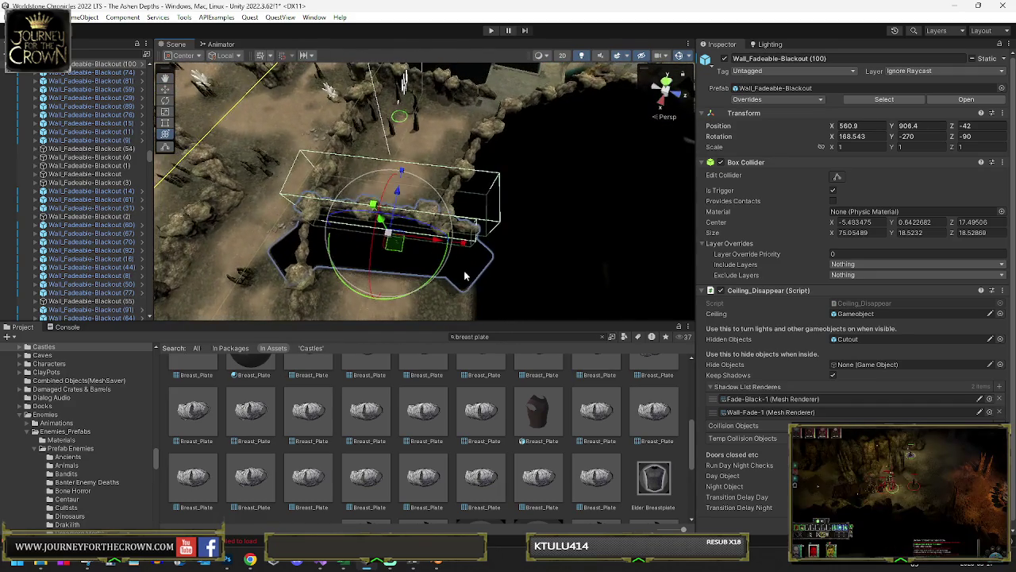